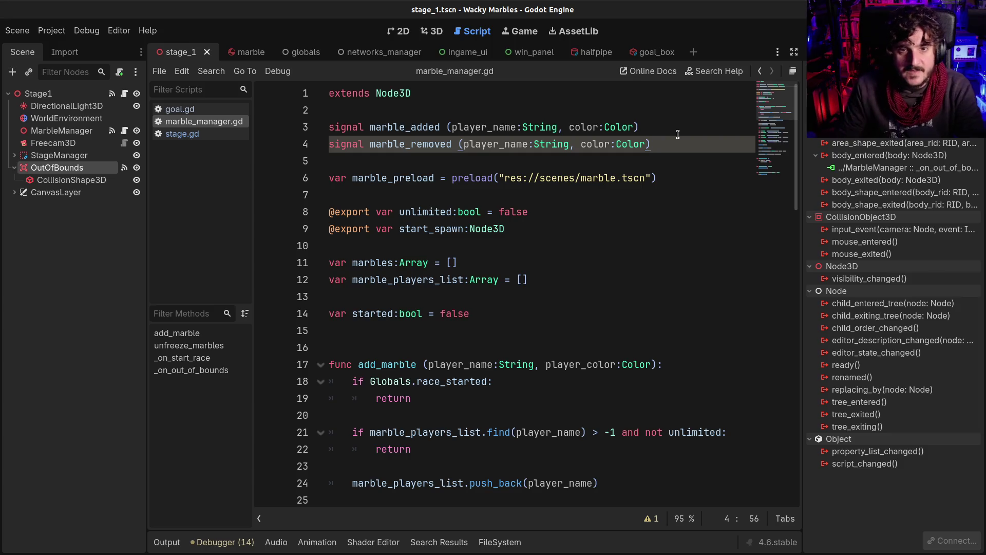
Review the marble_removed signal declaration in the script
{"action": "left_click", "coordinate": [445, 144]}
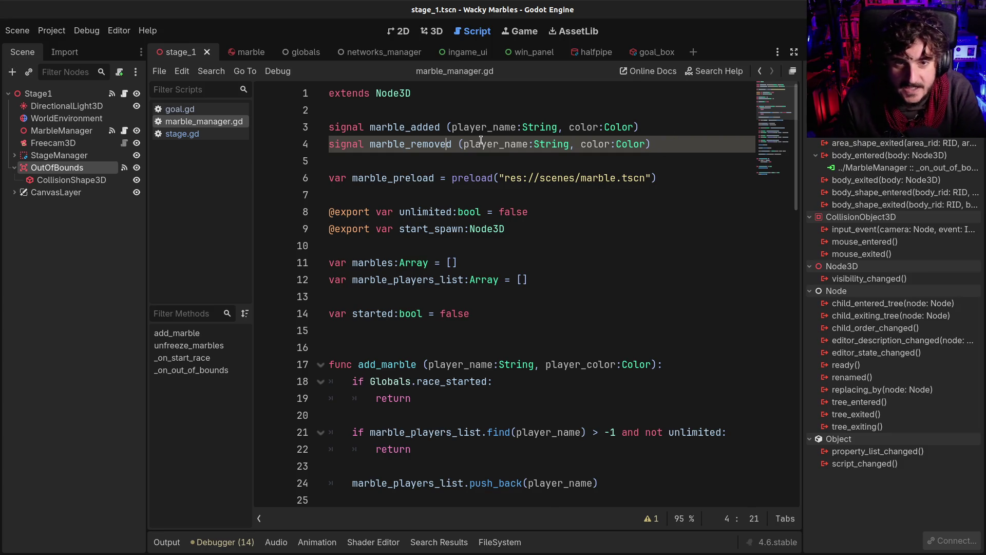
{"action": "scroll", "coordinate": [462, 197], "scroll_direction": "down", "scroll_amount": 15}
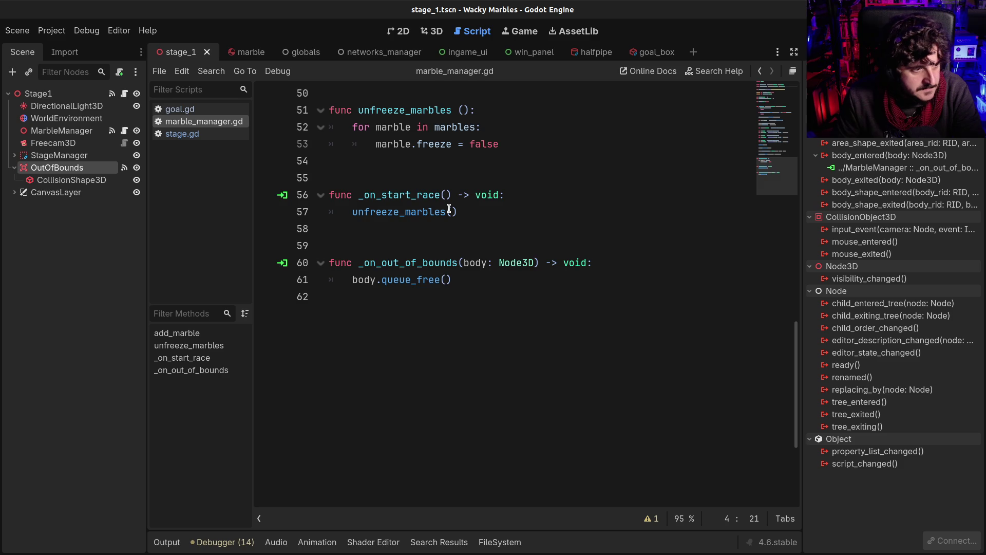
{"action": "scroll", "coordinate": [446, 191], "scroll_direction": "up", "scroll_amount": 2}
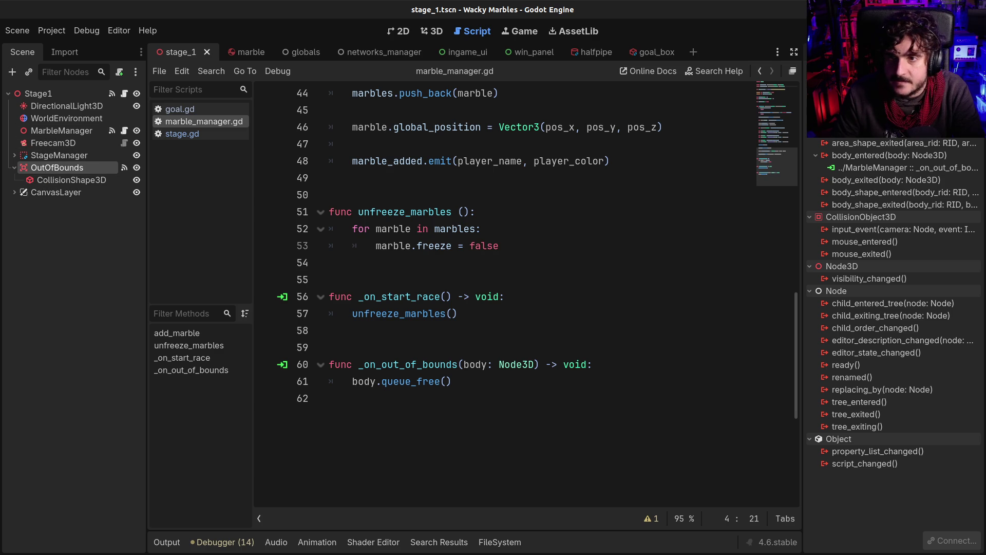
Try Combine for OutOfBounds' gravity Space Override, revert to Disabled, and save stage_1
{"action": "left_click", "coordinate": [830, 51]}
{"action": "left_click", "coordinate": [905, 199]}
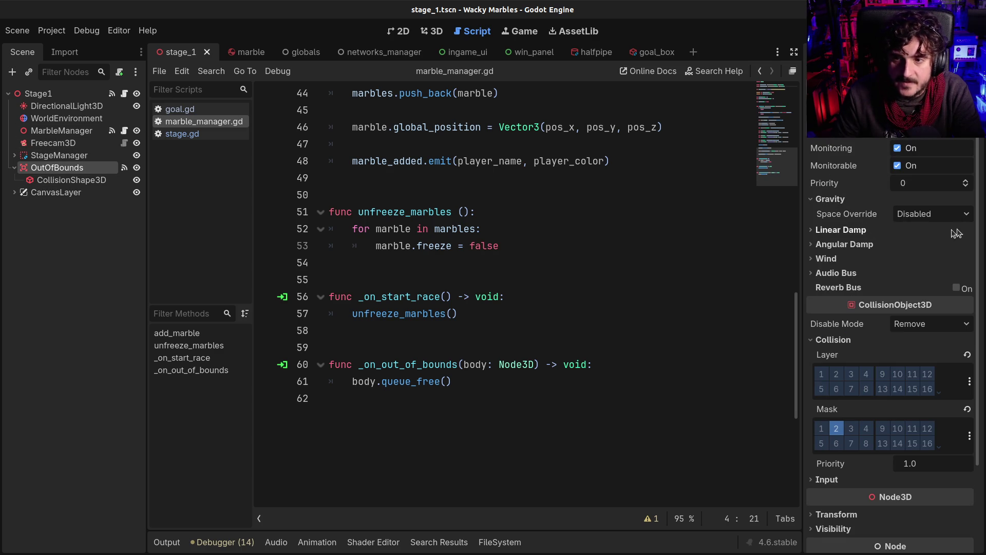
{"action": "left_click", "coordinate": [932, 214]}
{"action": "left_click", "coordinate": [917, 243]}
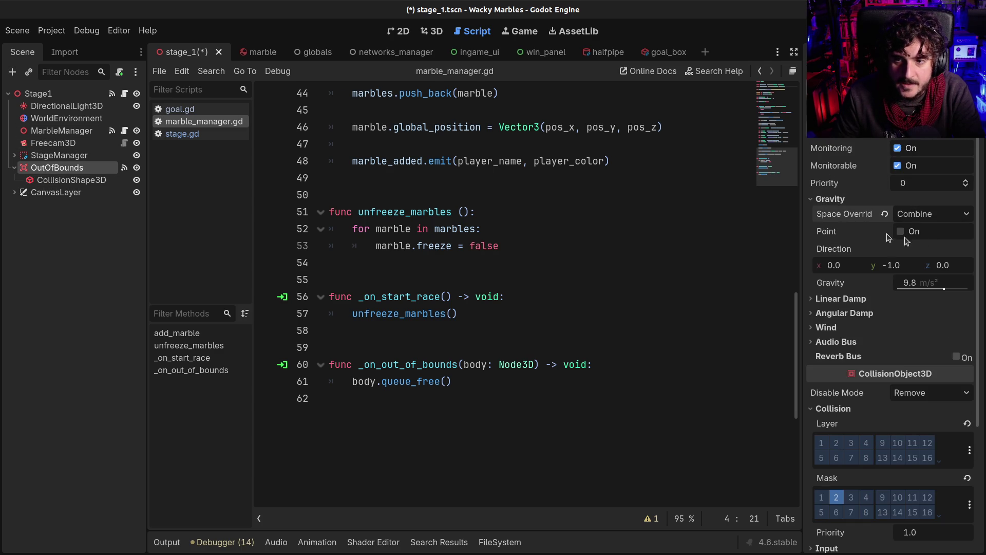
{"action": "left_click", "coordinate": [913, 220]}
{"action": "left_click", "coordinate": [915, 233]}
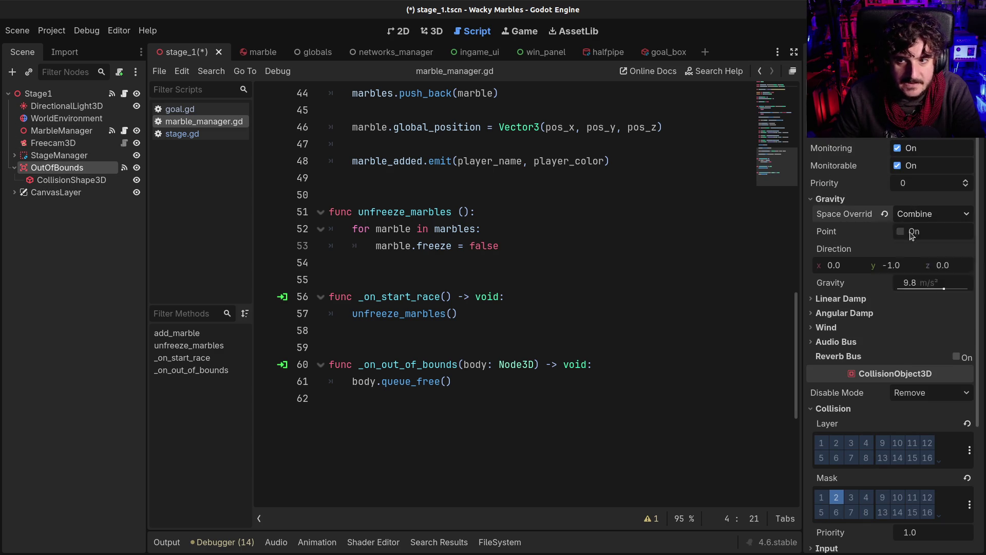
{"action": "left_click", "coordinate": [825, 200]}
{"action": "key", "text": "ctrl+s"}
{"action": "left_click", "coordinate": [427, 346]}
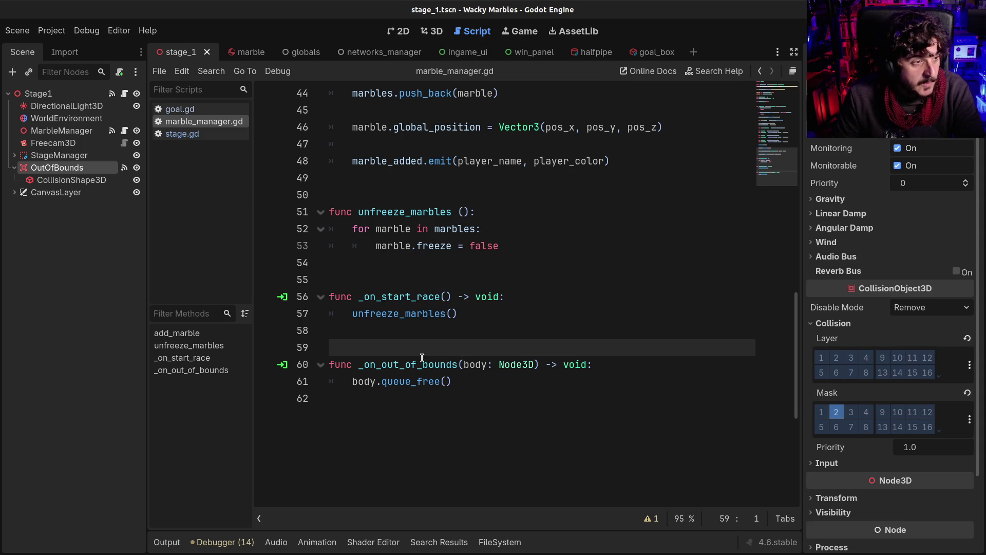
Add a new line in _on_out_of_bounds and a blank line after the signal declarations
{"action": "left_click", "coordinate": [354, 382]}
{"action": "left_click", "coordinate": [673, 369]}
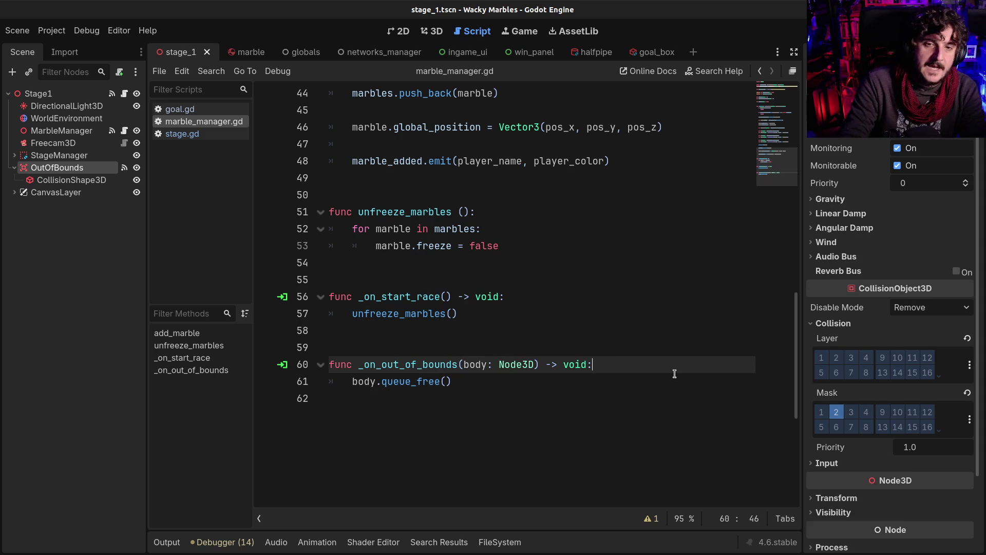
{"action": "key", "text": "Return"}
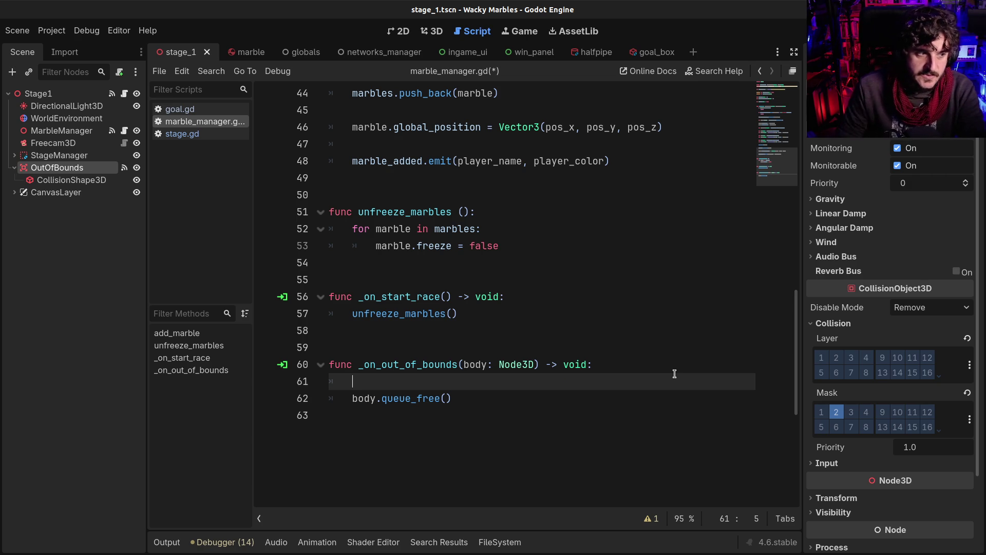
{"action": "scroll", "coordinate": [674, 373], "scroll_direction": "up", "scroll_amount": 15}
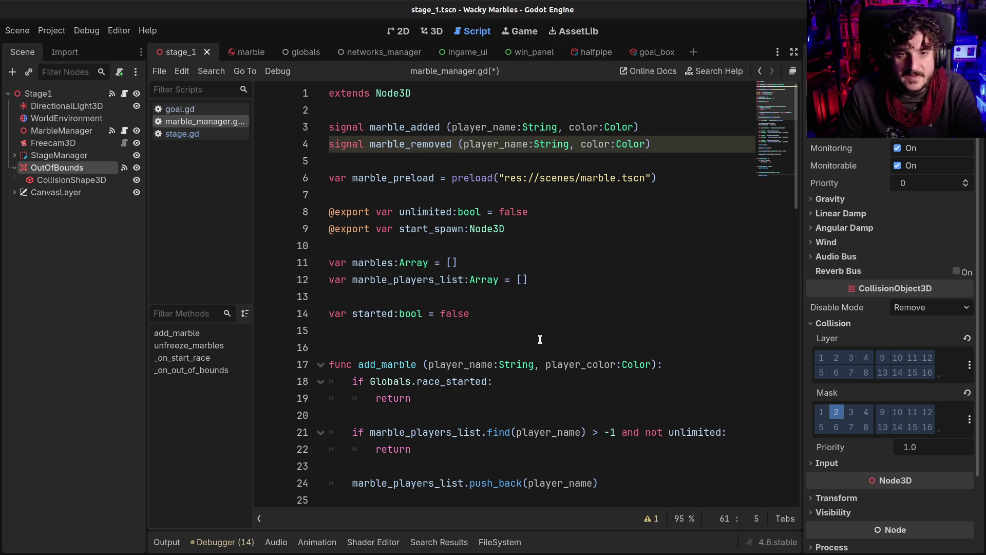
{"action": "left_click", "coordinate": [372, 160]}
{"action": "key", "text": "Return"}
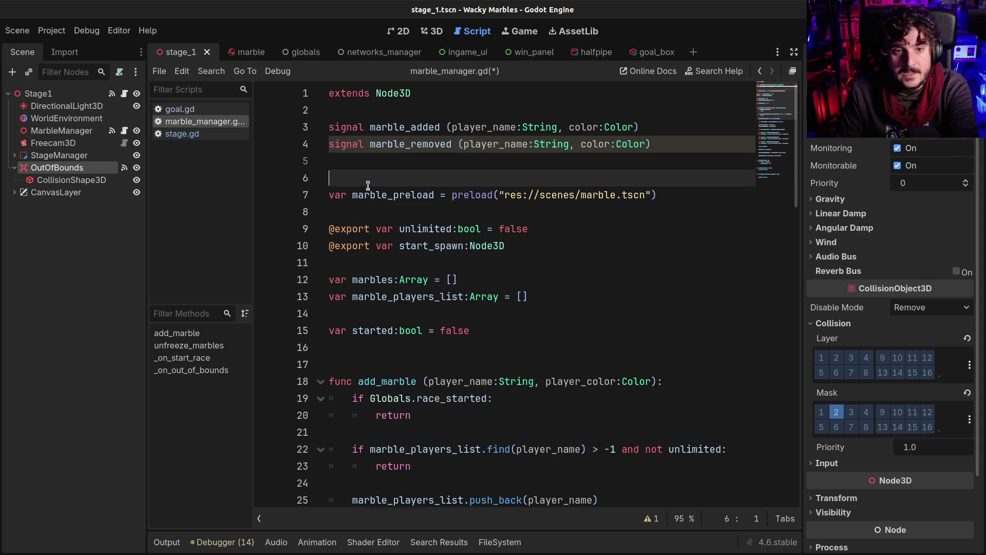
Insert marble_removed.emit(body.player_name, body.player_color) above body.queue_free() and save marble_manager.gd
{"action": "double_click", "coordinate": [410, 143]}
{"action": "key", "text": "ctrl+c"}
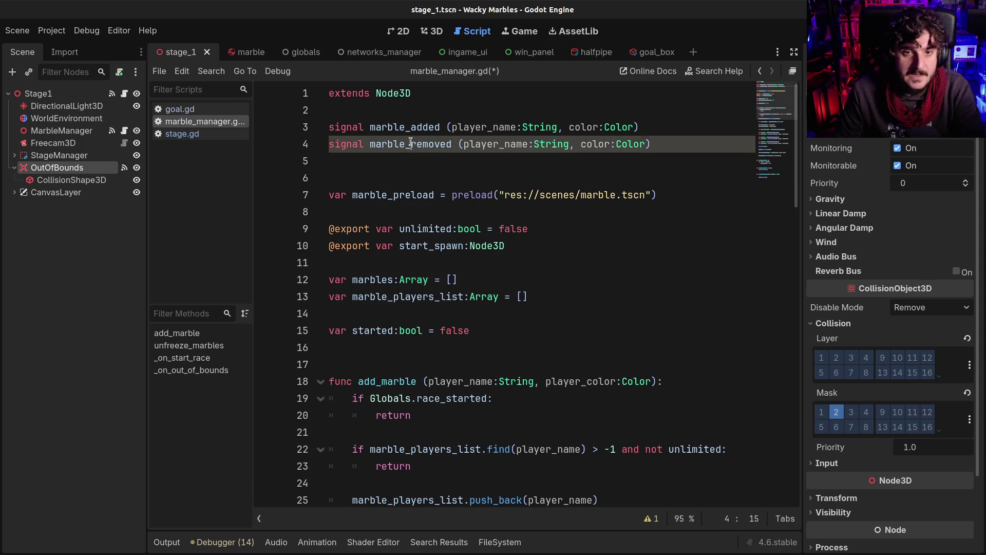
{"action": "scroll", "coordinate": [460, 171], "scroll_direction": "down", "scroll_amount": 14}
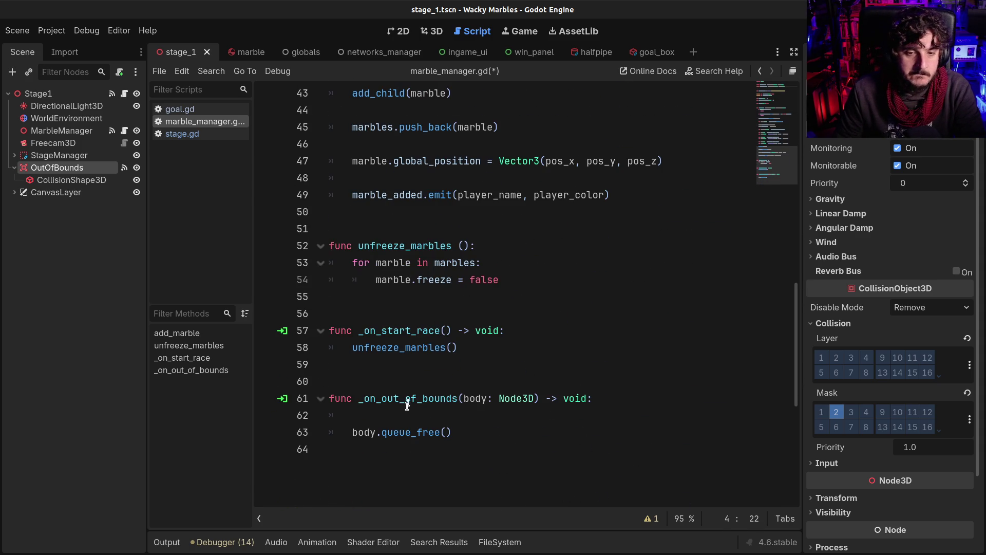
{"action": "left_click", "coordinate": [409, 415]}
{"action": "key", "text": "ctrl+v"}
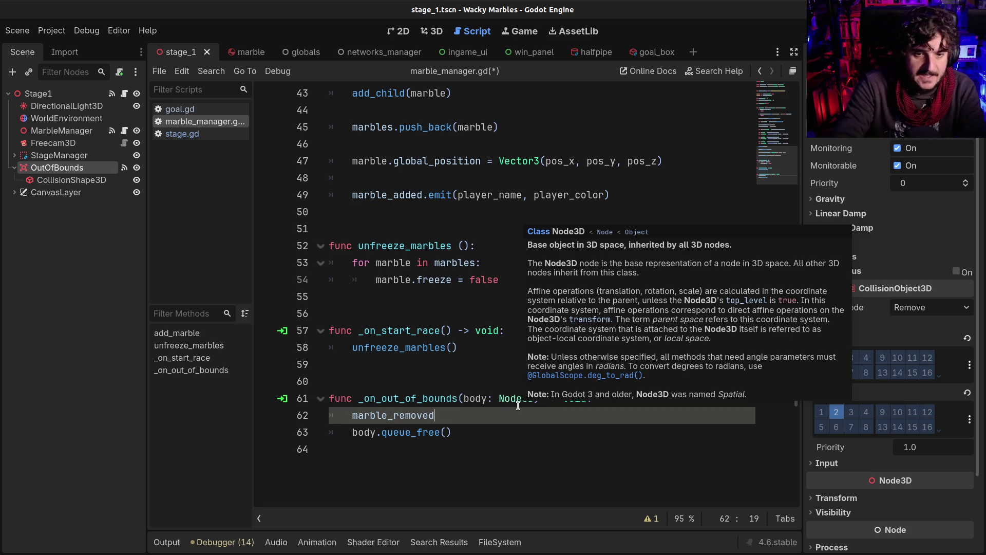
{"action": "type", "text": "."}
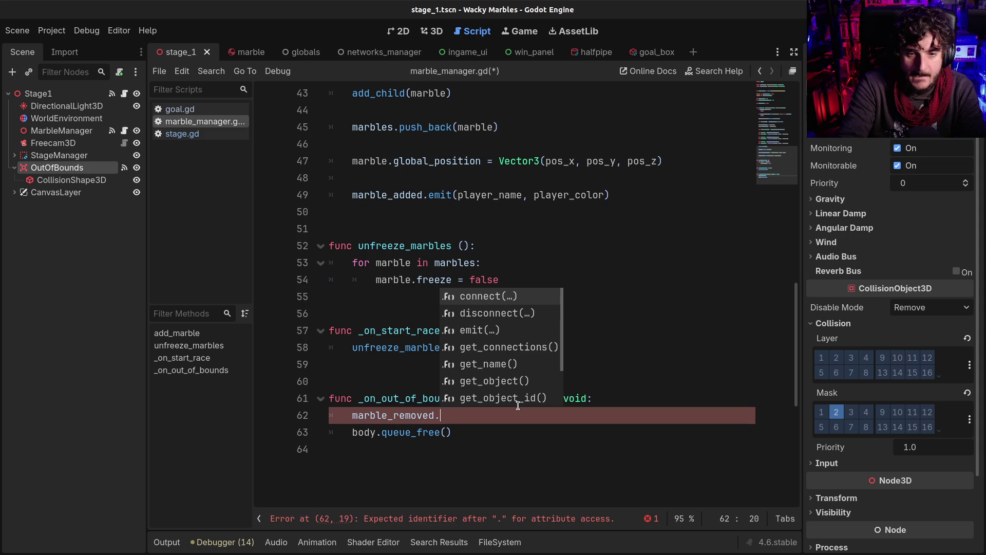
{"action": "type", "text": "emi"}
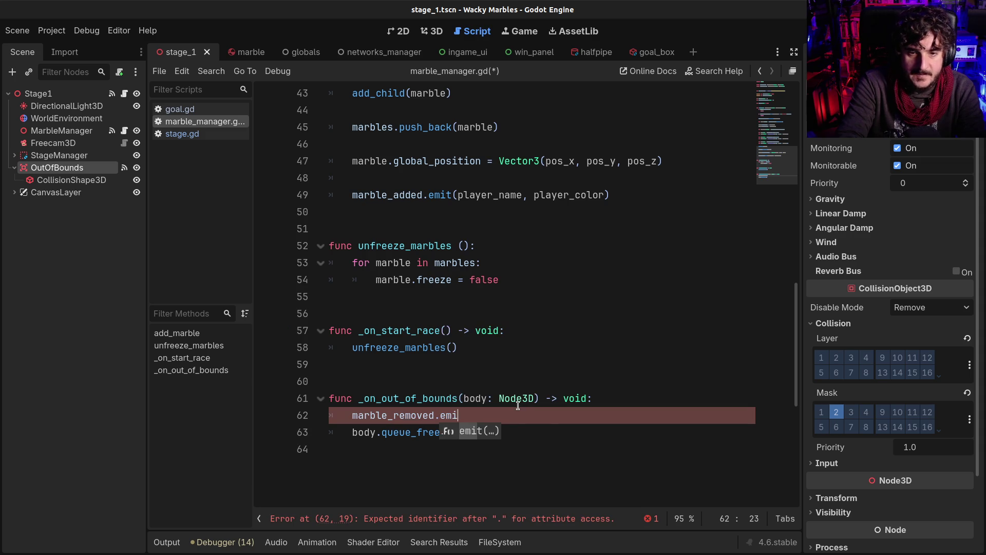
{"action": "key", "text": "Return"}
{"action": "type", "text": "body.player_bna"}
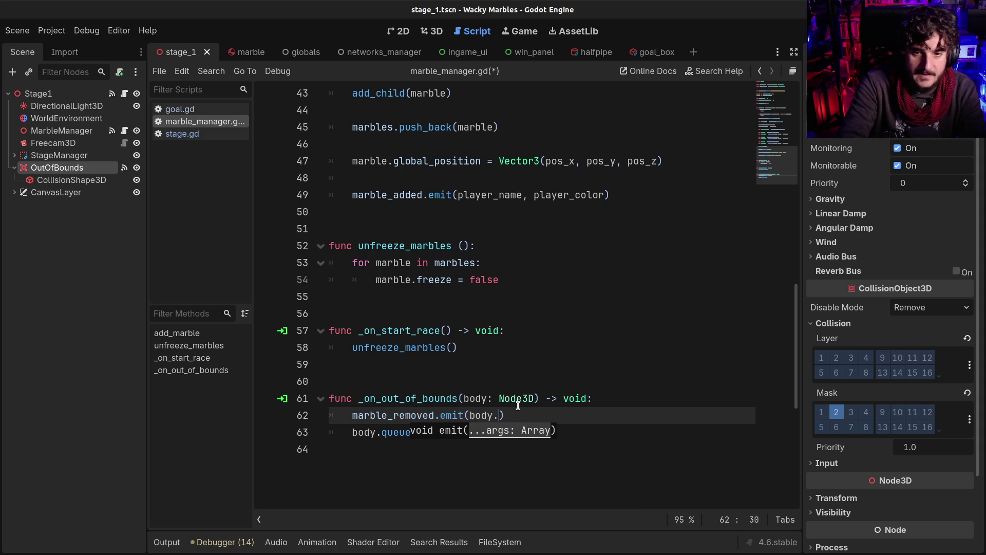
{"action": "key", "text": "BackSpace"}
{"action": "key", "text": "BackSpace"}
{"action": "key", "text": "BackSpace"}
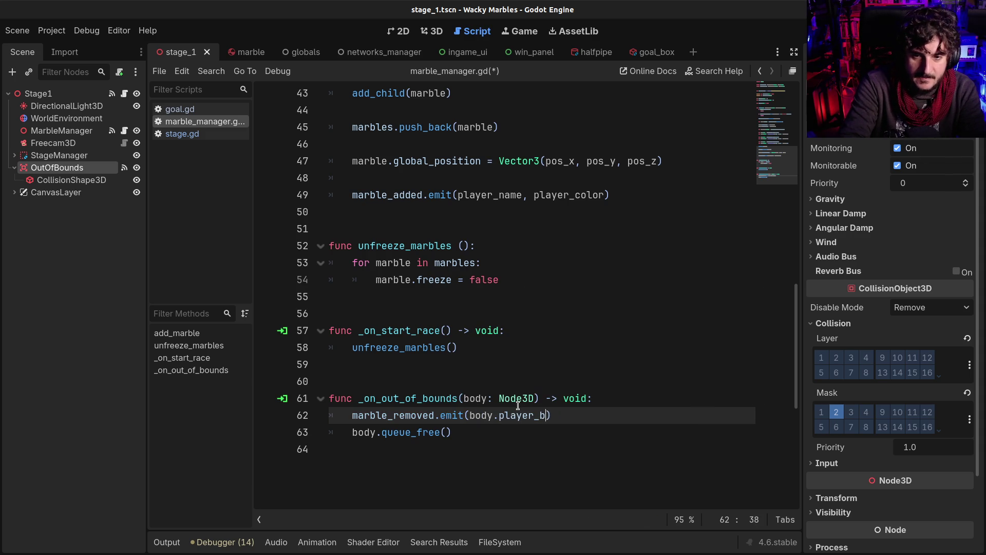
{"action": "type", "text": "name, body"}
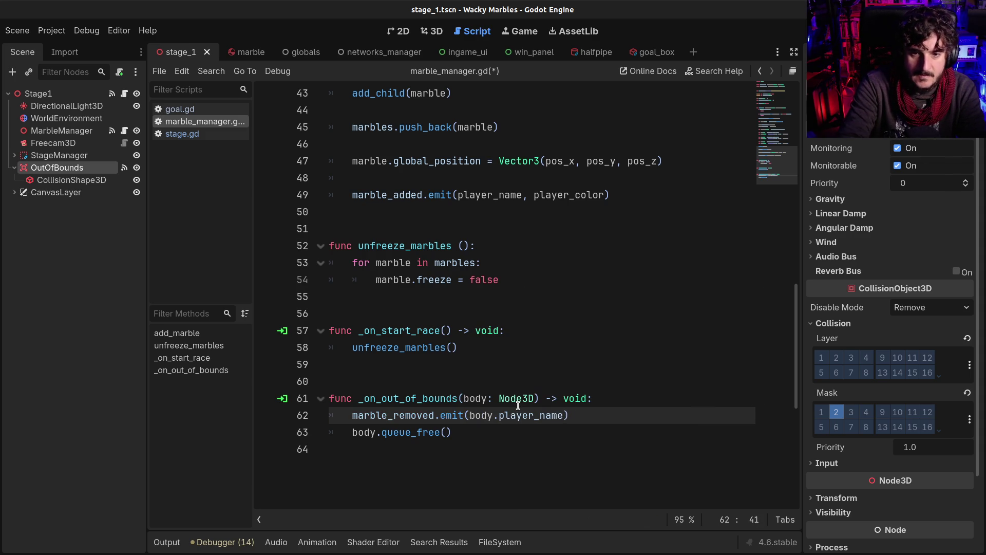
{"action": "type", "text": ".player_color"}
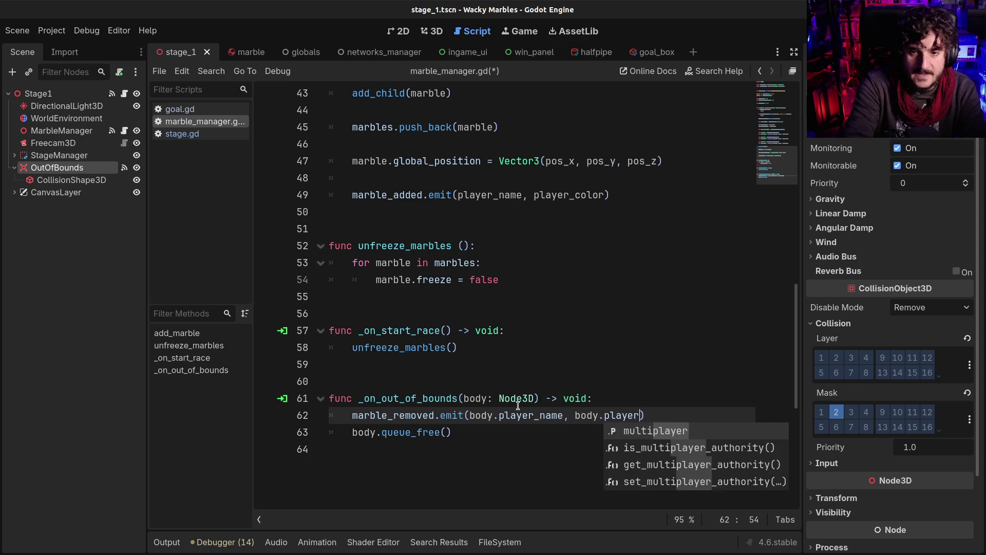
{"action": "key", "text": "ctrl+s"}
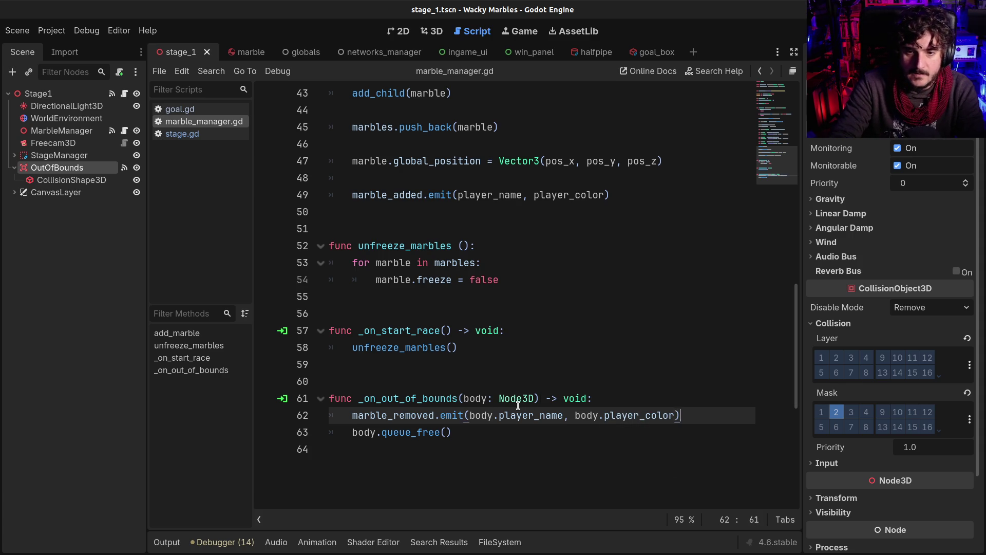
{"action": "key", "text": "Return"}
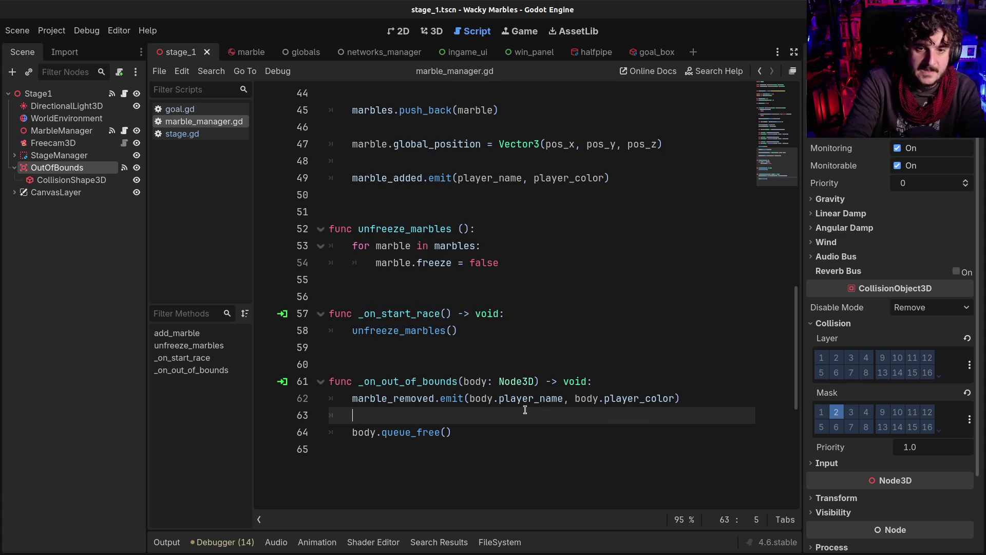
Add 'var n = marbles.find(body)' to the out-of-bounds handler
{"action": "type", "text": "marbles."}
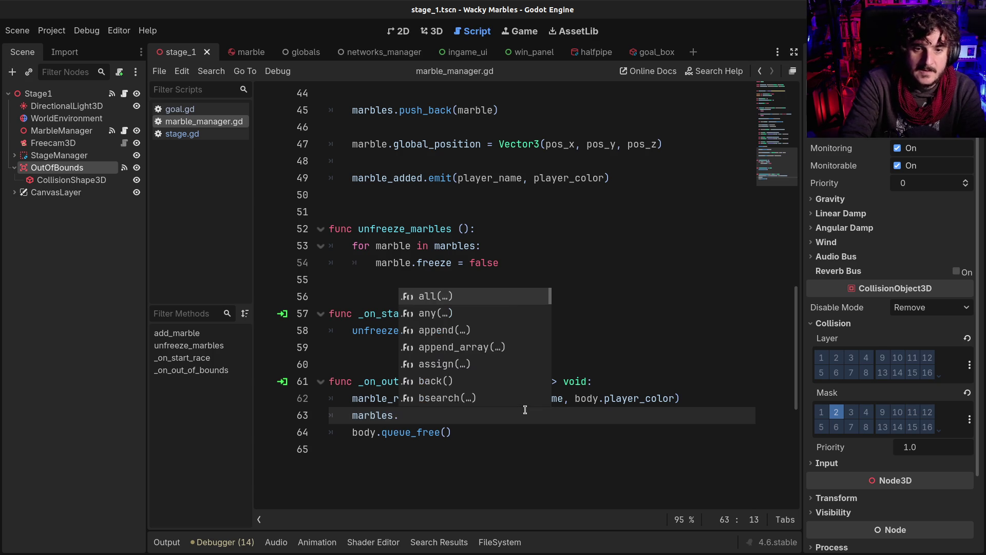
{"action": "type", "text": "rem"}
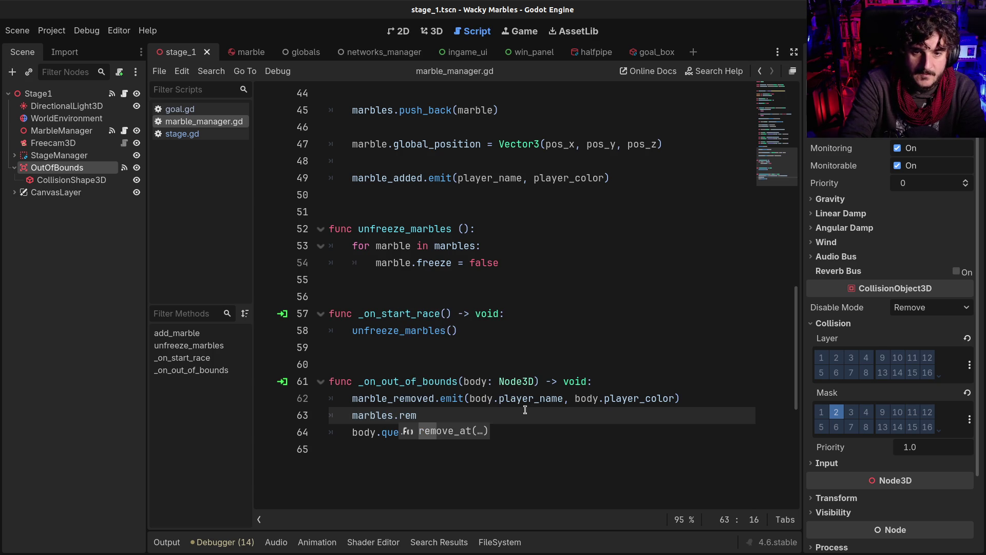
{"action": "key", "text": "BackSpace"}
{"action": "key", "text": "BackSpace"}
{"action": "key", "text": "BackSpace"}
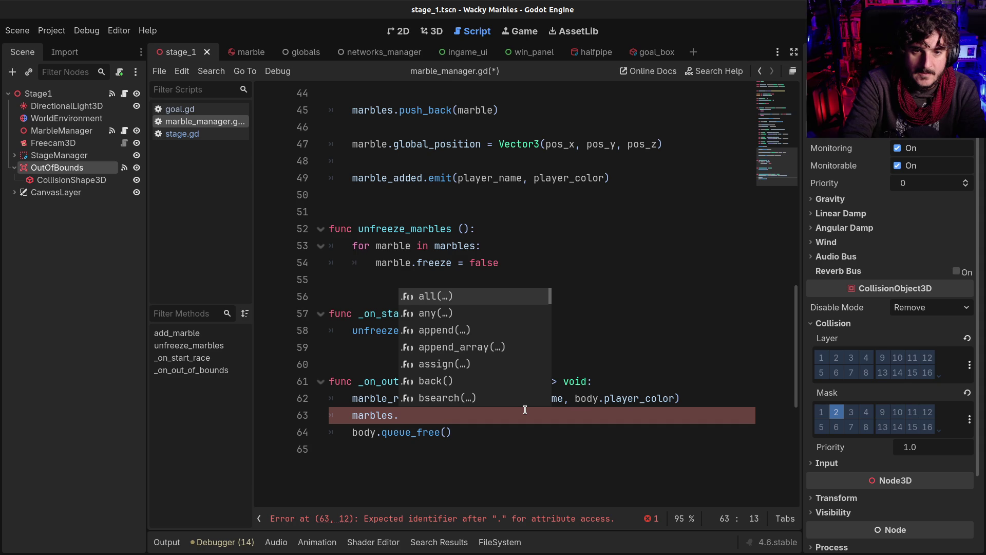
{"action": "type", "text": "pop"}
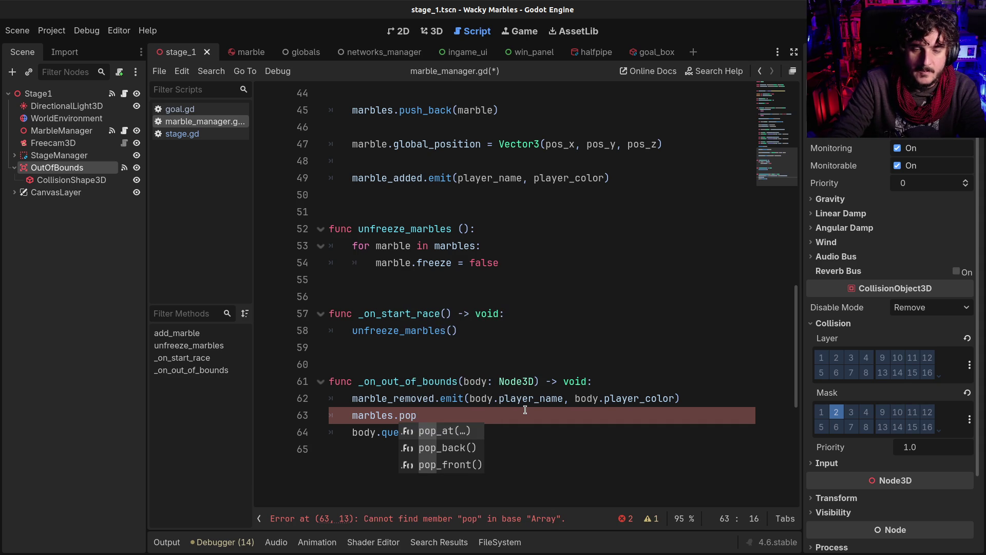
{"action": "key", "text": "BackSpace"}
{"action": "key", "text": "BackSpace"}
{"action": "key", "text": "BackSpace"}
{"action": "type", "text": "find"}
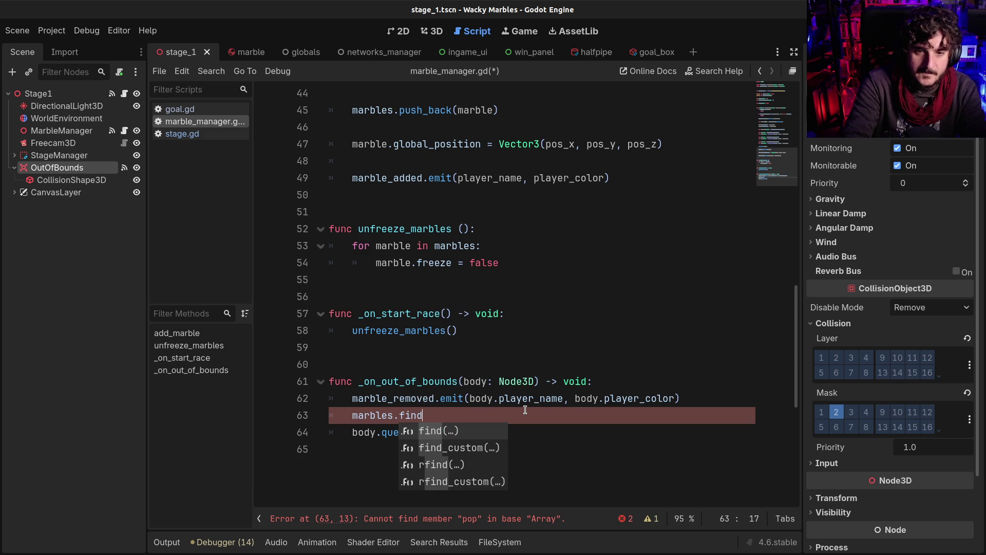
{"action": "key", "text": "Return"}
{"action": "type", "text": "body"}
{"action": "key", "text": "Home"}
{"action": "type", "text": "var n ="}
{"action": "key", "text": "End"}
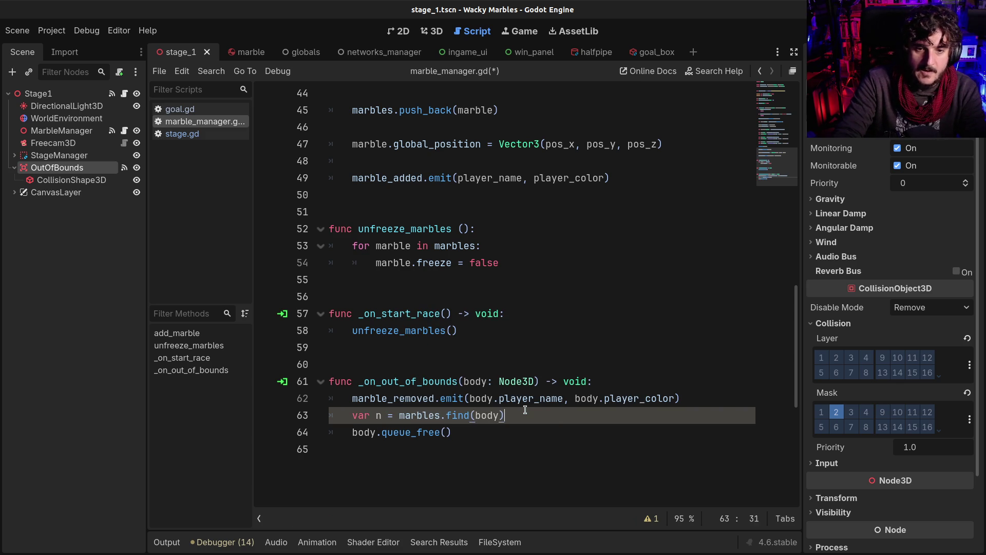
Add 'if n > -1: marbles.pop_at(n)' before queue_free and save the script
{"action": "key", "text": "Return"}
{"action": "key", "text": "Return"}
{"action": "key", "text": "Up"}
{"action": "key", "text": "Return"}
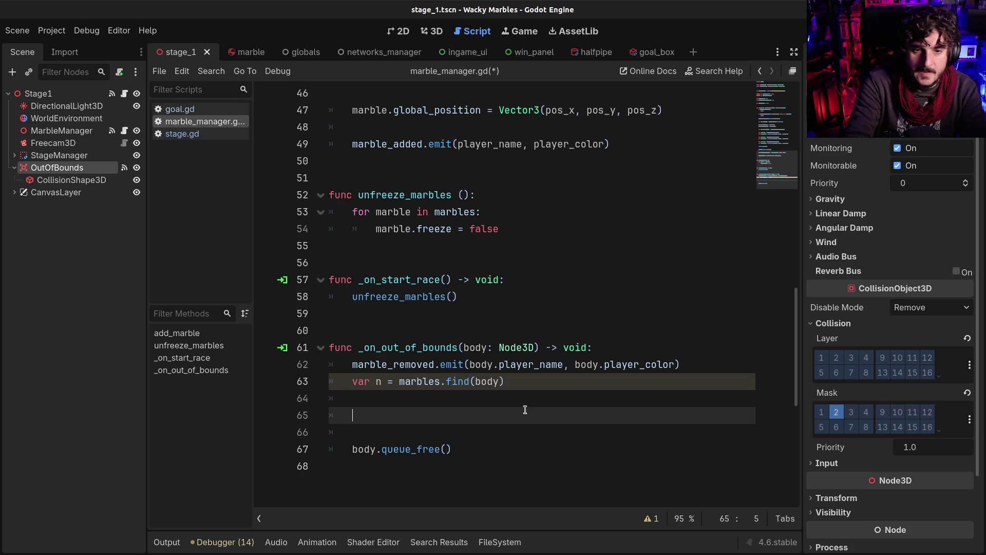
{"action": "key", "text": "BackSpace"}
{"action": "key", "text": "BackSpace"}
{"action": "key", "text": "BackSpace"}
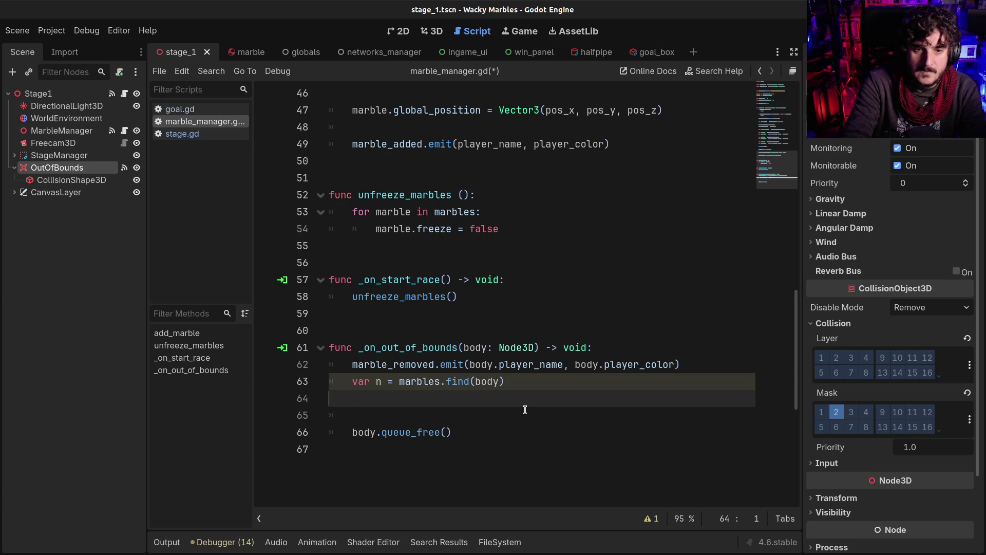
{"action": "type", "text": "if n > -1"}
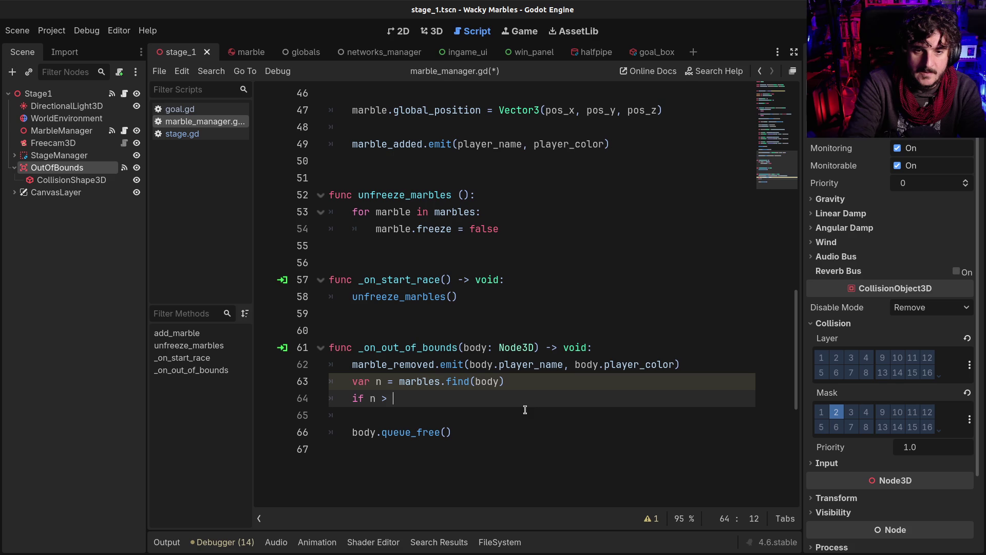
{"action": "type", "text": ":"}
{"action": "key", "text": "Return"}
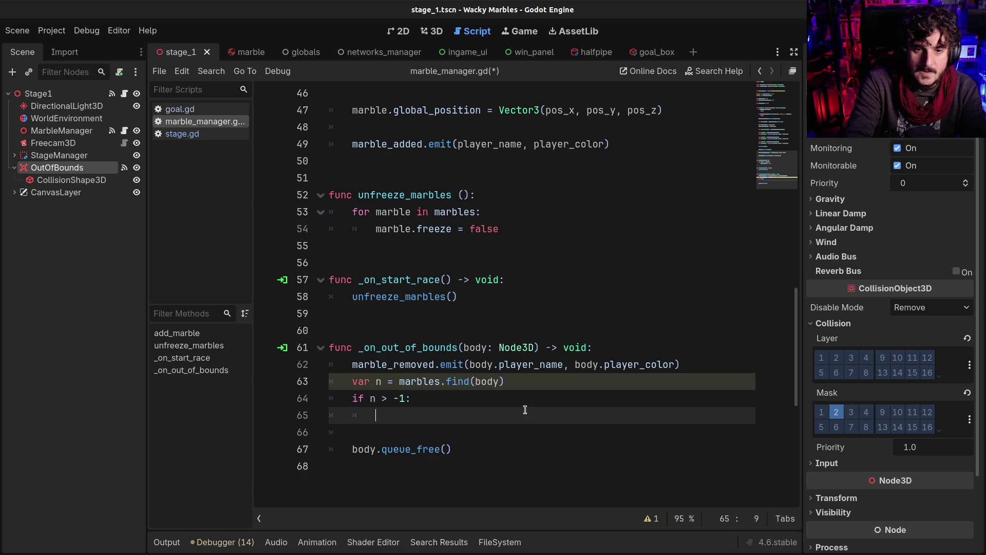
{"action": "type", "text": "marbles.pop"}
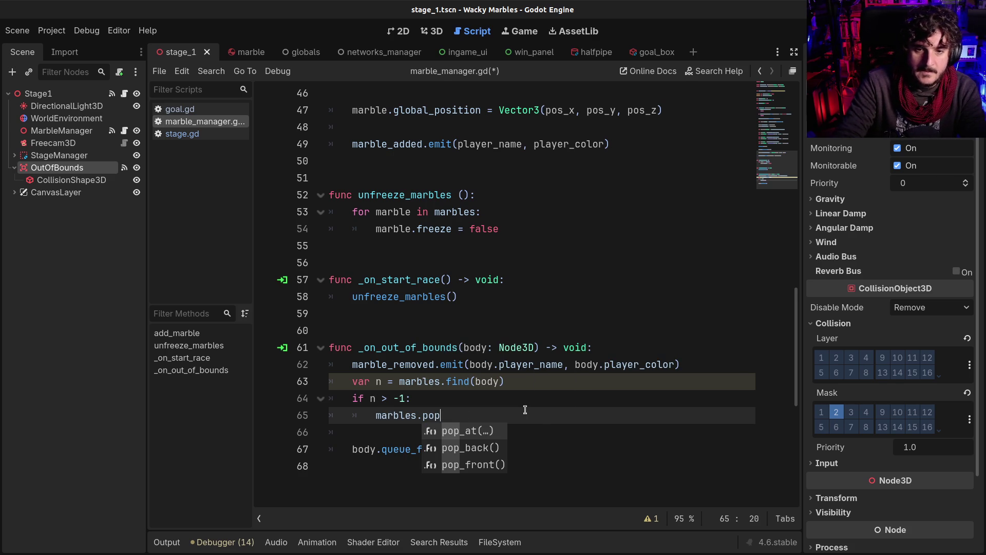
{"action": "key", "text": "Return"}
{"action": "type", "text": "n"}
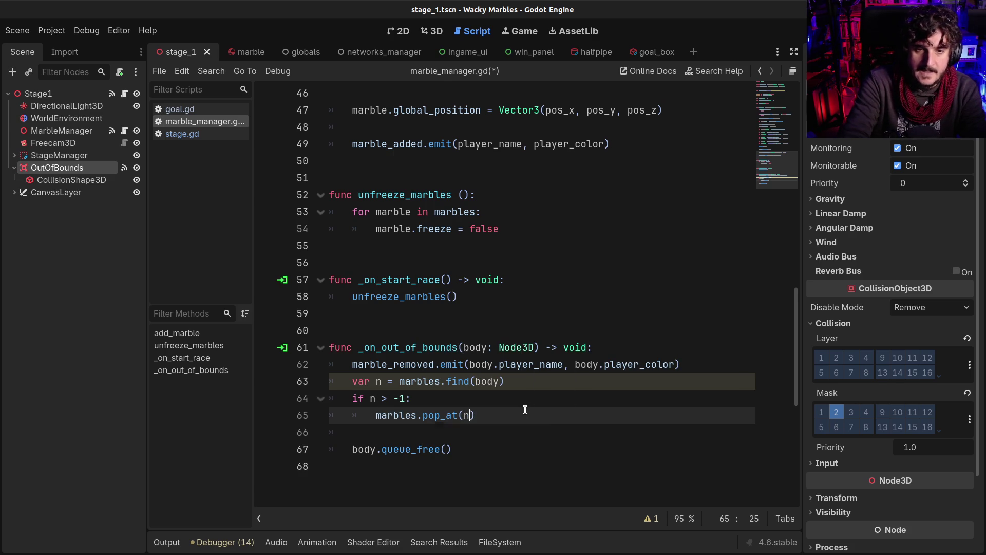
{"action": "left_click", "coordinate": [503, 448]}
{"action": "key", "text": "ctrl+s"}
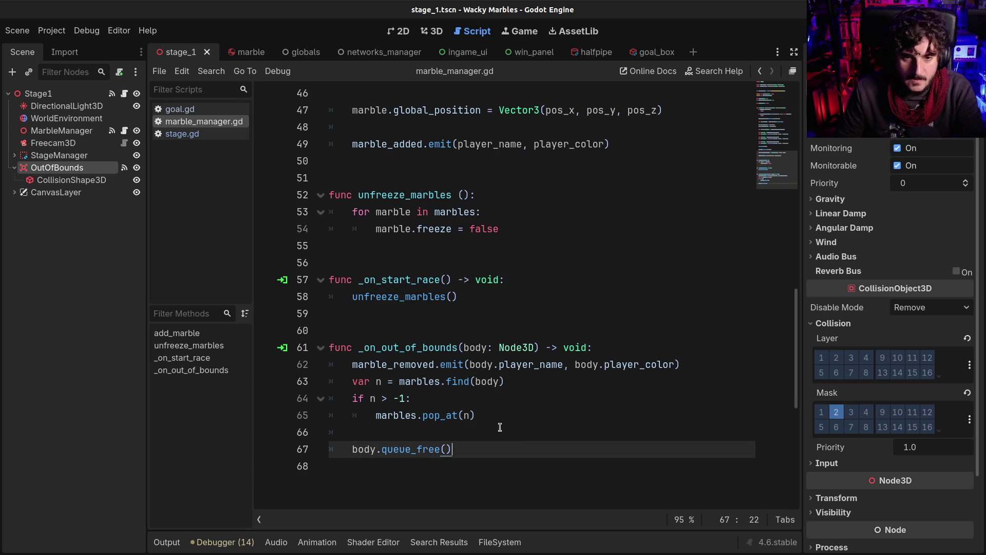
{"action": "left_click", "coordinate": [496, 427]}
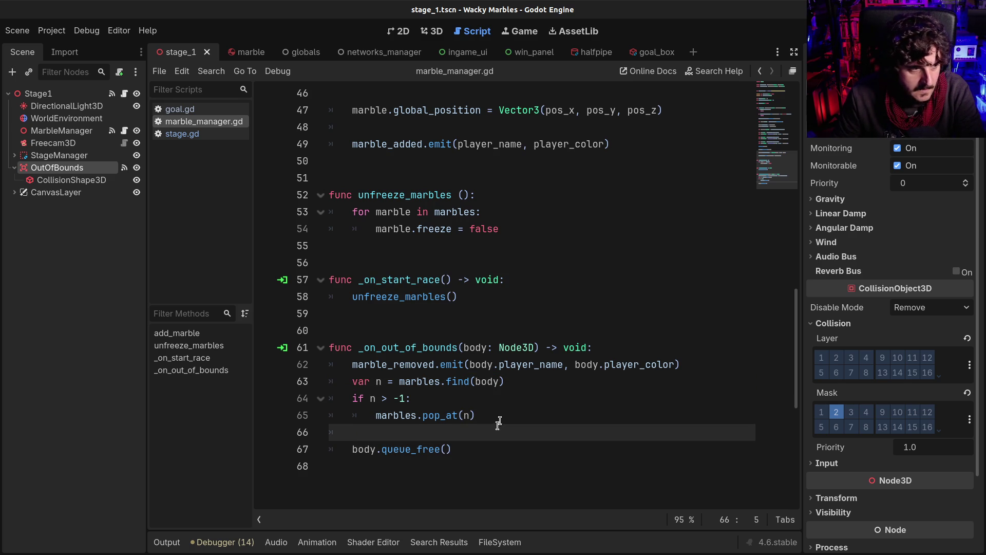
{"action": "left_click", "coordinate": [494, 399]}
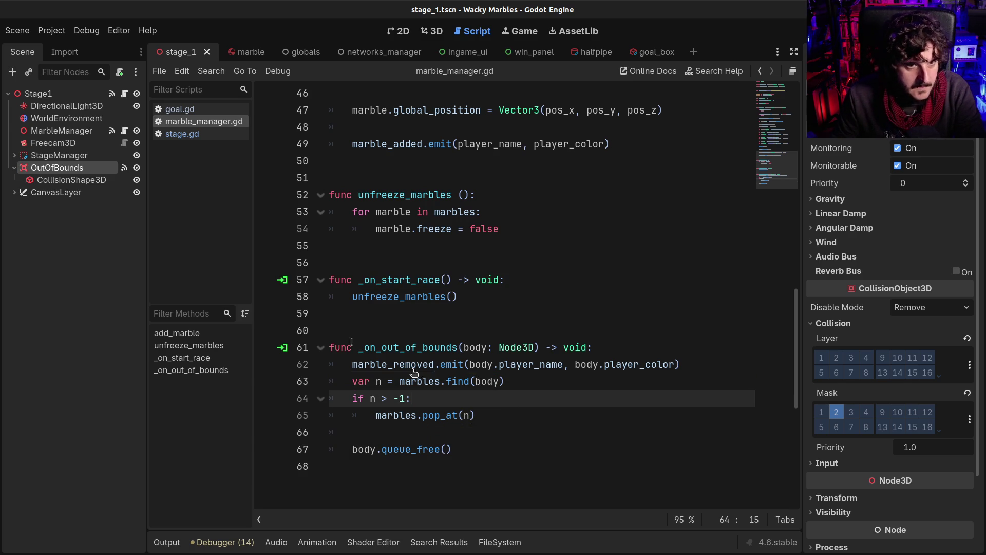
Start connecting MarbleManager's marble_removed signal from the Node Signals list
{"action": "left_click", "coordinate": [77, 132]}
{"action": "left_click", "coordinate": [868, 52]}
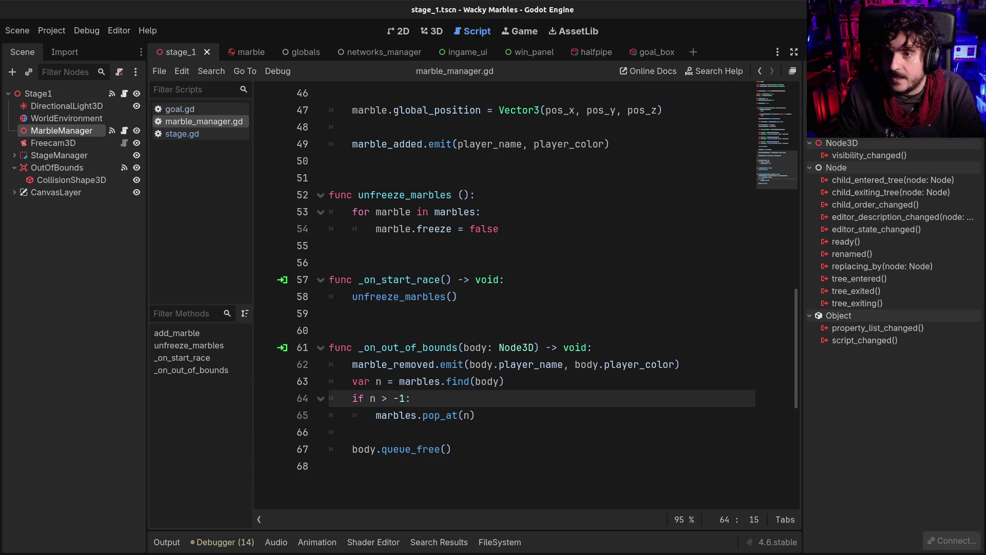
{"action": "double_click", "coordinate": [868, 130]}
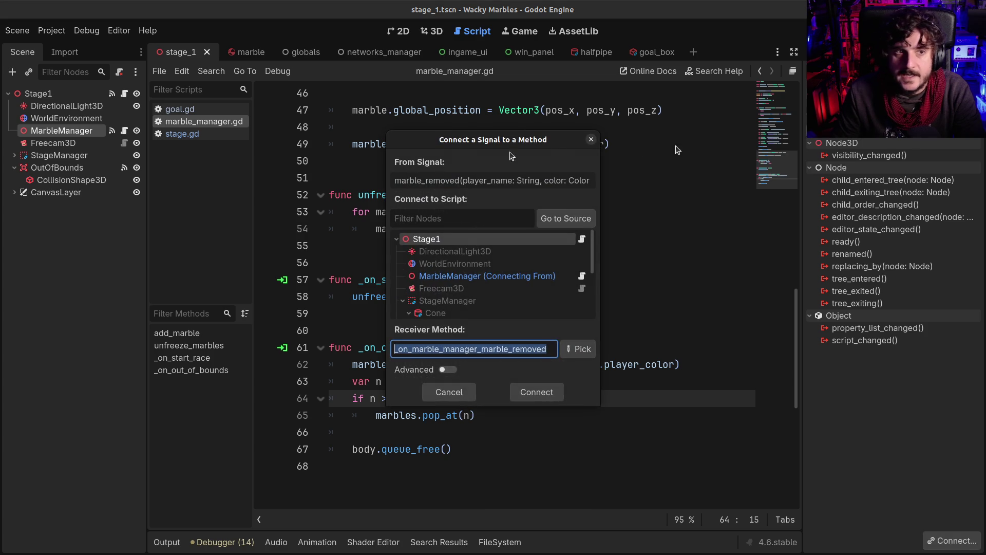
Name the receiver method _on_marble_removed and connect the signal to Stage1
{"action": "left_click", "coordinate": [482, 352]}
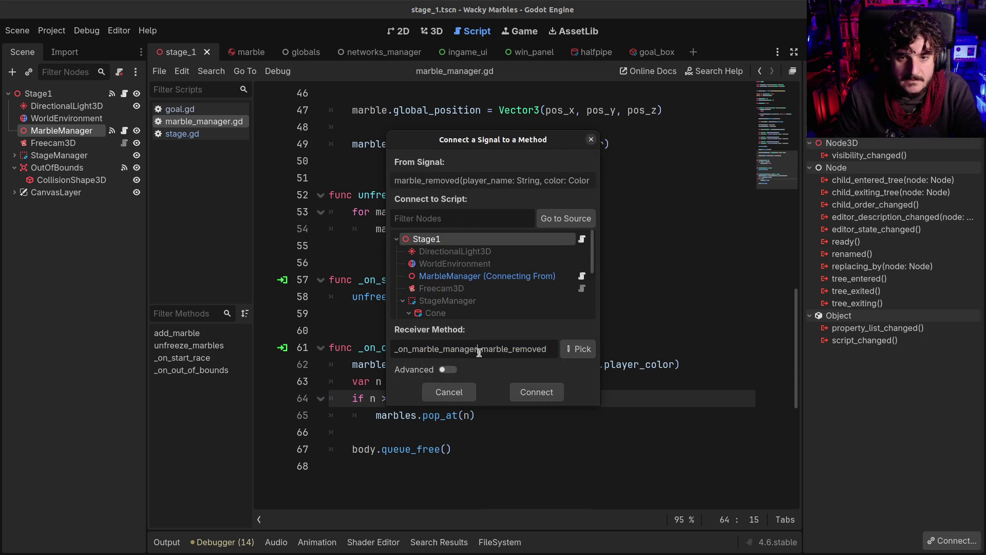
{"action": "key", "text": "BackSpace"}
{"action": "key", "text": "BackSpace"}
{"action": "key", "text": "BackSpace"}
{"action": "key", "text": "BackSpace"}
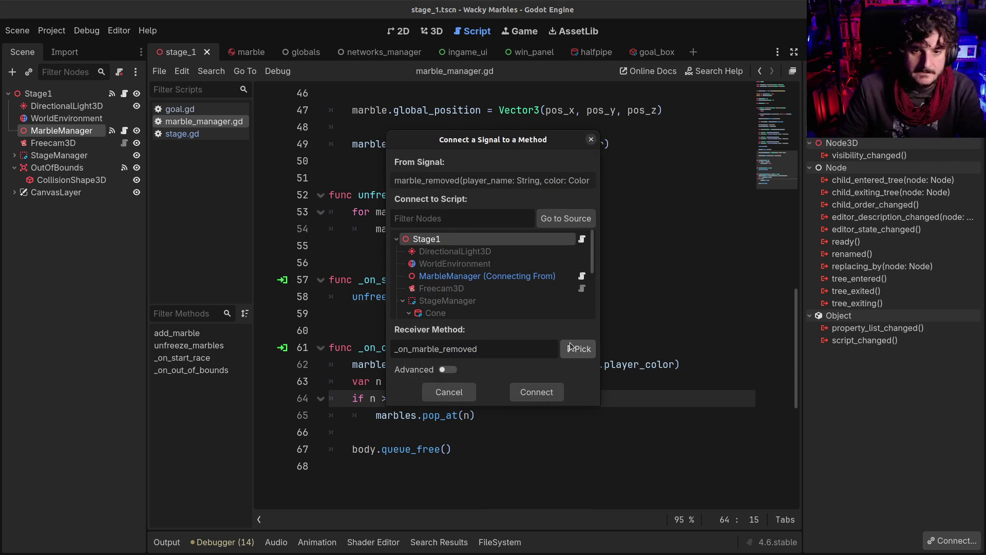
{"action": "left_click", "coordinate": [529, 391]}
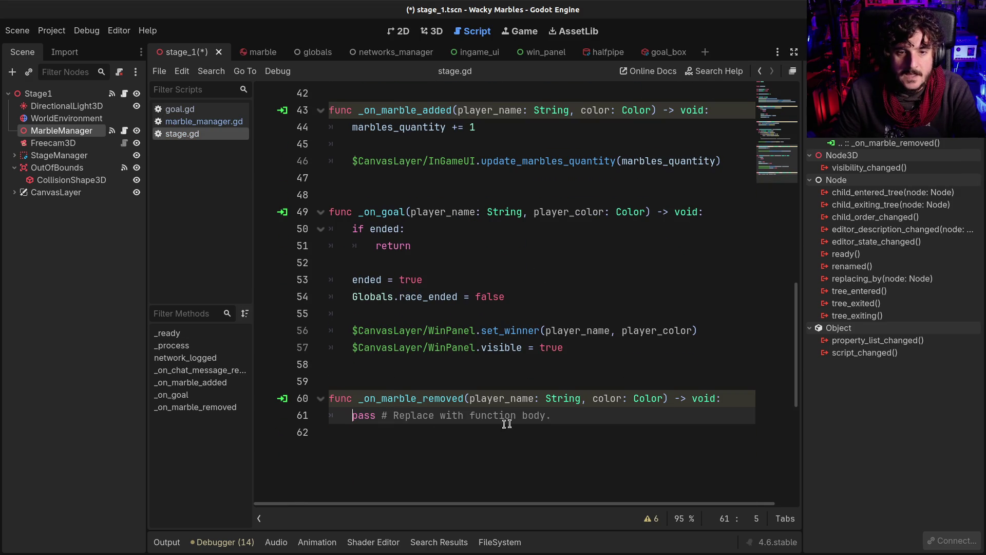
Move the _on_marble_removed stub to directly below _on_marble_added
{"action": "left_click_drag", "start_coordinate": [503, 425], "coordinate": [248, 383]}
{"action": "key", "text": "ctrl+c"}
{"action": "key", "text": "BackSpace"}
{"action": "left_click", "coordinate": [391, 177]}
{"action": "key", "text": "Return"}
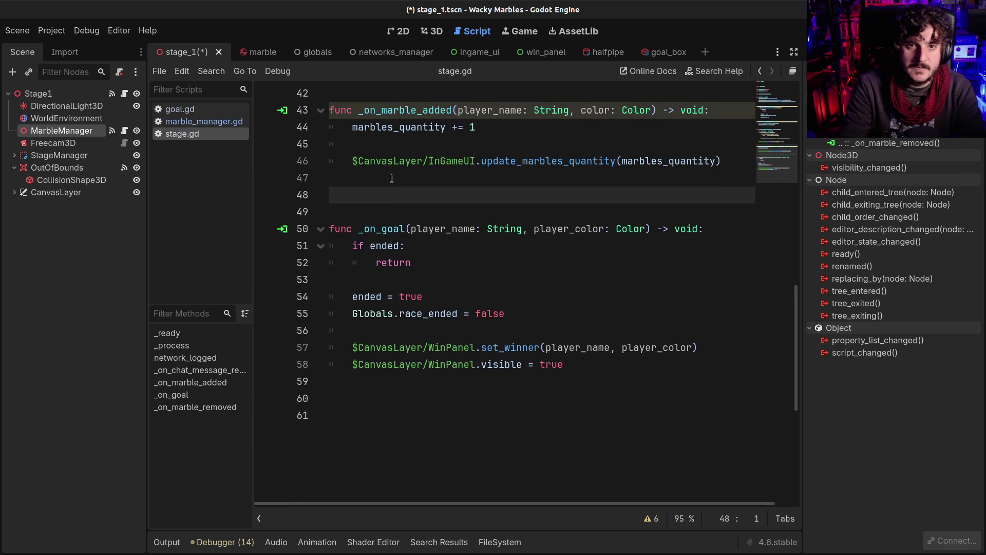
{"action": "key", "text": "ctrl+v"}
{"action": "left_click", "coordinate": [337, 201]}
{"action": "key", "text": "BackSpace"}
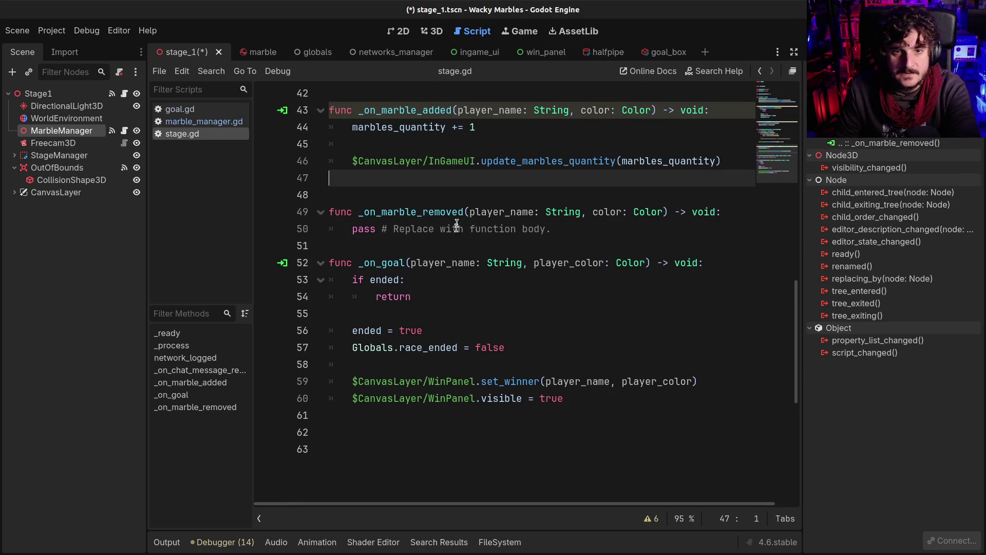
Replace pass with the copied counter lines using -= instead of += and save stage.gd
{"action": "left_click", "coordinate": [353, 127]}
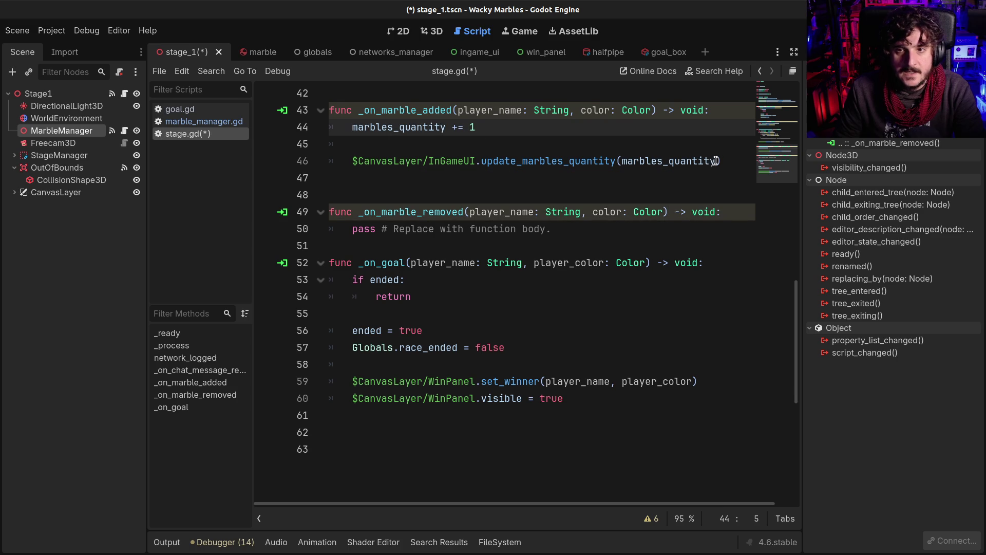
{"action": "left_click", "coordinate": [714, 161], "text": "shift"}
{"action": "left_click_drag", "start_coordinate": [352, 228], "coordinate": [579, 227]}
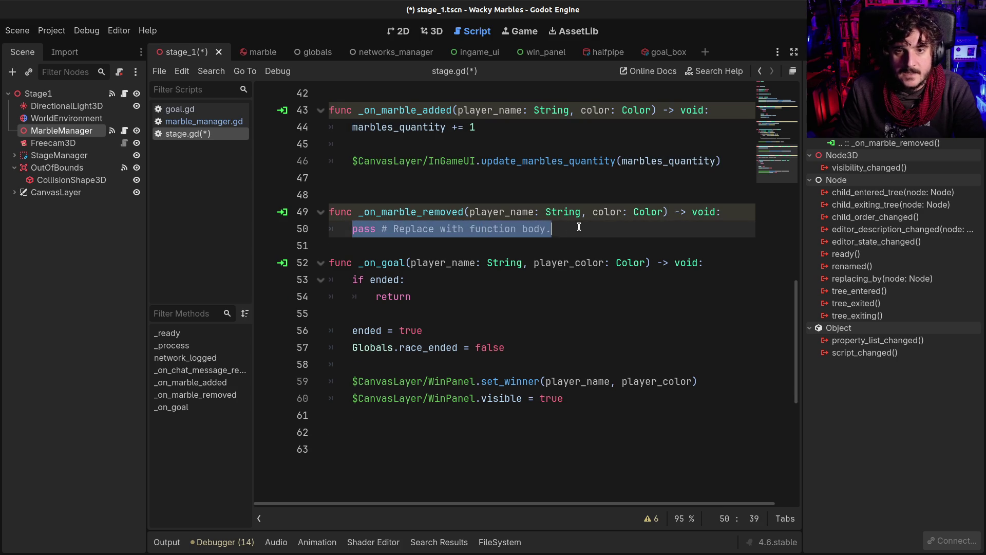
{"action": "type", "text": "marbles_quantity += 1 \t \t$CanvasLayer/InGameUI.update_marbles_quantity(marbles_quantity)"}
{"action": "left_click", "coordinate": [458, 229]}
{"action": "key", "text": "BackSpace"}
{"action": "type", "text": "-"}
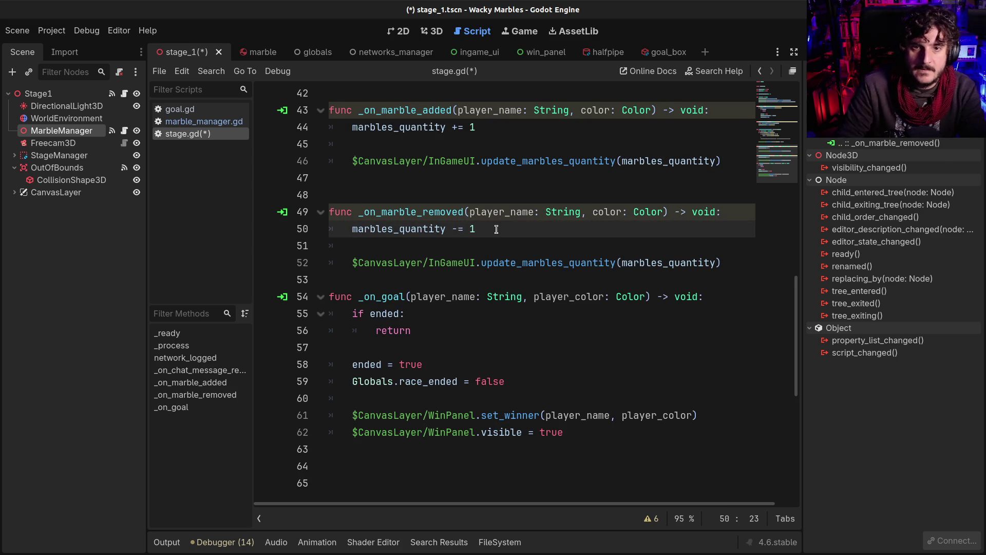
{"action": "left_click", "coordinate": [461, 274]}
{"action": "key", "text": "Return"}
{"action": "key", "text": "ctrl+s"}
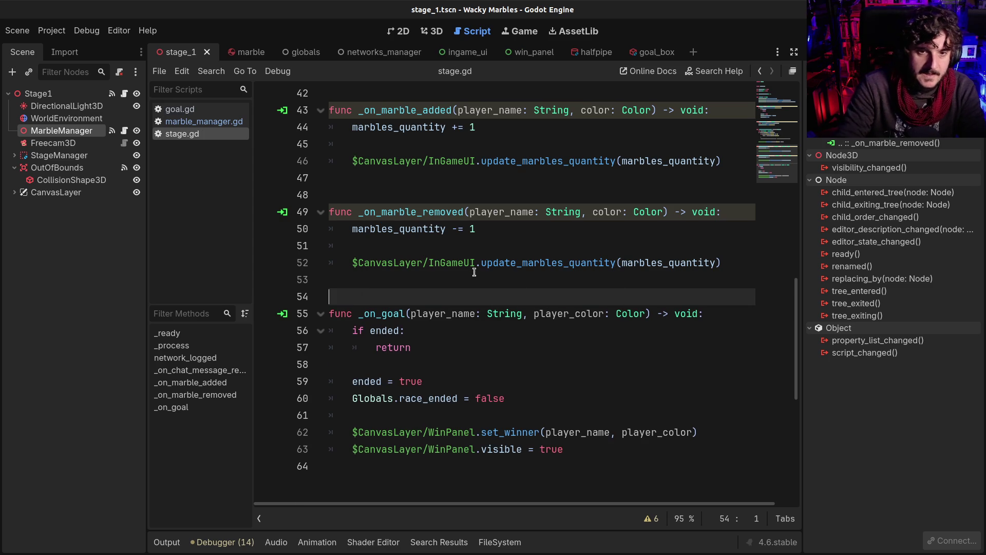
{"action": "left_click", "coordinate": [400, 32]}
In 3D, raise the Halfpipe and move it back toward the cone, then save stage_1
{"action": "left_click", "coordinate": [432, 31]}
{"action": "scroll", "coordinate": [464, 229], "scroll_direction": "down", "scroll_amount": 4}
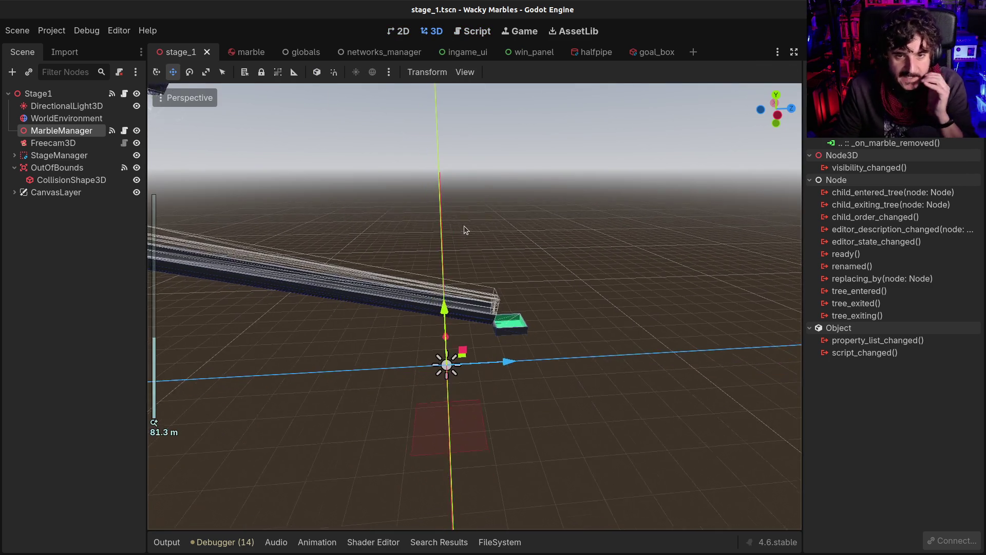
{"action": "scroll", "coordinate": [464, 232], "scroll_direction": "down", "scroll_amount": 2}
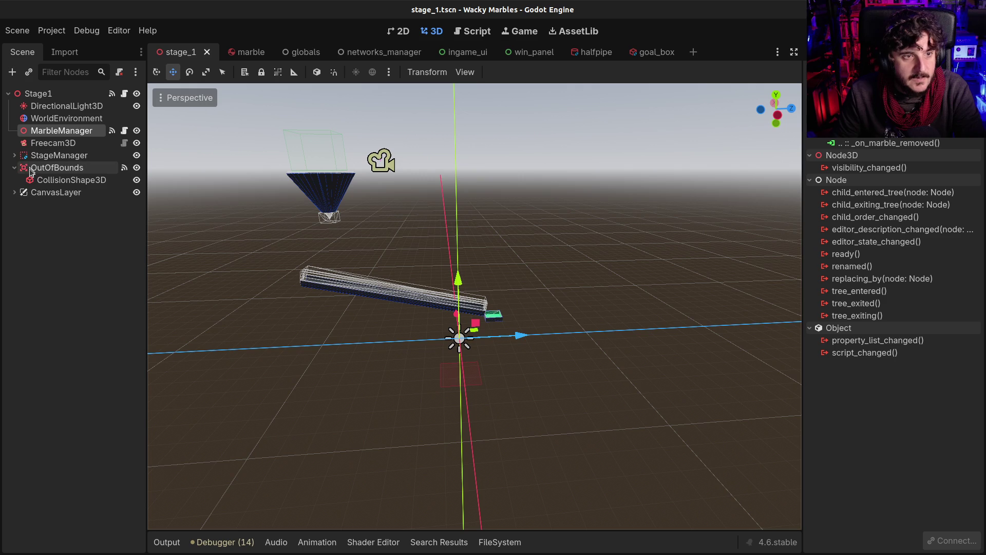
{"action": "left_click", "coordinate": [14, 155]}
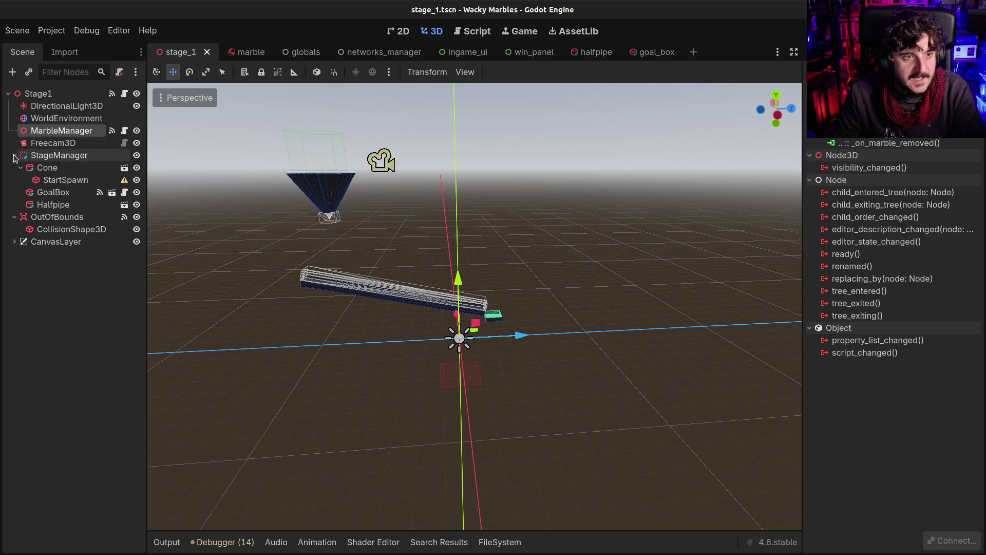
{"action": "left_click", "coordinate": [45, 170]}
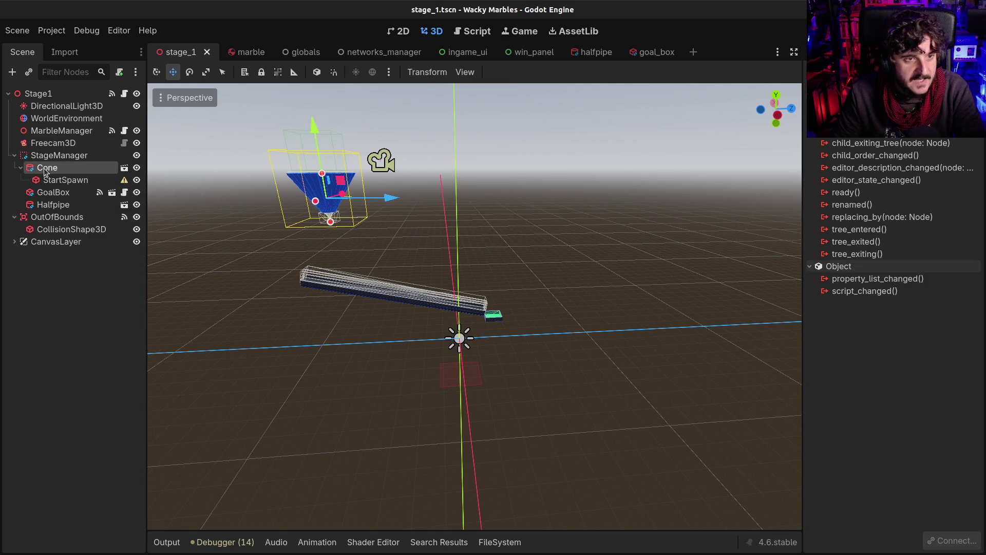
{"action": "left_click", "coordinate": [53, 205]}
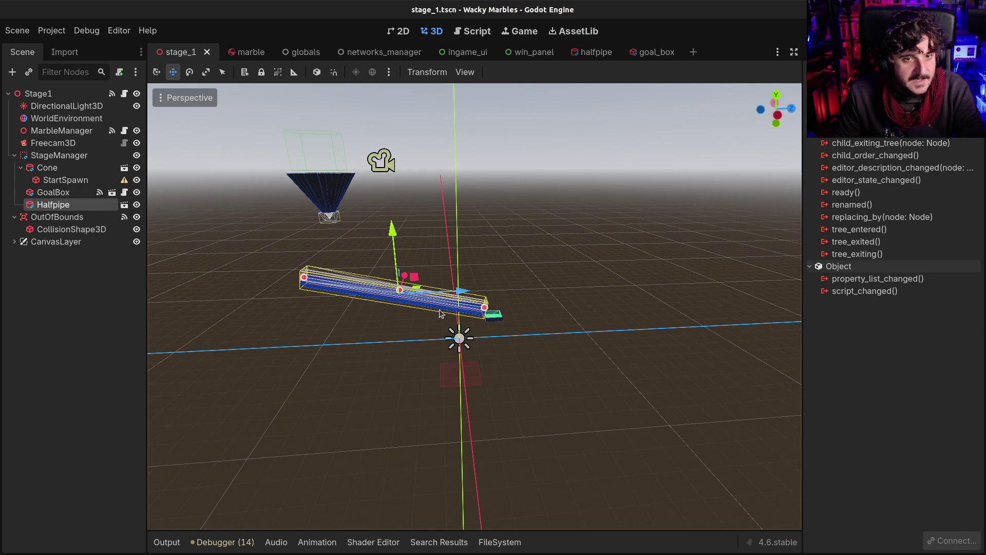
{"action": "left_click_drag", "start_coordinate": [407, 294], "coordinate": [418, 244]}
{"action": "key", "text": "ctrl+s"}
{"action": "key", "text": "F6"}
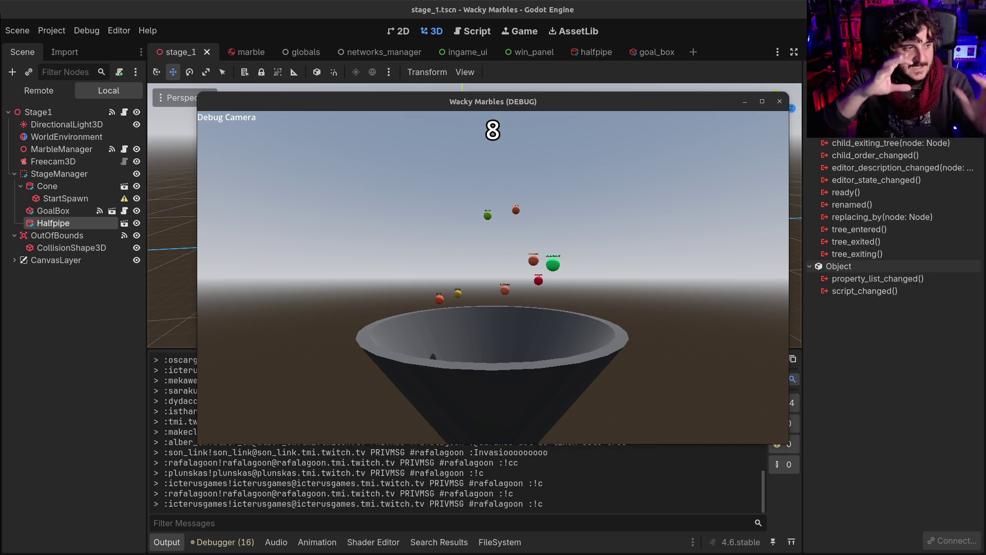
Watch marbles spawn in the debug build until the counter reads 12, then focus its window
{"action": "left_click", "coordinate": [504, 390]}
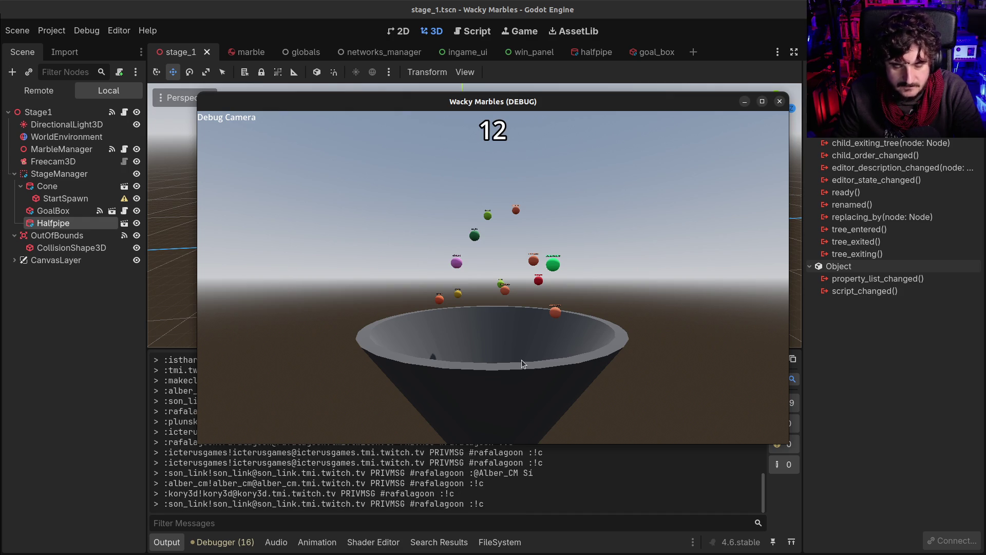
Fly the free debug camera back from the cone, speed it up, then stop with F8
{"action": "key", "text": "Tab"}
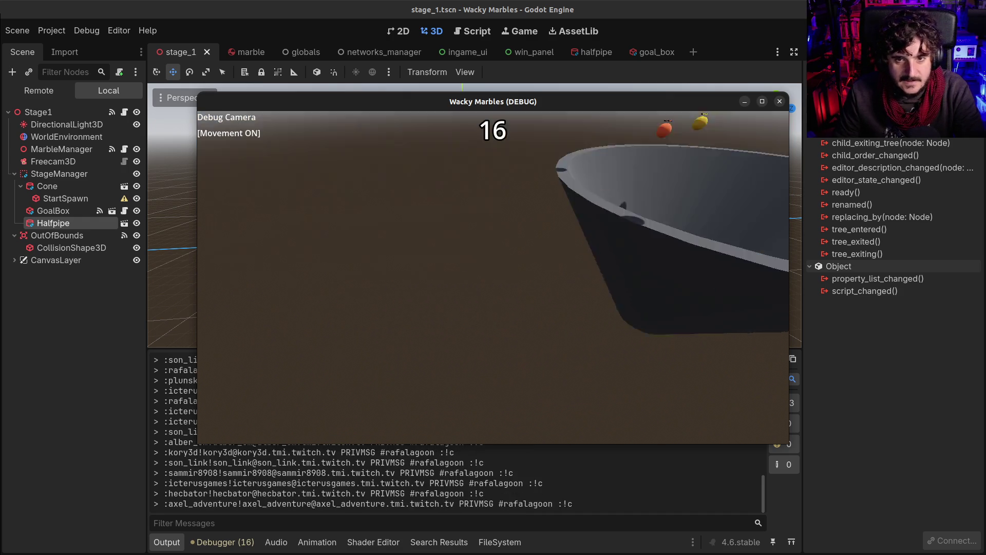
{"action": "mouse_move", "coordinate": [494, 277]}
{"action": "key", "text": "s"}
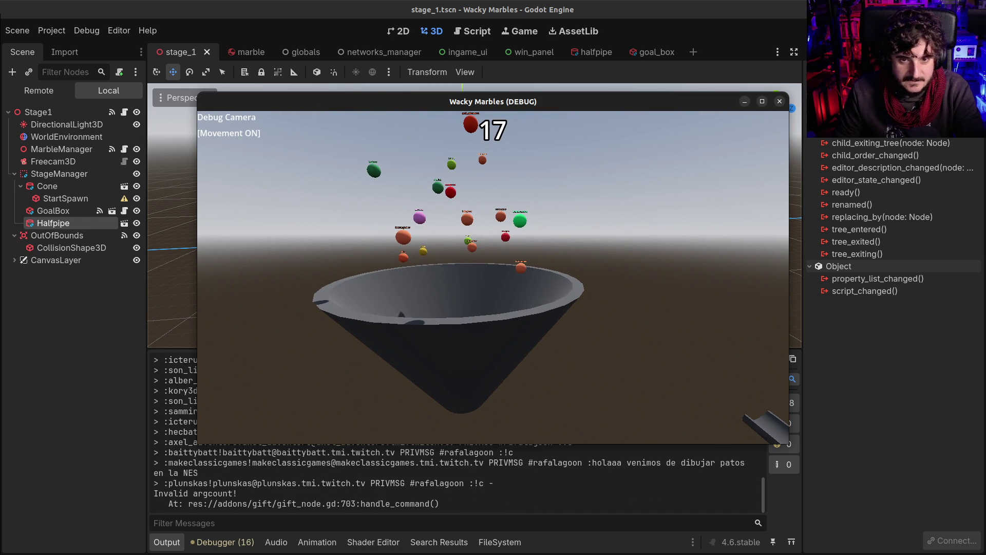
{"action": "mouse_move", "coordinate": [493, 329]}
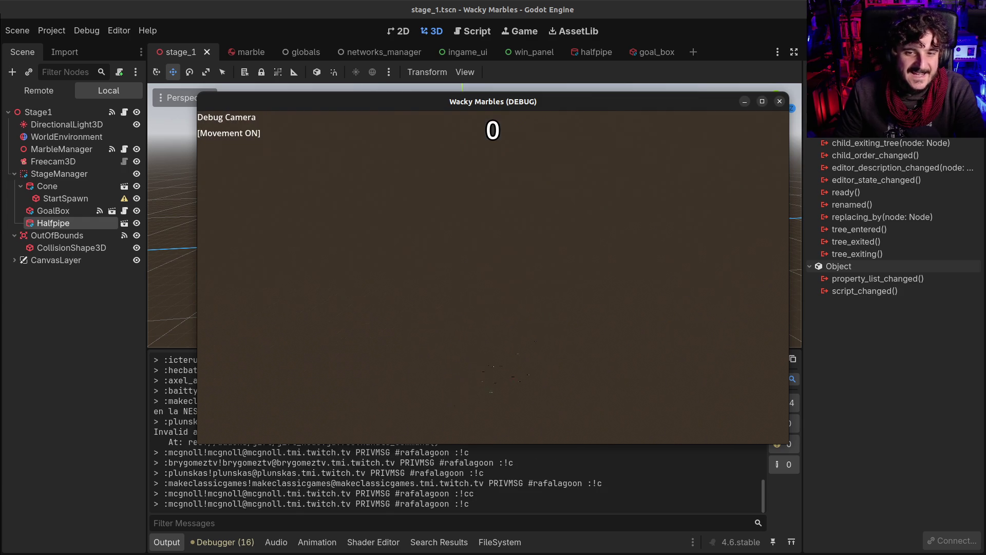
{"action": "scroll", "coordinate": [493, 277], "scroll_direction": "up", "scroll_amount": 1}
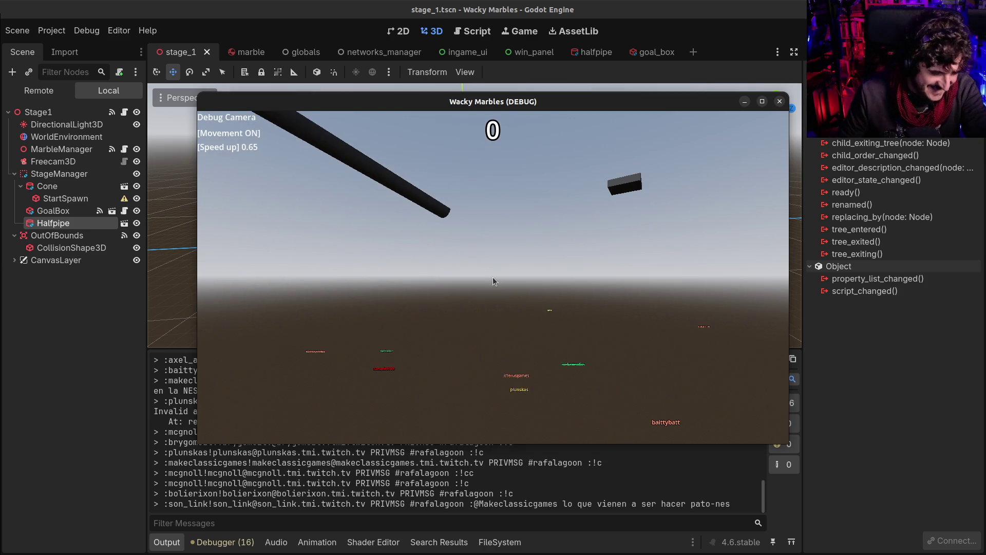
{"action": "key", "text": "F8"}
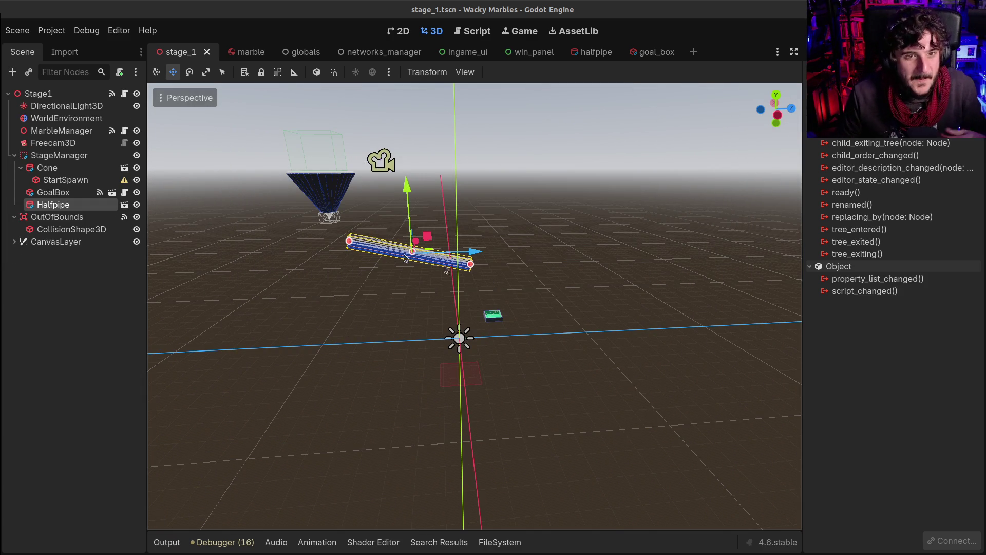
Undo the halfpipe move, drag the GoalBox down-left past the tube's end, and save
{"action": "mouse_move", "coordinate": [594, 55]}
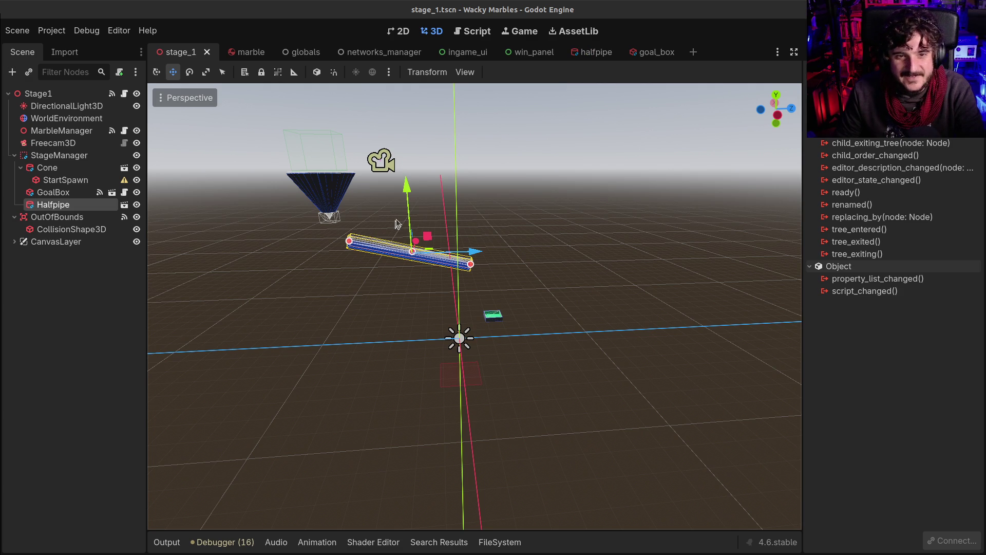
{"action": "key", "text": "ctrl+z"}
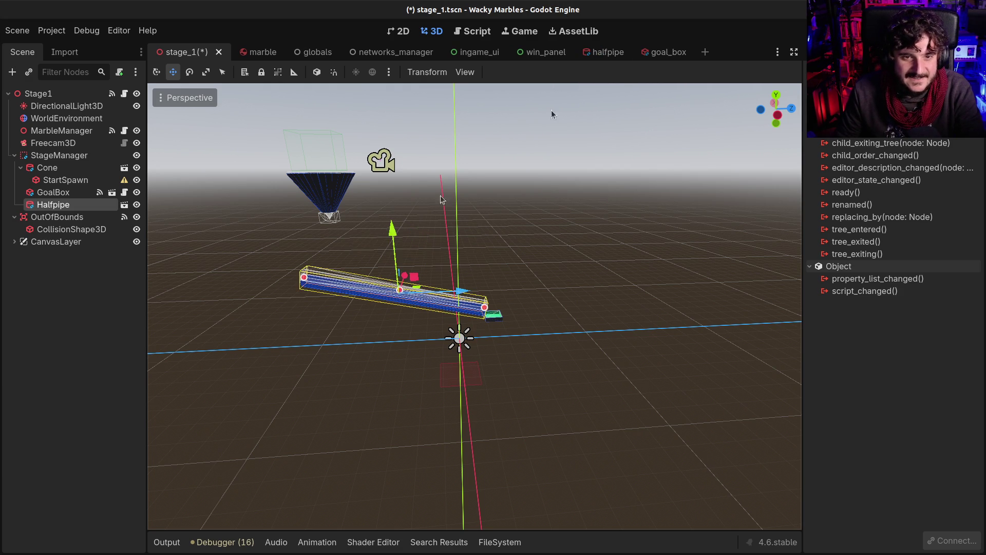
{"action": "mouse_move", "coordinate": [402, 262]}
{"action": "left_mouse_down"}
{"action": "mouse_move", "coordinate": [260, 319]}
{"action": "mouse_move", "coordinate": [375, 273]}
{"action": "mouse_move", "coordinate": [583, 372]}
{"action": "mouse_move", "coordinate": [431, 400]}
{"action": "mouse_move", "coordinate": [434, 447]}
{"action": "mouse_move", "coordinate": [440, 335]}
{"action": "left_mouse_up"}
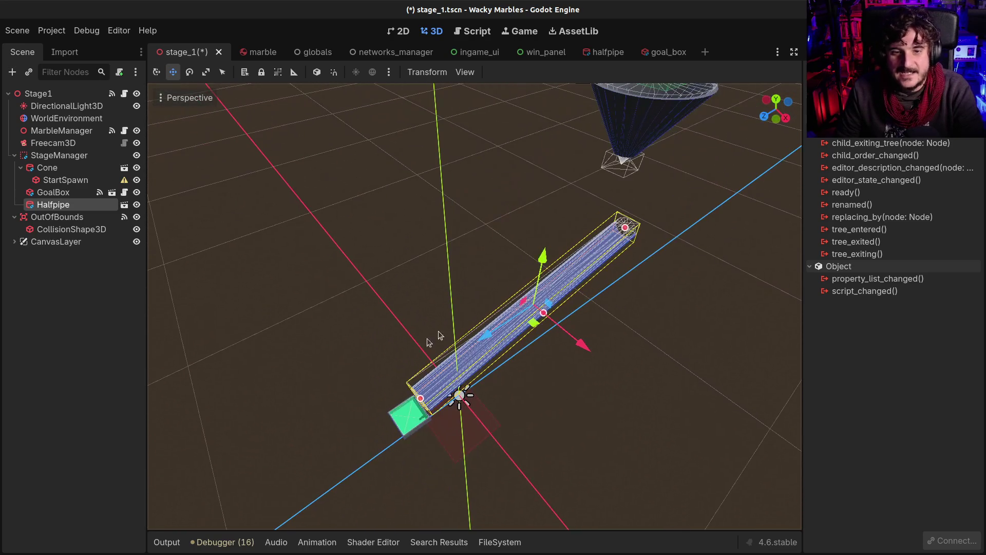
{"action": "left_click", "coordinate": [407, 427]}
{"action": "left_click_drag", "start_coordinate": [406, 427], "coordinate": [309, 480]}
{"action": "scroll", "coordinate": [500, 362], "scroll_direction": "down", "scroll_amount": 4}
{"action": "scroll", "coordinate": [500, 362], "scroll_direction": "down", "scroll_amount": 3}
{"action": "key", "text": "ctrl+s"}
Select WorldEnvironment and show its properties in the Inspector
{"action": "left_click", "coordinate": [58, 119]}
{"action": "scroll", "coordinate": [971, 153], "scroll_direction": "down", "scroll_amount": 2}
{"action": "left_click", "coordinate": [878, 137]}
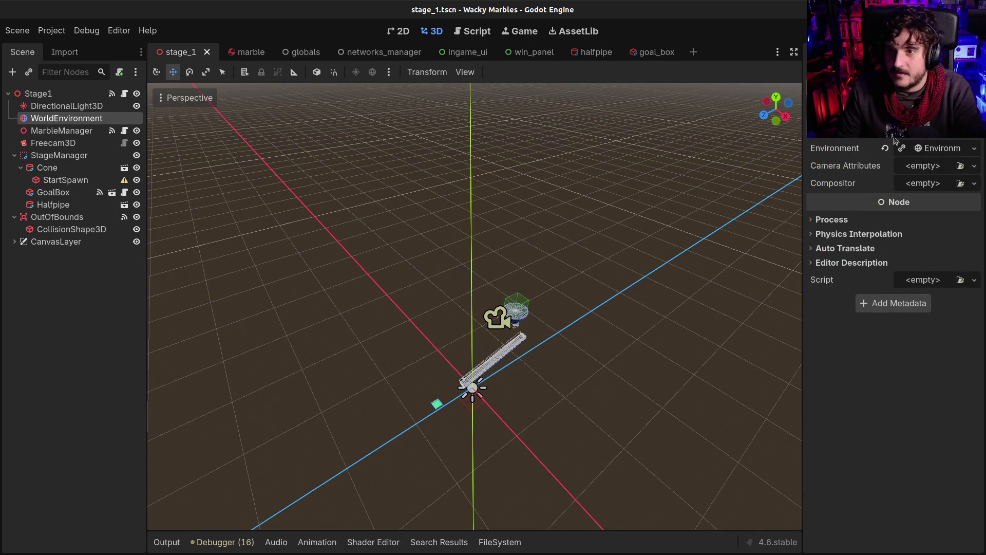
Replace the Environment's procedural sky material with a new PanoramaSkyMaterial
{"action": "left_click", "coordinate": [940, 149]}
{"action": "left_click", "coordinate": [832, 181]}
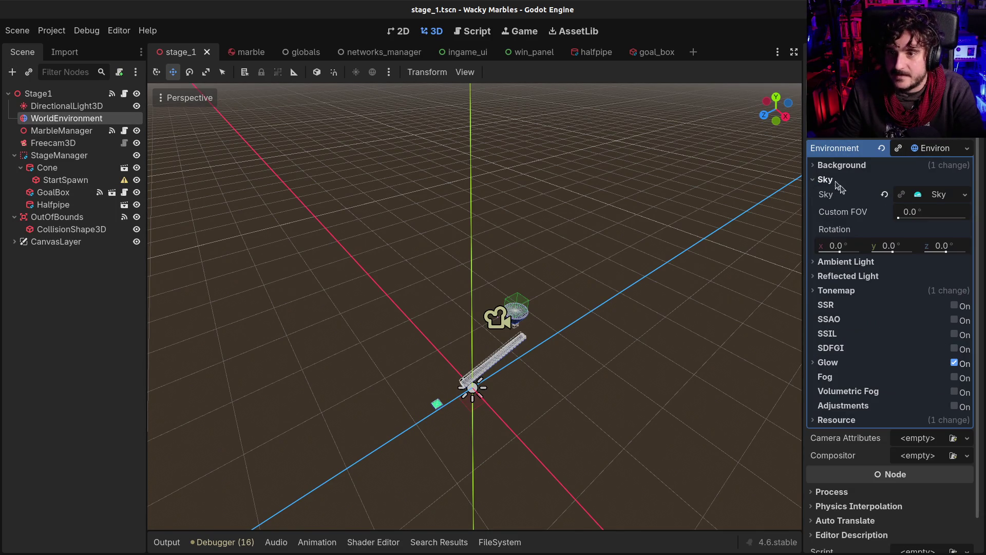
{"action": "left_click", "coordinate": [939, 196]}
{"action": "left_click", "coordinate": [933, 216]}
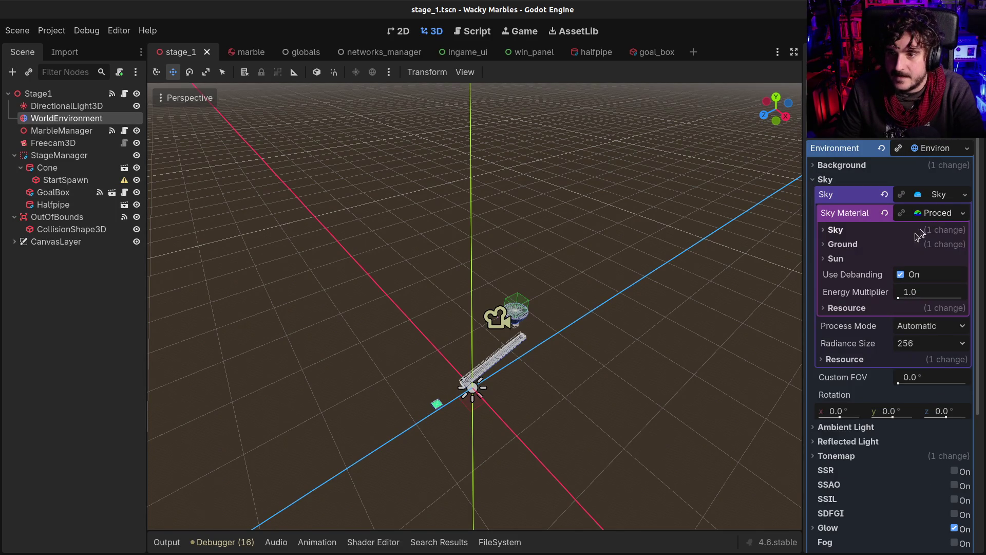
{"action": "left_click", "coordinate": [958, 214]}
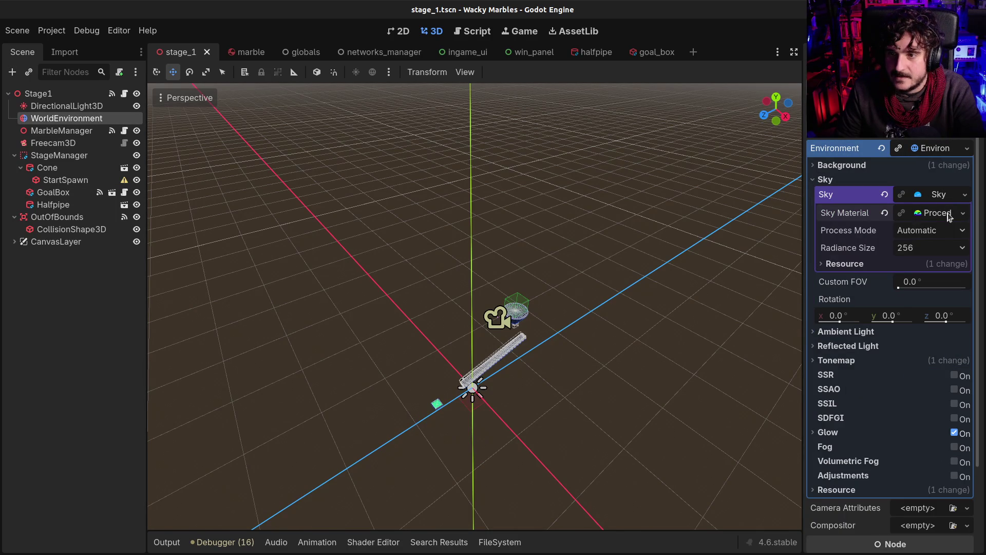
{"action": "left_click", "coordinate": [962, 214]}
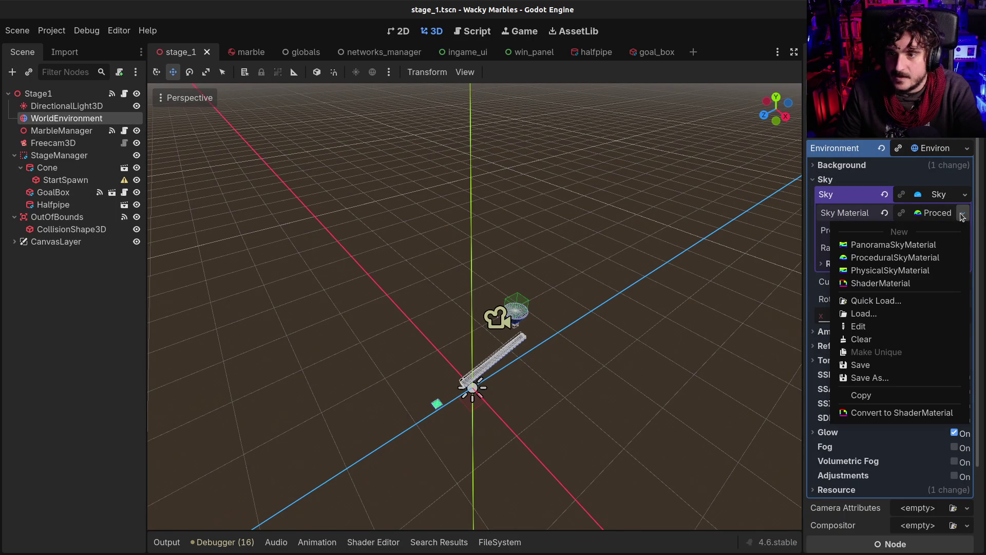
{"action": "left_click", "coordinate": [928, 246]}
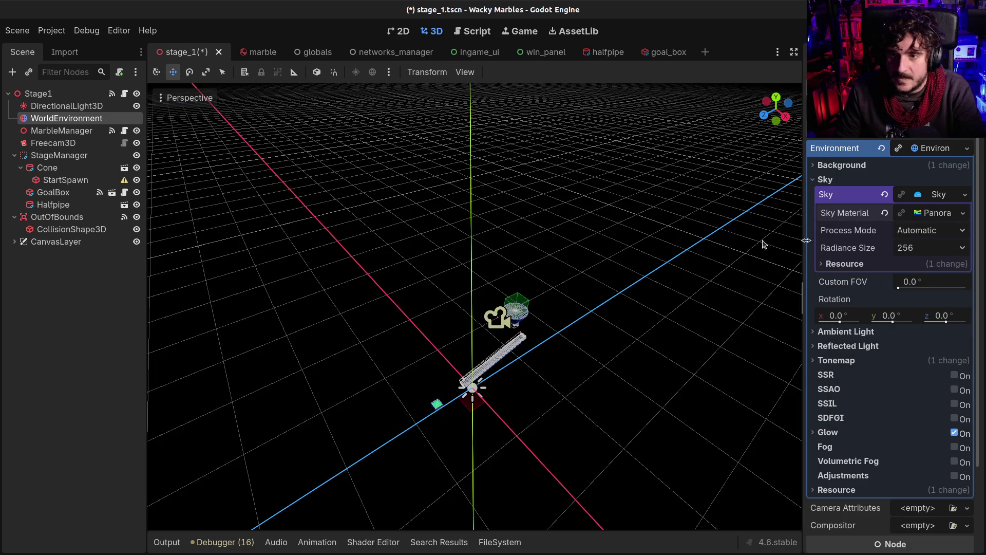
{"action": "left_click", "coordinate": [936, 197]}
{"action": "left_click", "coordinate": [936, 196]}
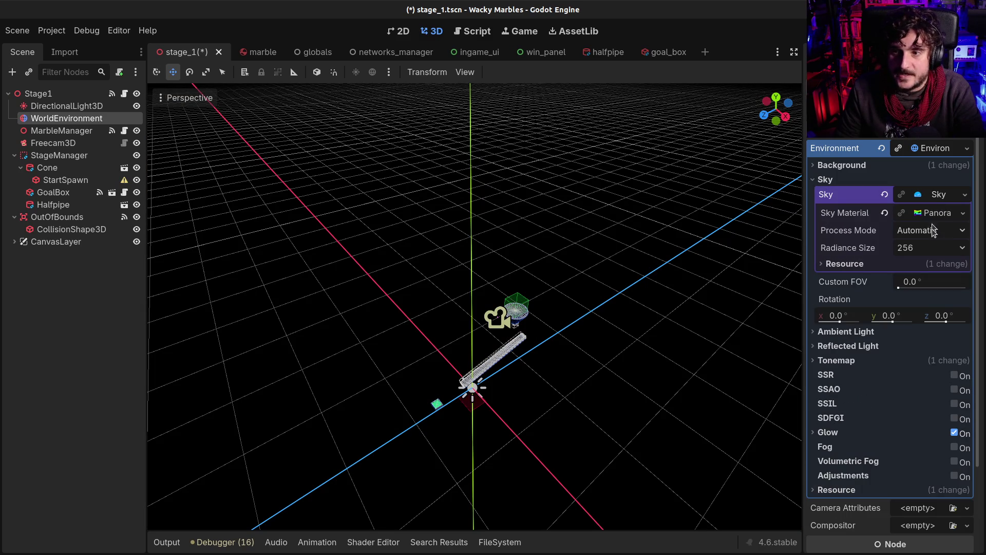
{"action": "left_click", "coordinate": [932, 214]}
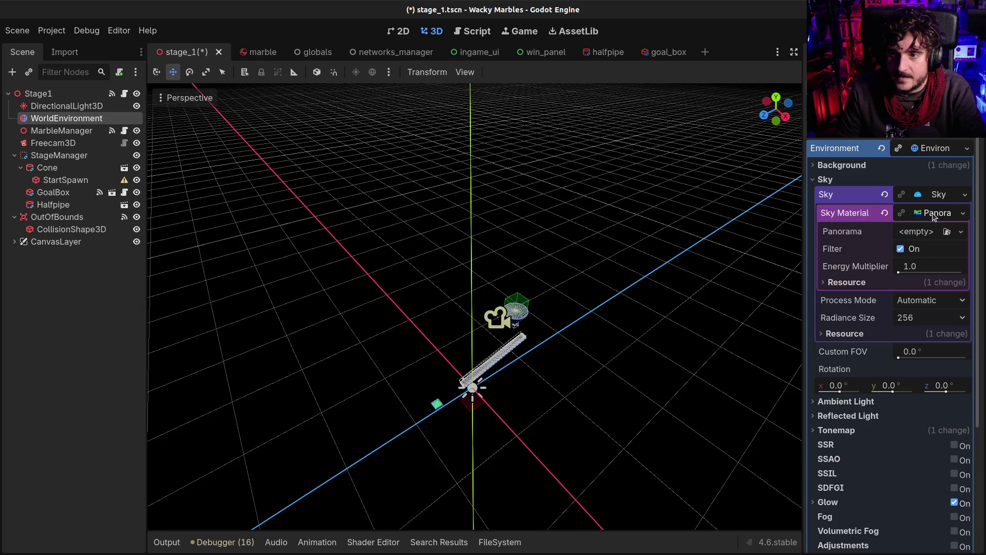
Load res://assets/hdri/bloem_field_sunrise_1k.hdr as the sky panorama texture
{"action": "left_click", "coordinate": [925, 235]}
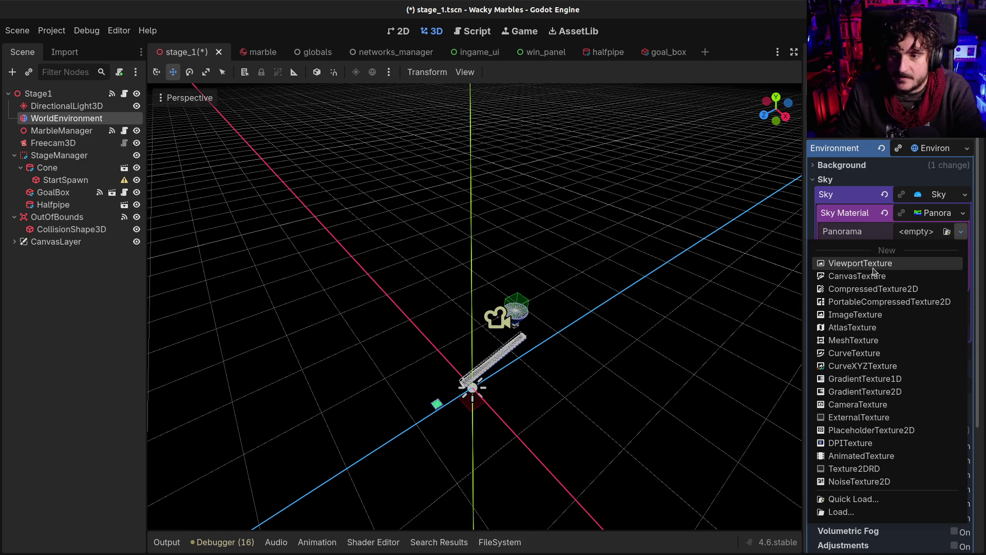
{"action": "left_click", "coordinate": [848, 511]}
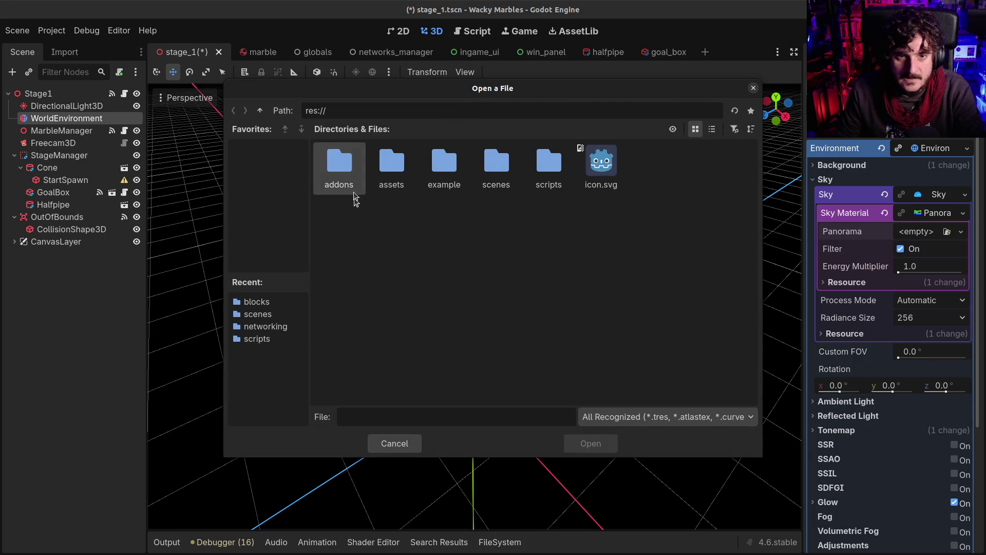
{"action": "double_click", "coordinate": [395, 163]}
{"action": "double_click", "coordinate": [354, 165]}
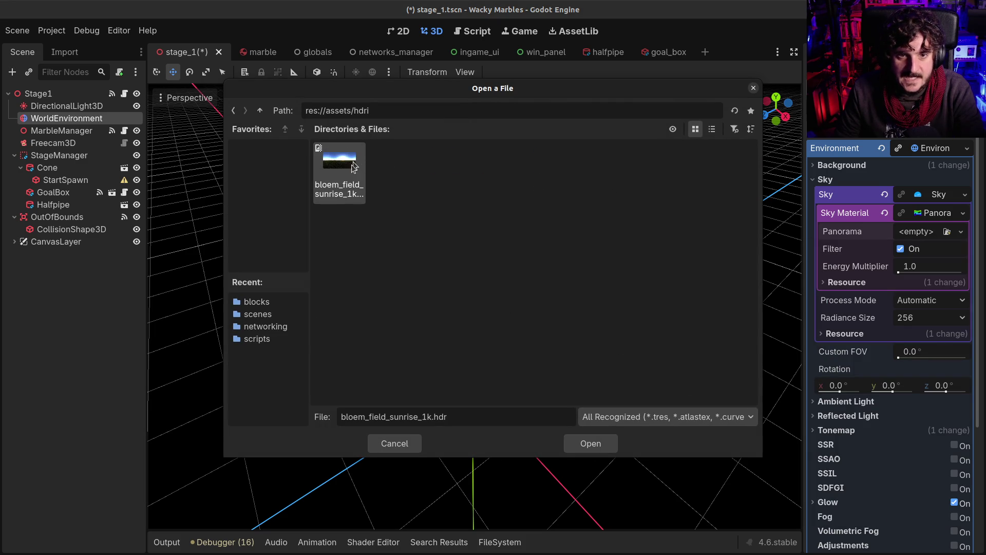
{"action": "double_click", "coordinate": [342, 167]}
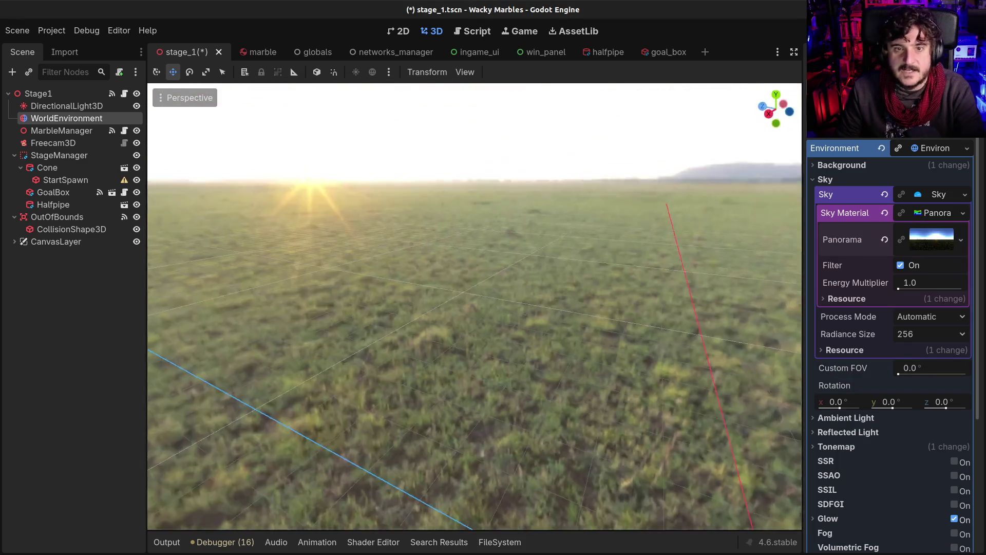
{"action": "mouse_move", "coordinate": [474, 307]}
{"action": "left_mouse_down"}
{"action": "mouse_move", "coordinate": [475, 380]}
{"action": "mouse_move", "coordinate": [471, 327]}
{"action": "mouse_move", "coordinate": [472, 359]}
{"action": "mouse_move", "coordinate": [615, 253]}
{"action": "left_mouse_up"}
Run the stage in debug to inspect the sky, then set the panorama energy multiplier to 0.0
{"action": "key", "text": "F6"}
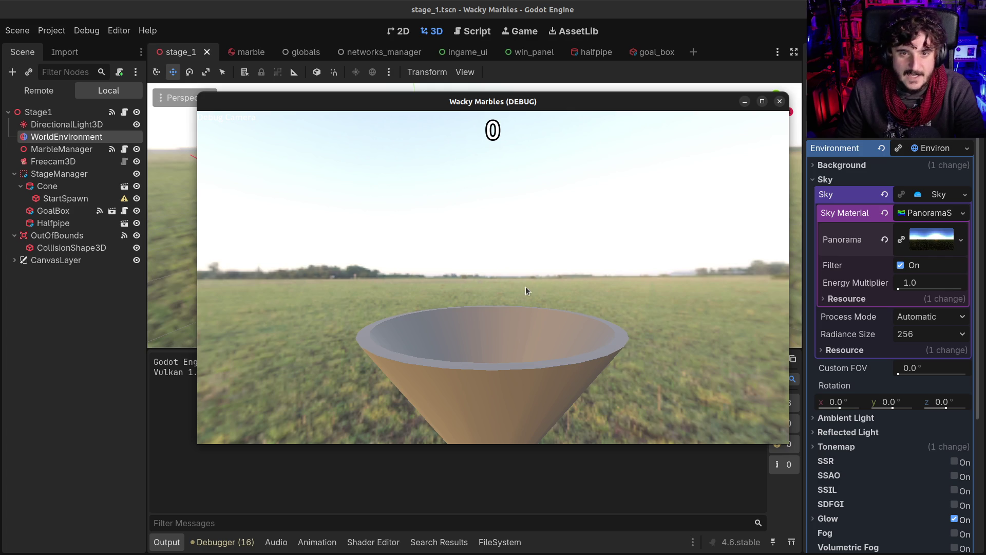
{"action": "left_click", "coordinate": [532, 291]}
{"action": "mouse_move", "coordinate": [493, 278]}
{"action": "left_mouse_down"}
{"action": "mouse_move", "coordinate": [494, 224]}
{"action": "mouse_move", "coordinate": [494, 288]}
{"action": "mouse_move", "coordinate": [494, 259]}
{"action": "left_mouse_up"}
{"action": "key", "text": "F8"}
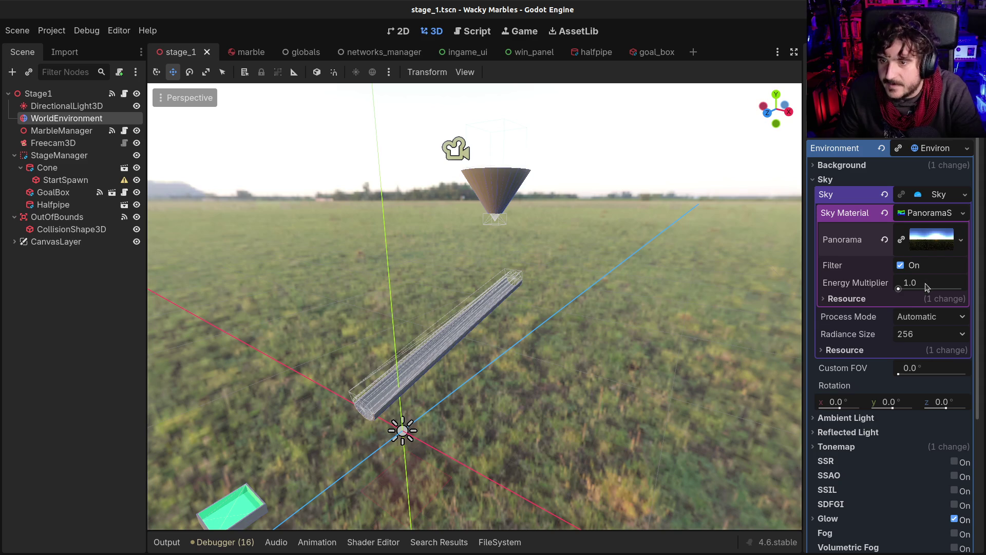
{"action": "left_click_drag", "start_coordinate": [899, 290], "coordinate": [898, 291]}
Set the sky energy multiplier to 0.4 after trying 0.2, then shift the Halfpipe down-left
{"action": "left_click", "coordinate": [922, 283]}
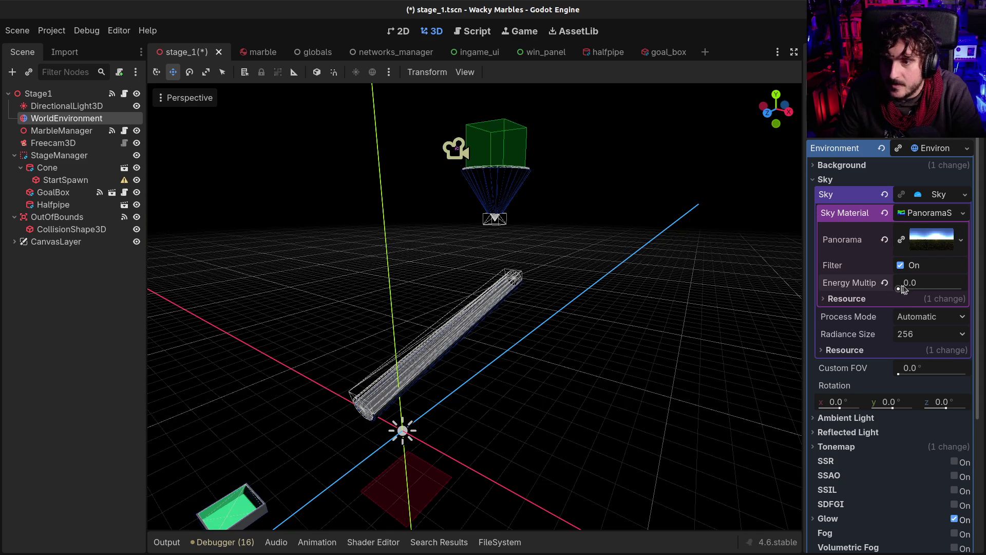
{"action": "type", "text": "0.2"}
{"action": "key", "text": "Return"}
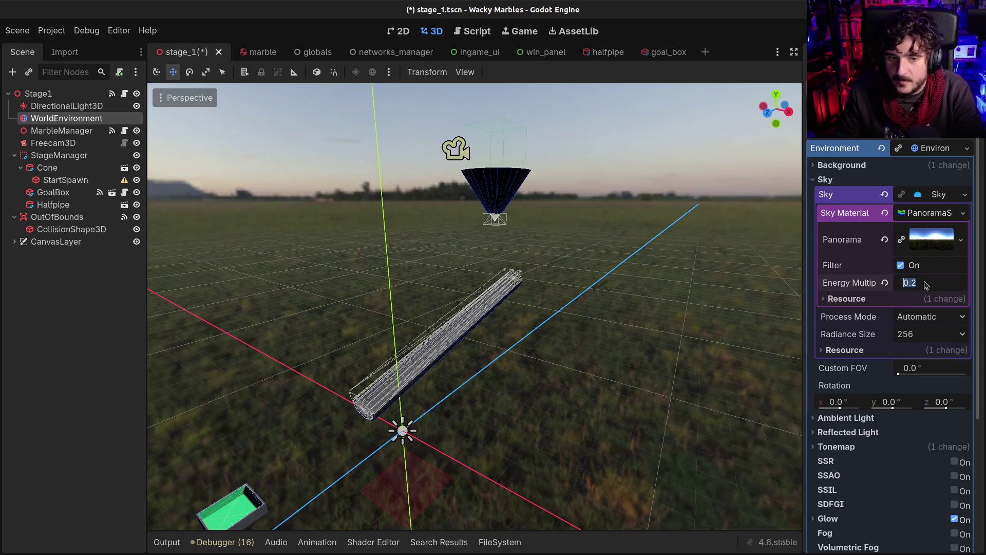
{"action": "type", "text": "0.4"}
{"action": "key", "text": "Return"}
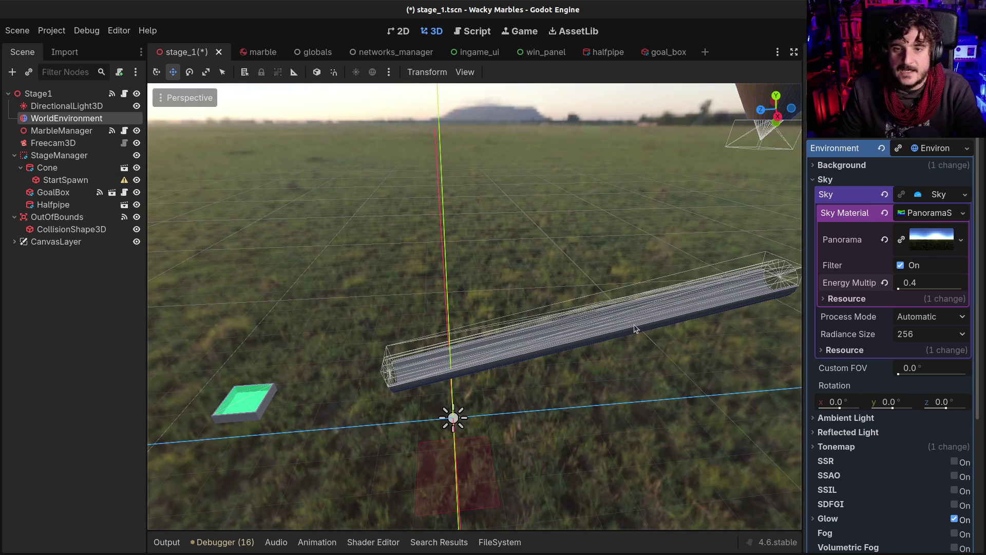
{"action": "left_click", "coordinate": [636, 328]}
{"action": "mouse_move", "coordinate": [550, 331]}
{"action": "left_mouse_down"}
{"action": "mouse_move", "coordinate": [441, 337]}
{"action": "mouse_move", "coordinate": [492, 335]}
{"action": "left_mouse_up"}
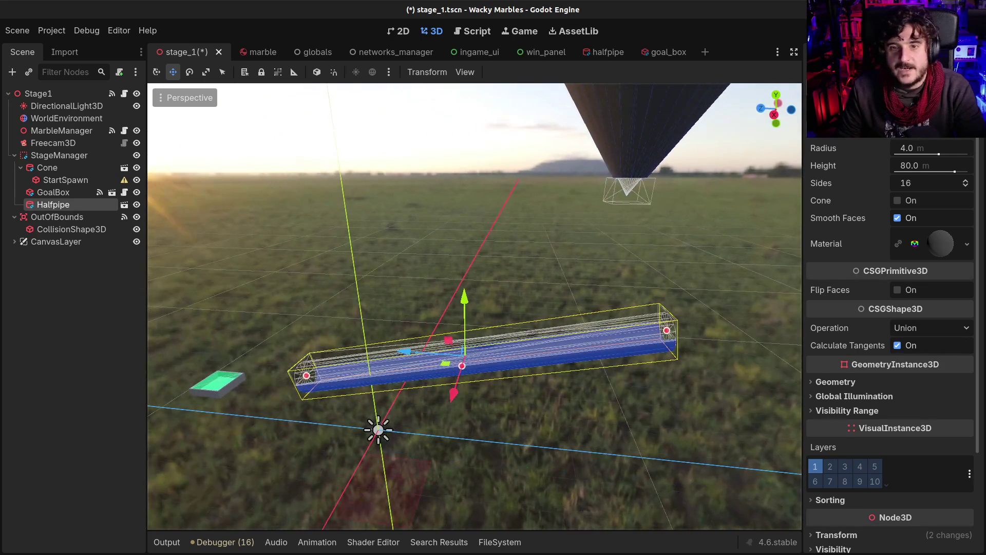
Slide the Halfpipe about 1.5 m further along Z so it sits under the cone
{"action": "left_click_drag", "start_coordinate": [658, 338], "coordinate": [658, 337]}
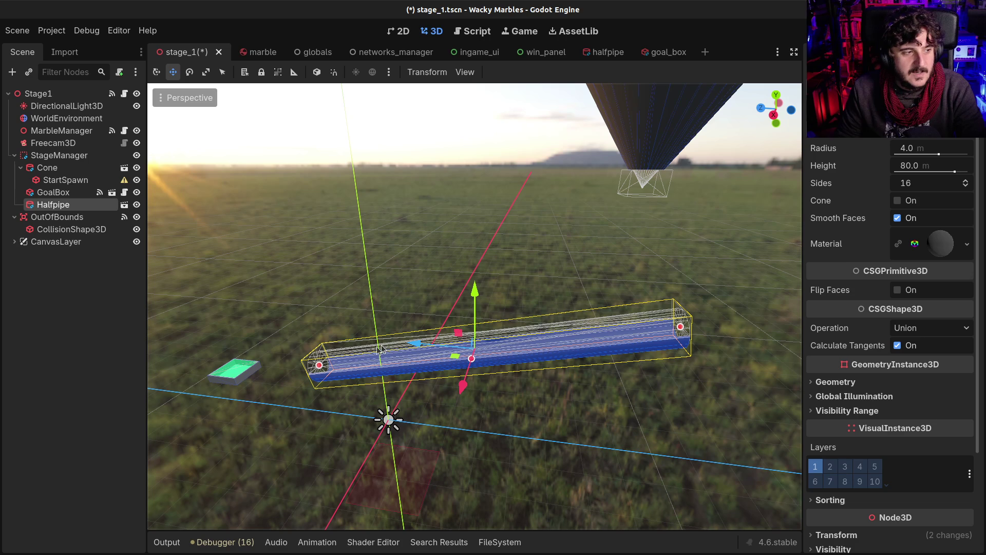
{"action": "left_click_drag", "start_coordinate": [425, 347], "coordinate": [411, 347]}
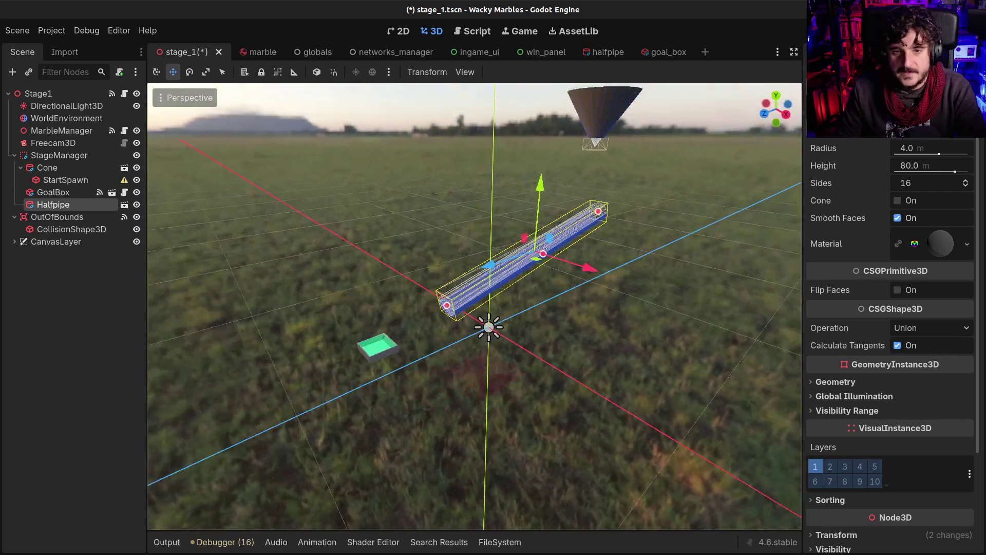
{"action": "left_click", "coordinate": [61, 155]}
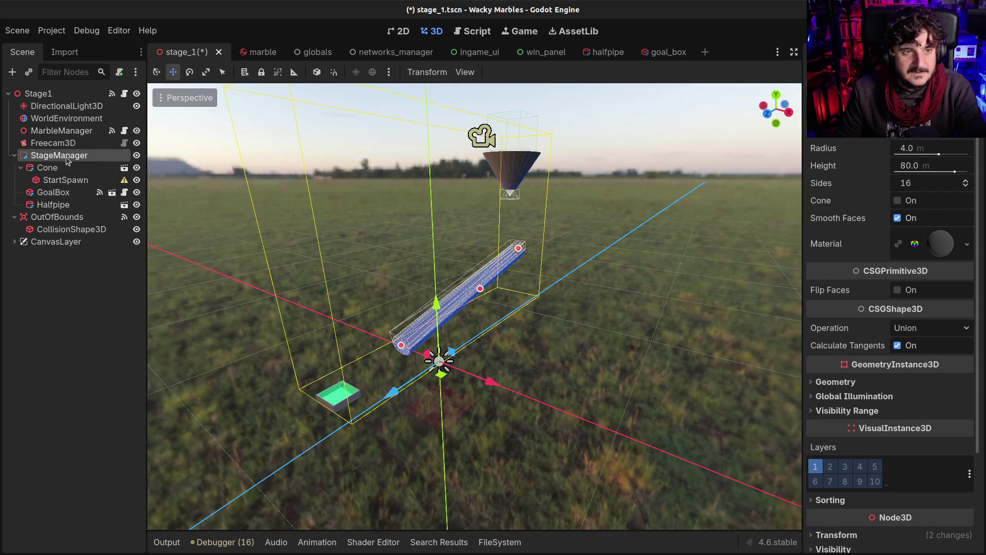
{"action": "left_click", "coordinate": [67, 167]}
{"action": "left_click", "coordinate": [77, 192], "text": "ctrl"}
{"action": "left_click", "coordinate": [84, 205], "text": "ctrl"}
{"action": "scroll", "coordinate": [446, 127], "scroll_direction": "down", "scroll_amount": 10}
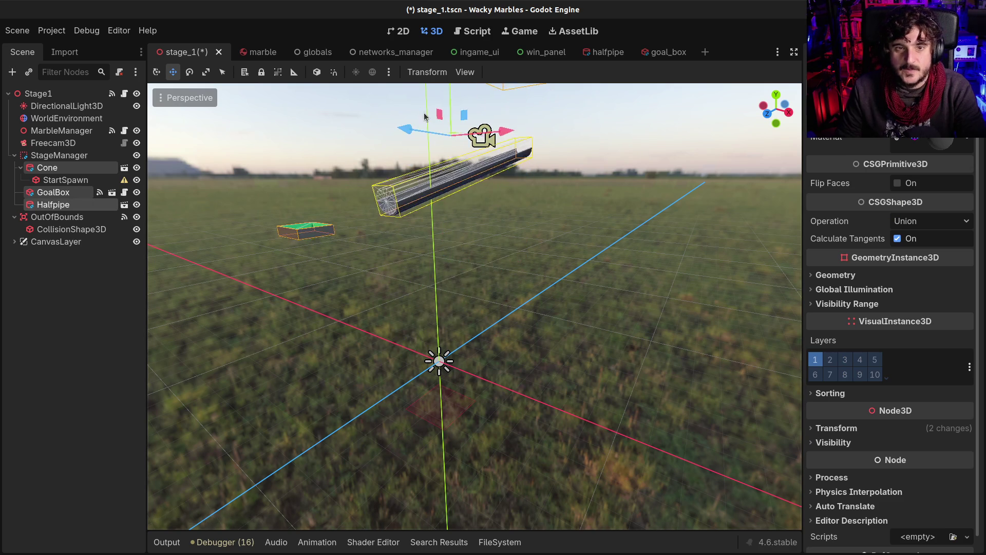
{"action": "mouse_move", "coordinate": [468, 198]}
{"action": "left_mouse_down"}
{"action": "mouse_move", "coordinate": [449, 157]}
{"action": "mouse_move", "coordinate": [411, 212]}
{"action": "left_mouse_up"}
{"action": "scroll", "coordinate": [415, 207], "scroll_direction": "up", "scroll_amount": 8}
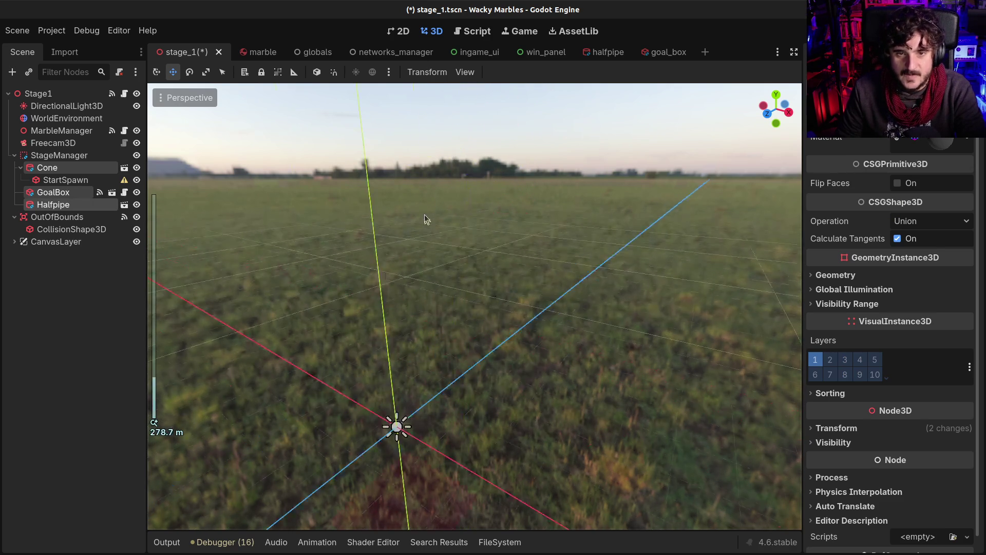
{"action": "key", "text": "shift+f"}
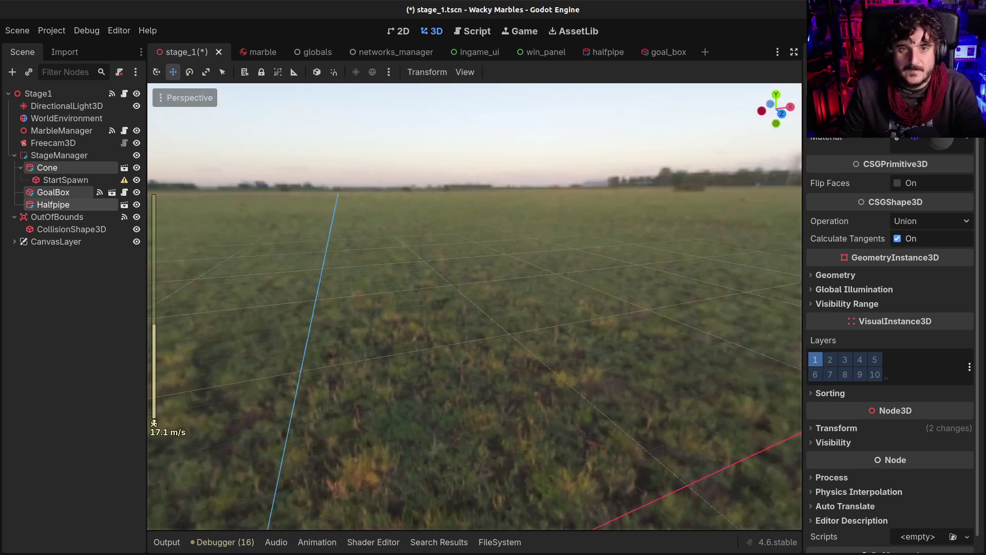
{"action": "key", "text": "s"}
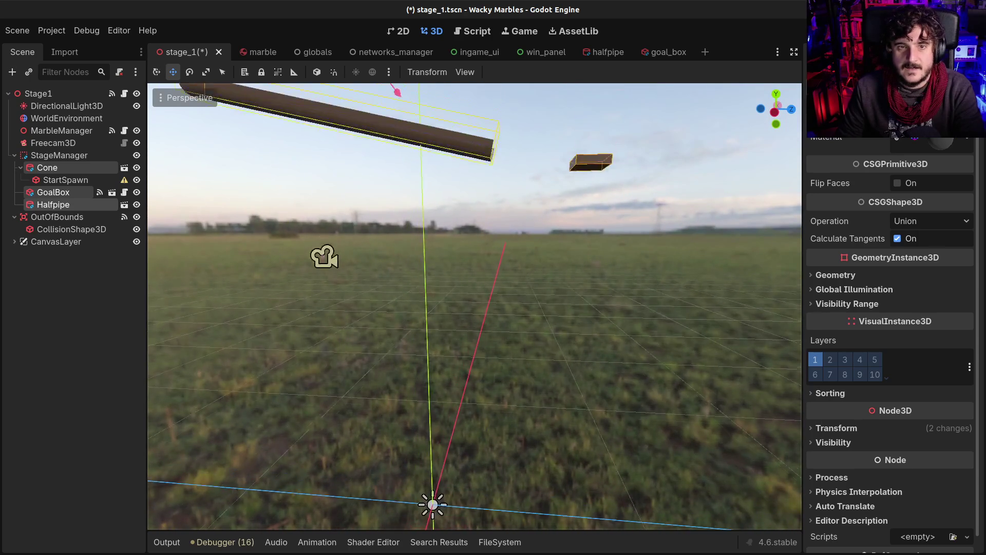
{"action": "key", "text": "w"}
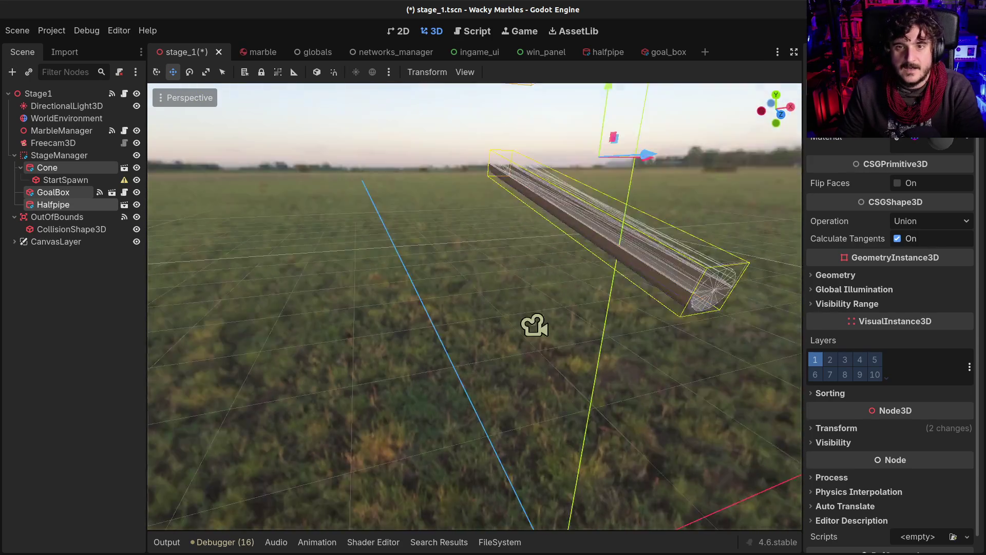
{"action": "key", "text": "s"}
{"action": "key", "text": "shift+f"}
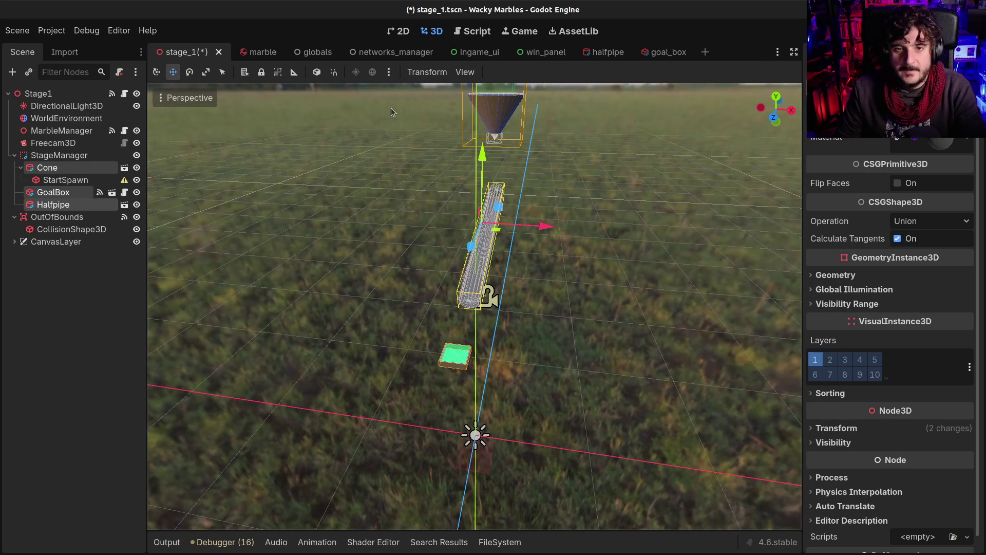
{"action": "key", "text": "shift+f"}
{"action": "key", "text": "a"}
{"action": "key", "text": "s"}
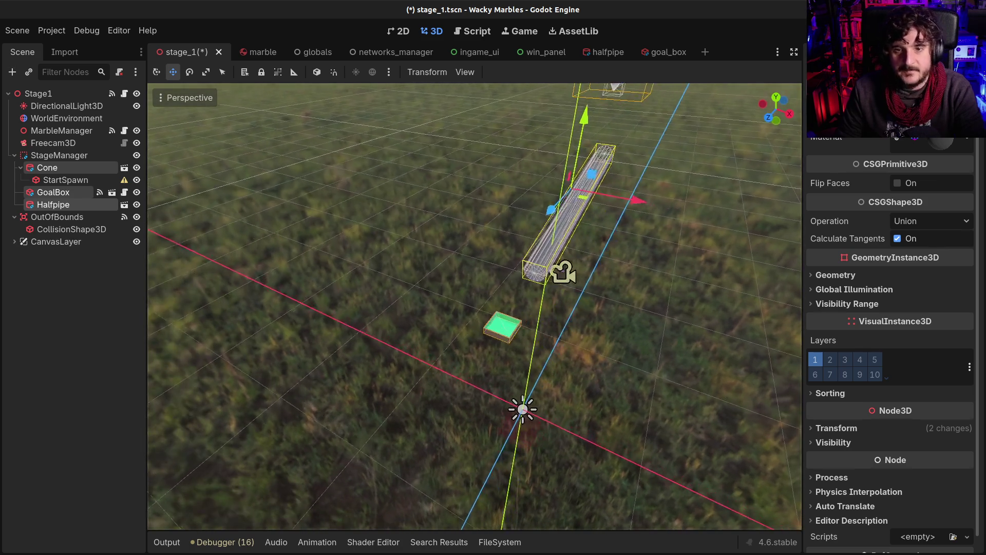
{"action": "key", "text": "d"}
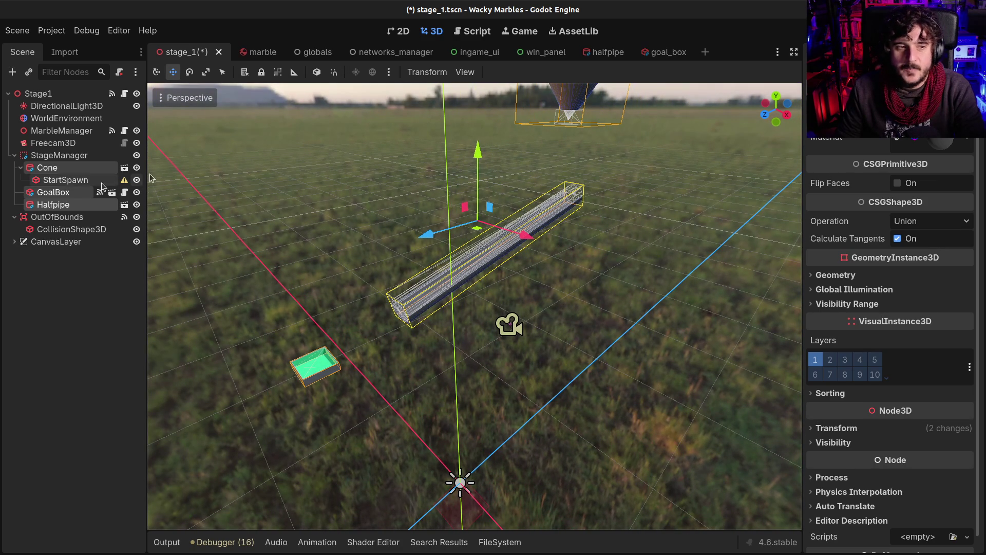
{"action": "left_click", "coordinate": [31, 168]}
Tilt the Halfpipe tube about 13 degrees on its X axis
{"action": "left_click", "coordinate": [30, 156]}
{"action": "left_click", "coordinate": [42, 167]}
{"action": "left_click", "coordinate": [52, 204]}
{"action": "key", "text": "e"}
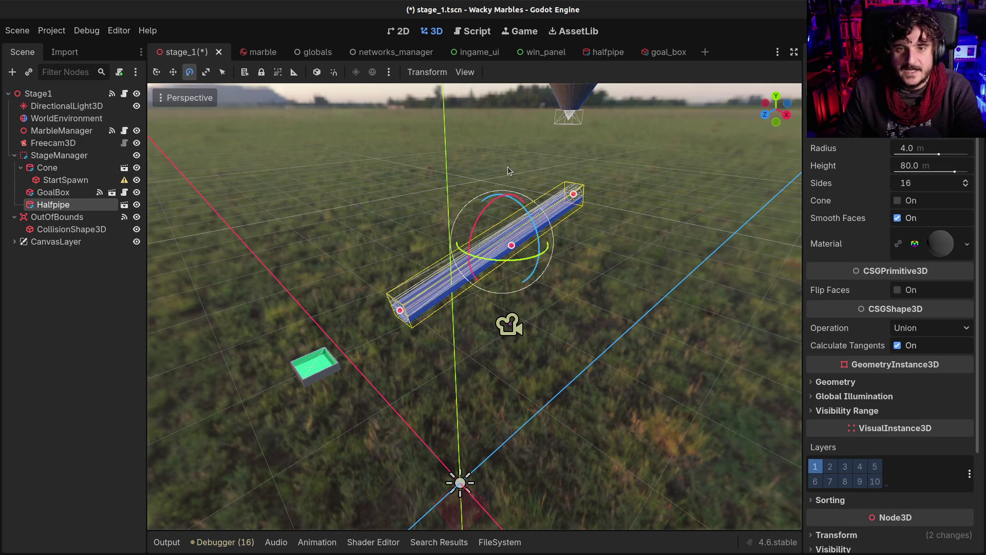
{"action": "left_click_drag", "start_coordinate": [492, 201], "coordinate": [487, 212]}
Raise the Halfpipe slightly and duplicate it as Halfpipe2
{"action": "left_click", "coordinate": [173, 72]}
{"action": "left_click_drag", "start_coordinate": [505, 177], "coordinate": [506, 165]}
{"action": "left_click_drag", "start_coordinate": [412, 267], "coordinate": [431, 273]}
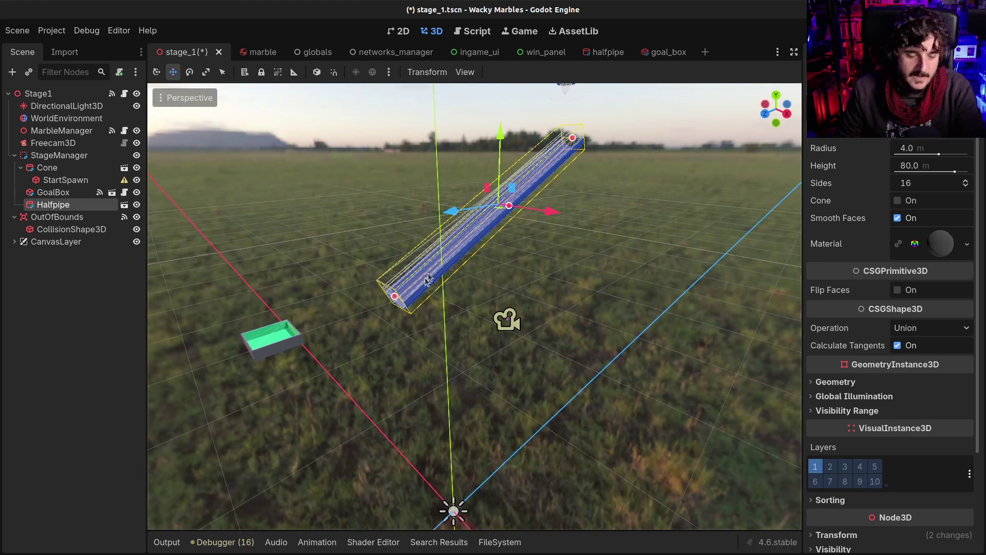
{"action": "key", "text": "ctrl+d"}
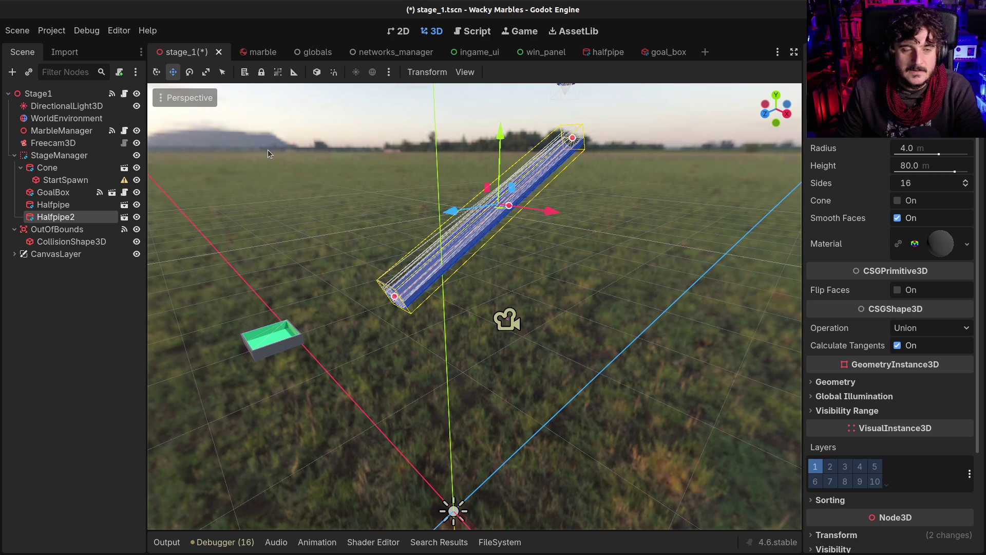
Turn Halfpipe2 about -120 degrees around the vertical axis
{"action": "key", "text": "e"}
{"action": "mouse_move", "coordinate": [510, 222]}
{"action": "left_mouse_down"}
{"action": "mouse_move", "coordinate": [456, 212]}
{"action": "mouse_move", "coordinate": [491, 211]}
{"action": "left_mouse_up"}
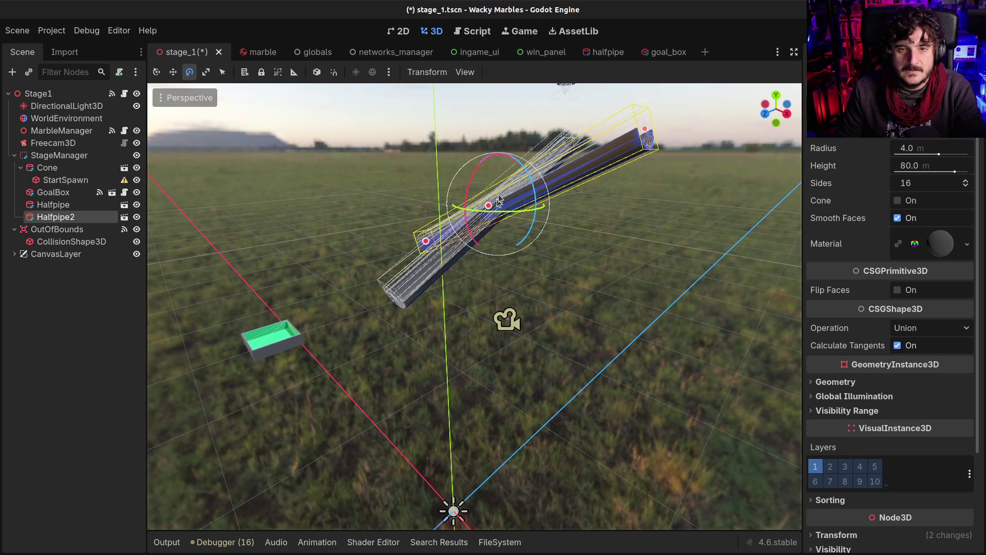
{"action": "scroll", "coordinate": [483, 185], "scroll_direction": "down", "scroll_amount": 5}
{"action": "mouse_move", "coordinate": [299, 229]}
{"action": "left_mouse_down"}
{"action": "mouse_move", "coordinate": [288, 221]}
{"action": "mouse_move", "coordinate": [300, 229]}
{"action": "left_mouse_up"}
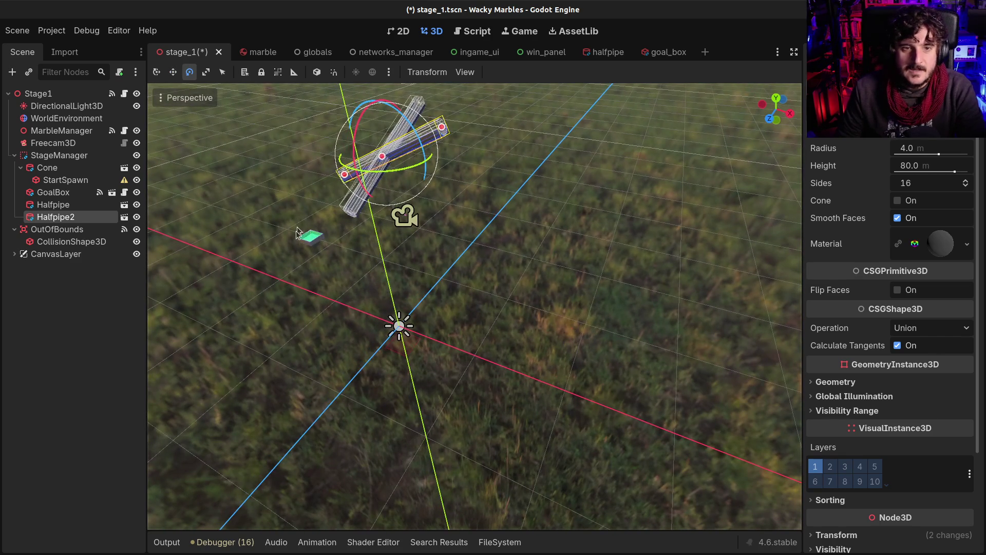
Lower the GoalBox and move it about 15 m further along -Z
{"action": "left_click", "coordinate": [313, 238]}
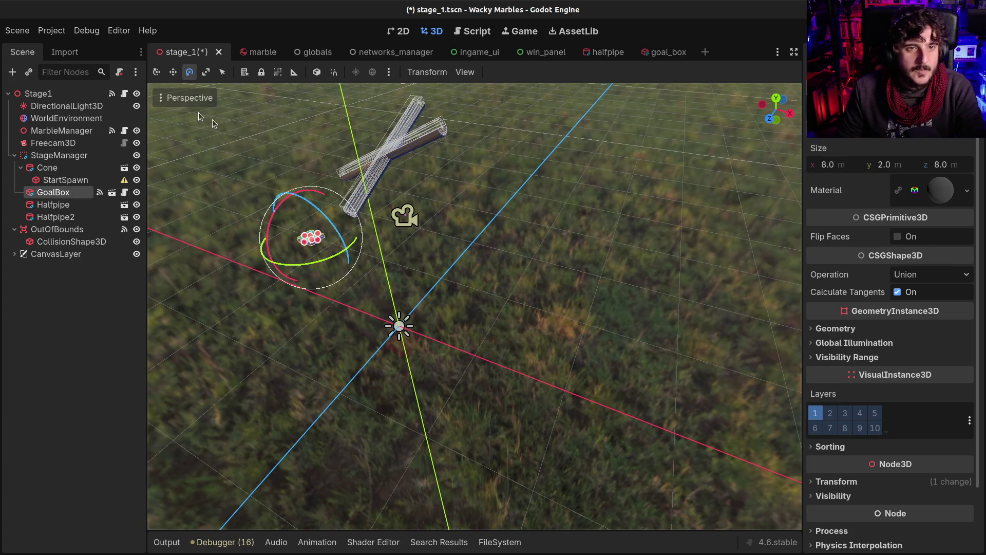
{"action": "left_click", "coordinate": [173, 72]}
{"action": "mouse_move", "coordinate": [260, 275]}
{"action": "left_mouse_down"}
{"action": "mouse_move", "coordinate": [326, 253]}
{"action": "mouse_move", "coordinate": [365, 202]}
{"action": "left_mouse_up"}
{"action": "mouse_move", "coordinate": [413, 123]}
{"action": "left_mouse_down"}
{"action": "mouse_move", "coordinate": [411, 215]}
{"action": "mouse_move", "coordinate": [410, 170]}
{"action": "mouse_move", "coordinate": [440, 291]}
{"action": "left_mouse_up"}
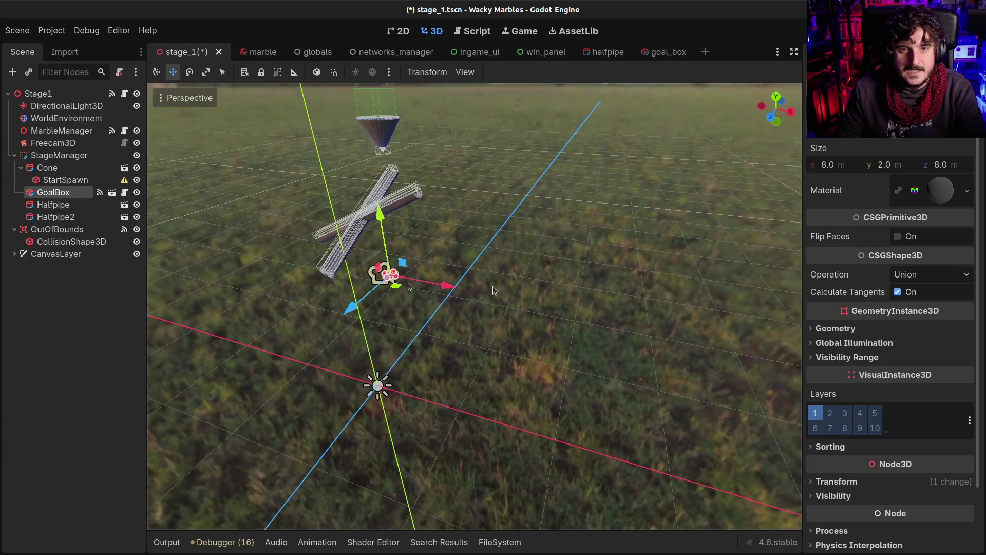
{"action": "key", "text": "f"}
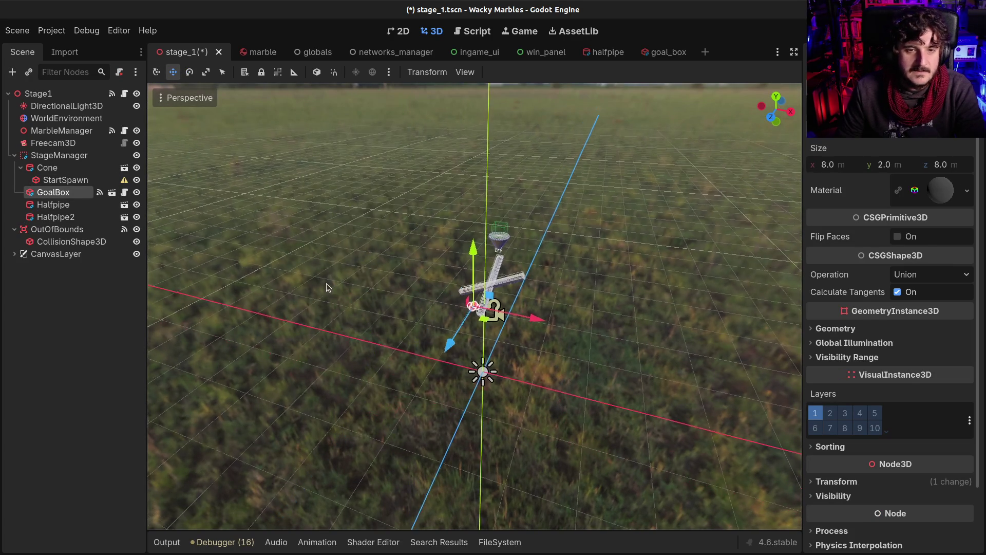
{"action": "scroll", "coordinate": [475, 307], "scroll_direction": "up", "scroll_amount": 1}
{"action": "key", "text": "w"}
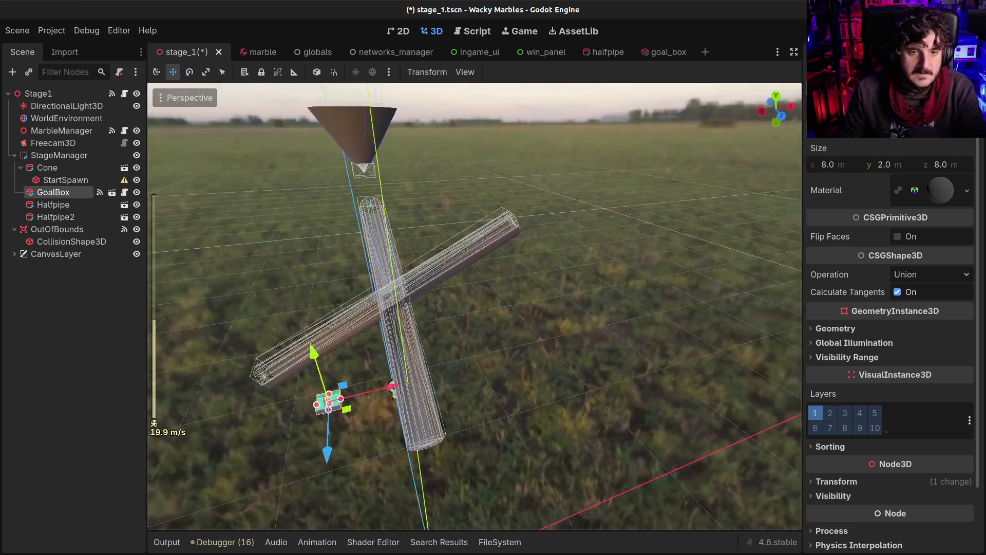
{"action": "key", "text": "s"}
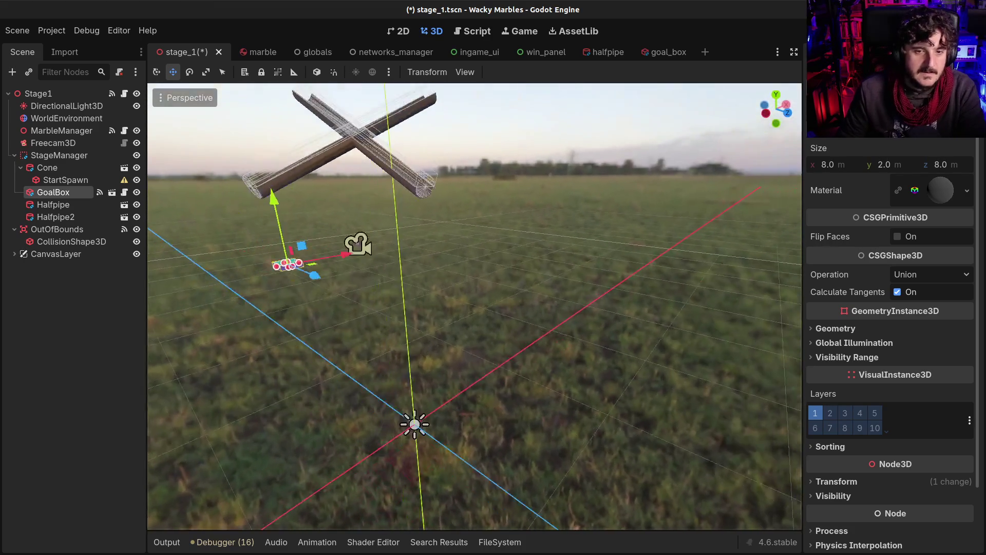
{"action": "key", "text": "s"}
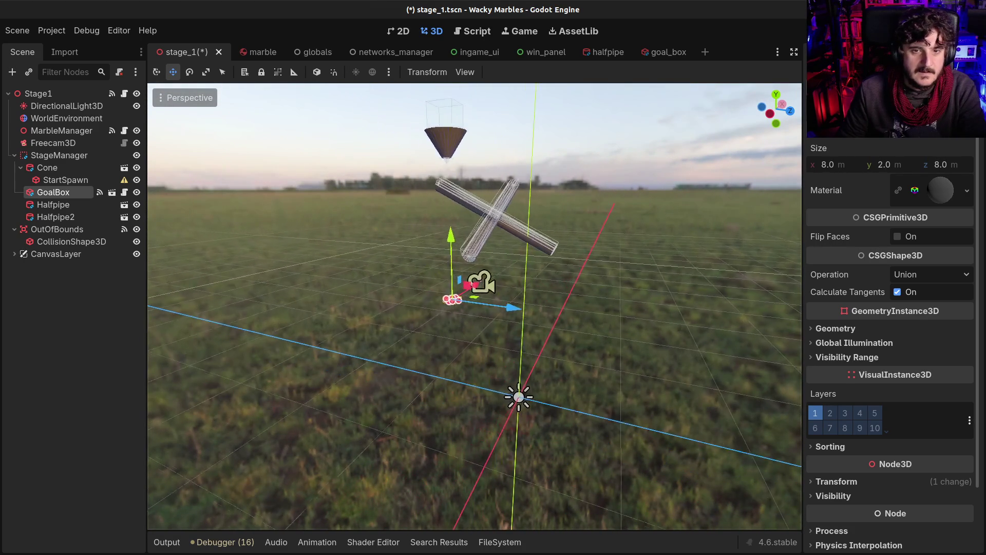
{"action": "mouse_move", "coordinate": [545, 309]}
{"action": "left_mouse_down"}
{"action": "mouse_move", "coordinate": [517, 349]}
{"action": "mouse_move", "coordinate": [495, 343]}
{"action": "left_mouse_up"}
Move Halfpipe2 -49.4 on Y and -25.8 on X to form a second ramp
{"action": "left_click", "coordinate": [56, 216]}
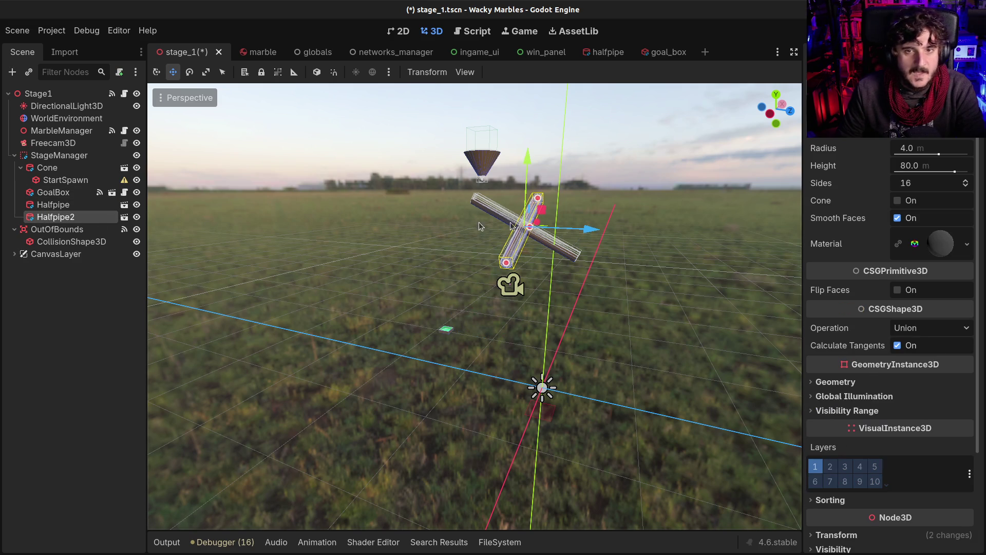
{"action": "left_click_drag", "start_coordinate": [596, 227], "coordinate": [602, 251]}
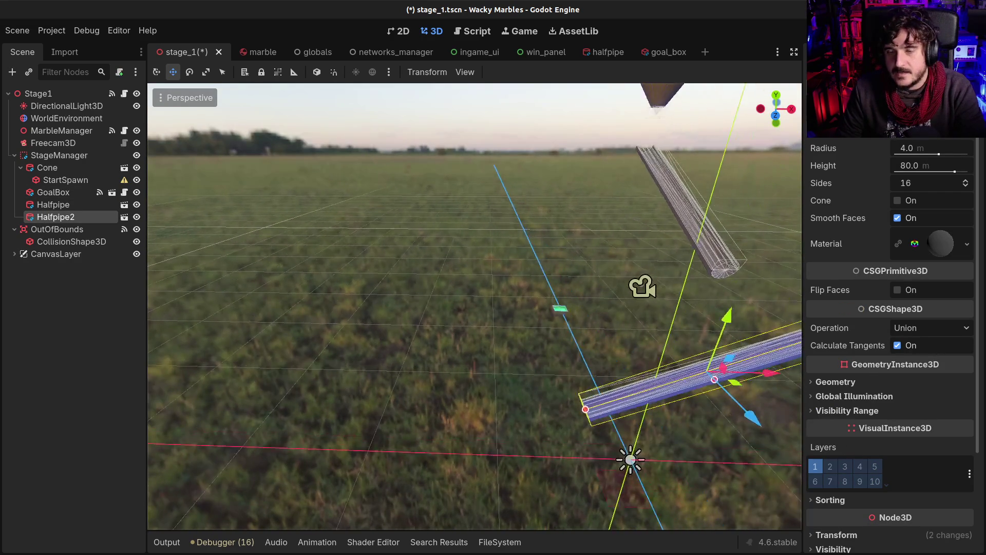
{"action": "left_click_drag", "start_coordinate": [623, 370], "coordinate": [554, 366]}
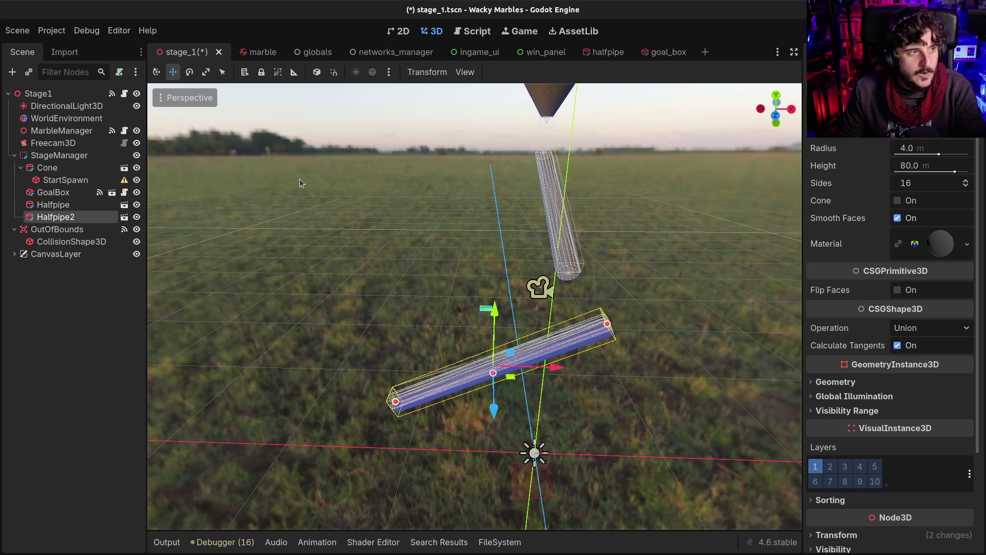
Save stage_1.tscn with Ctrl+S, then switch to the AssetLib
{"action": "key", "text": "ctrl+s"}
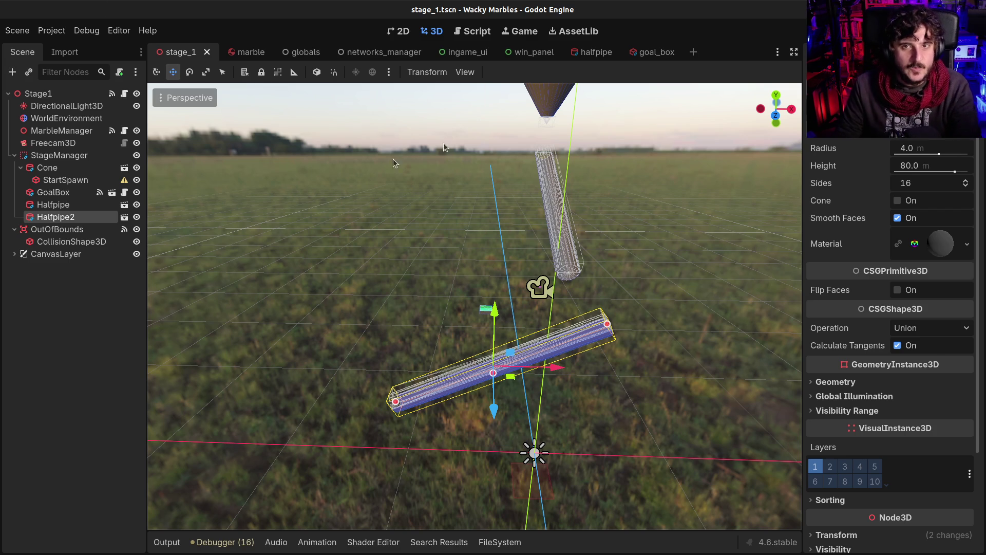
{"action": "left_click", "coordinate": [575, 32]}
Replace the Asset Library search text with 'physics'
{"action": "double_click", "coordinate": [276, 73]}
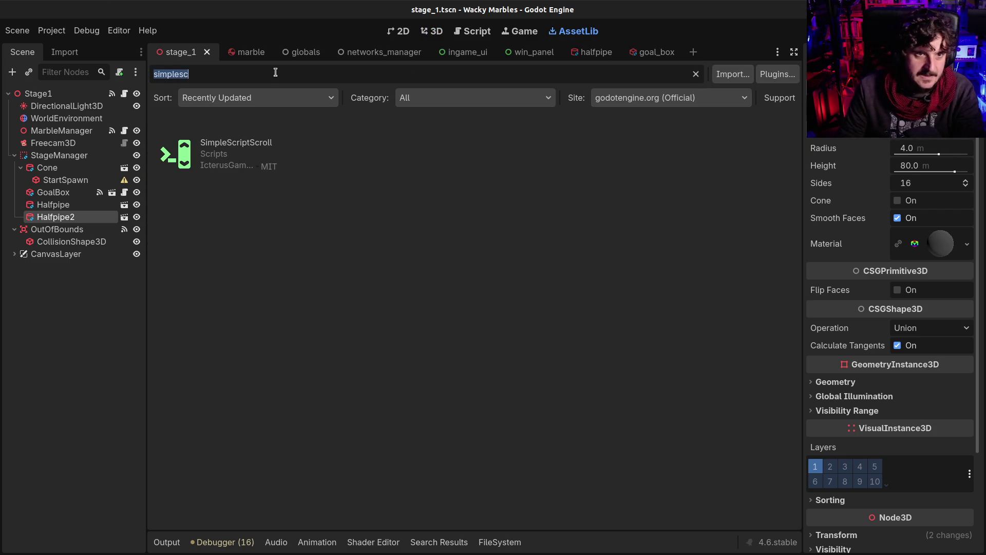
{"action": "type", "text": "phy"}
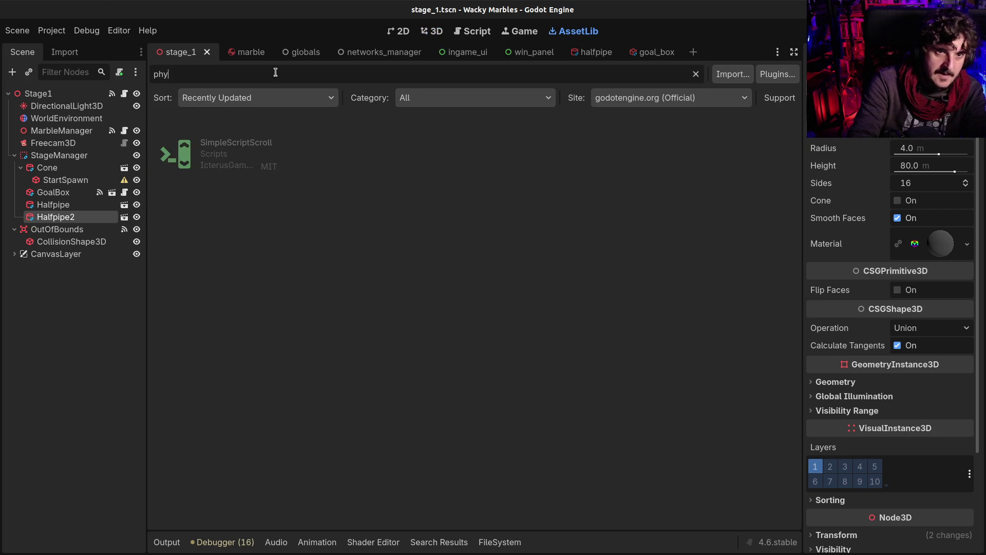
{"action": "type", "text": "sics"}
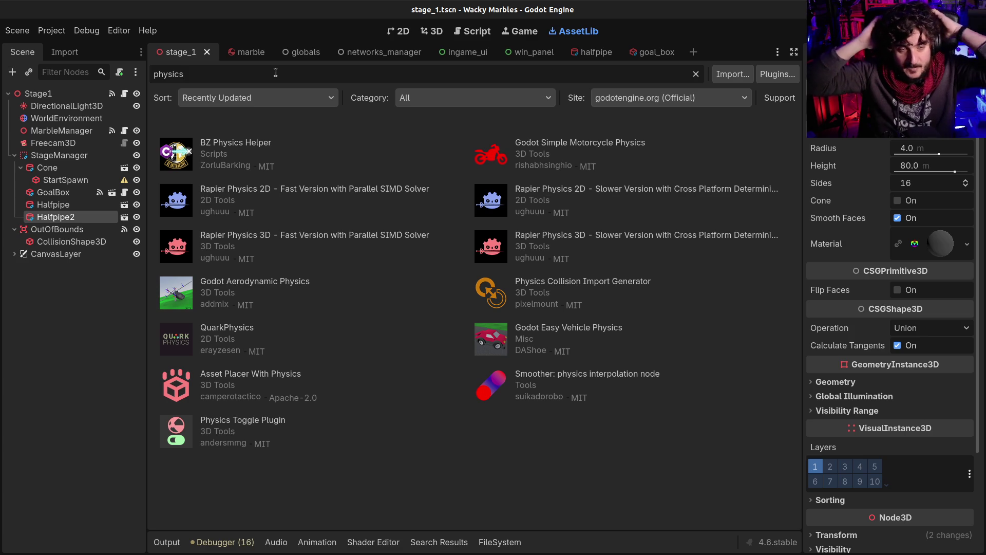
Preview the BZ Physics Helper and Asset Placer With Physics assets
{"action": "left_click", "coordinate": [257, 142]}
{"action": "key", "text": "Escape"}
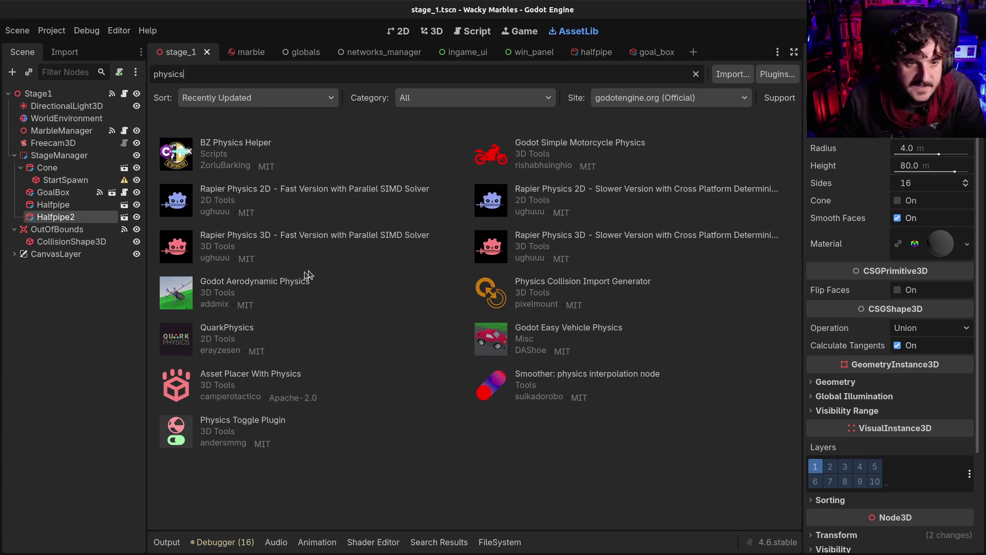
{"action": "left_click", "coordinate": [235, 378]}
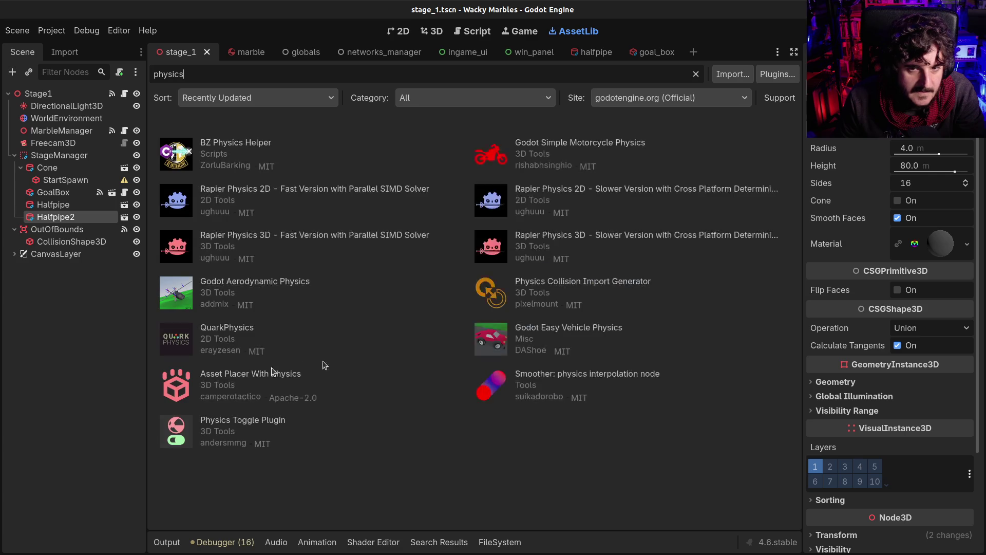
{"action": "key", "text": "Escape"}
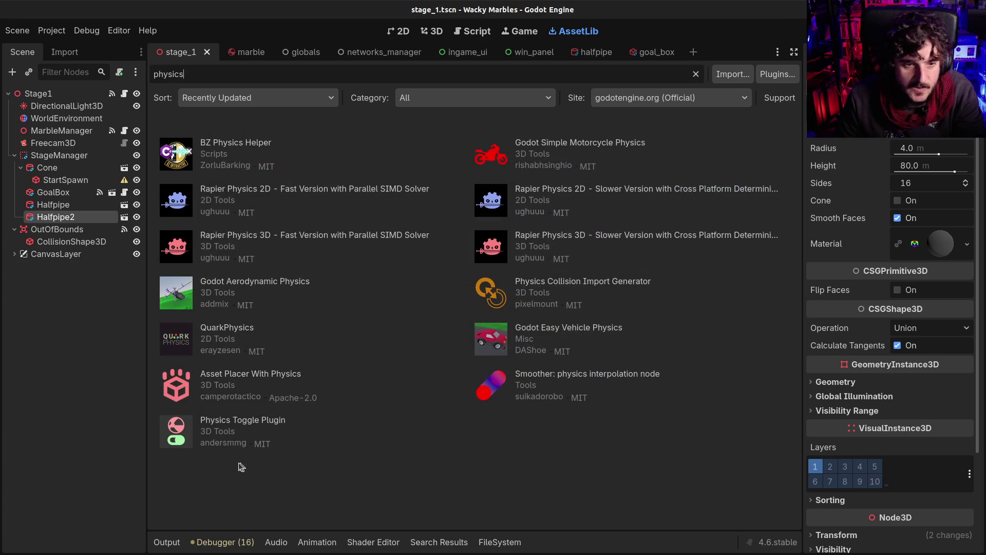
Download and install the Physics Toggle Plugin
{"action": "left_click", "coordinate": [228, 423]}
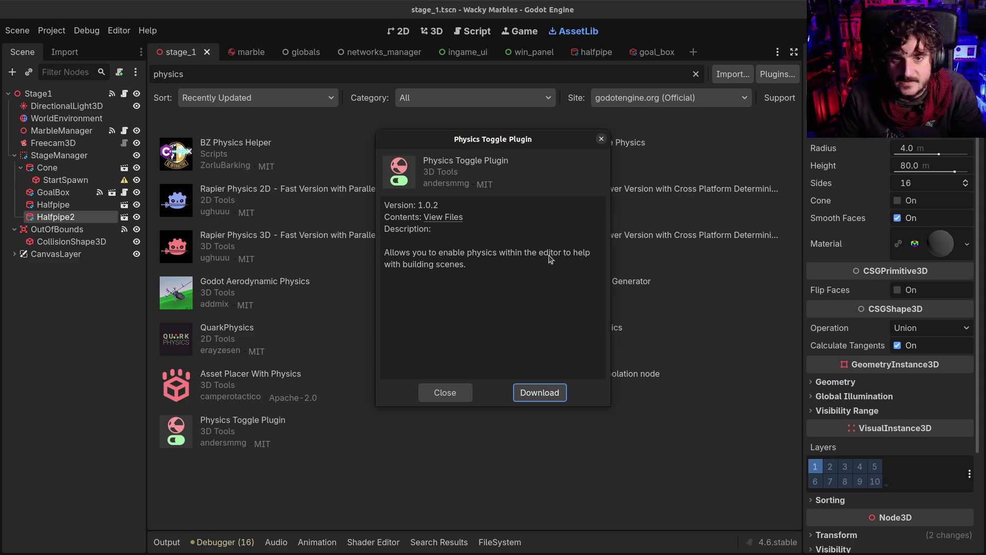
{"action": "left_click", "coordinate": [554, 393]}
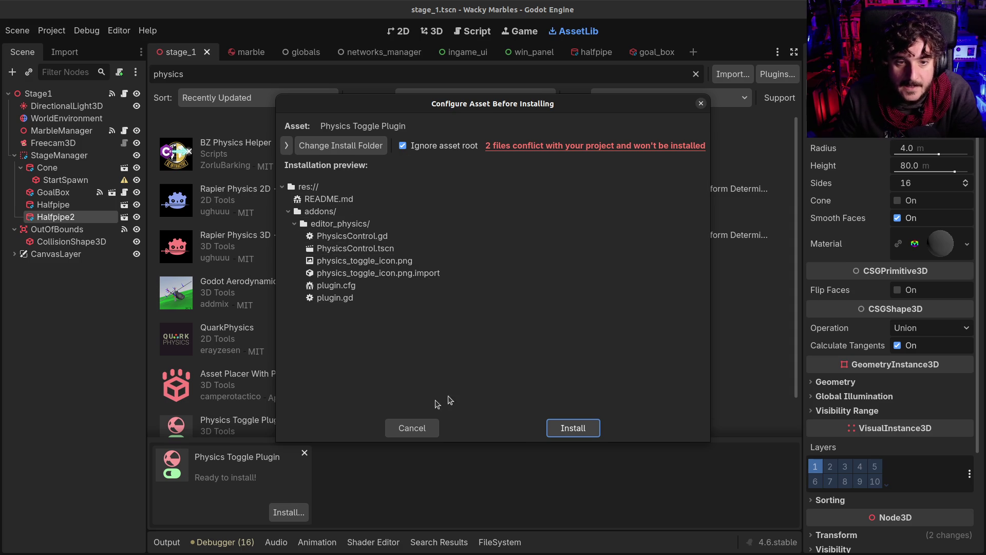
{"action": "left_click", "coordinate": [566, 428]}
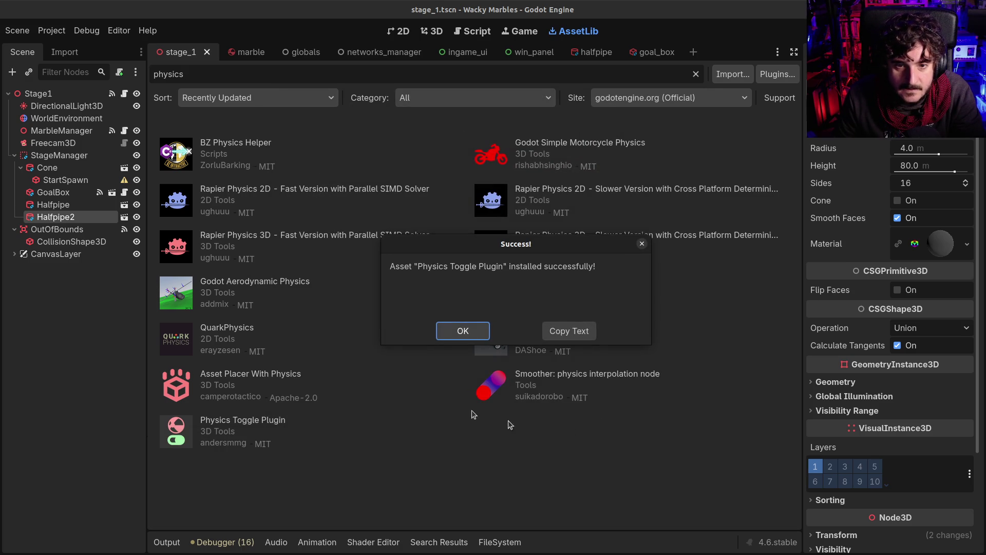
{"action": "left_click", "coordinate": [455, 334]}
Show the Plugins list in Project Settings
{"action": "left_click", "coordinate": [52, 30]}
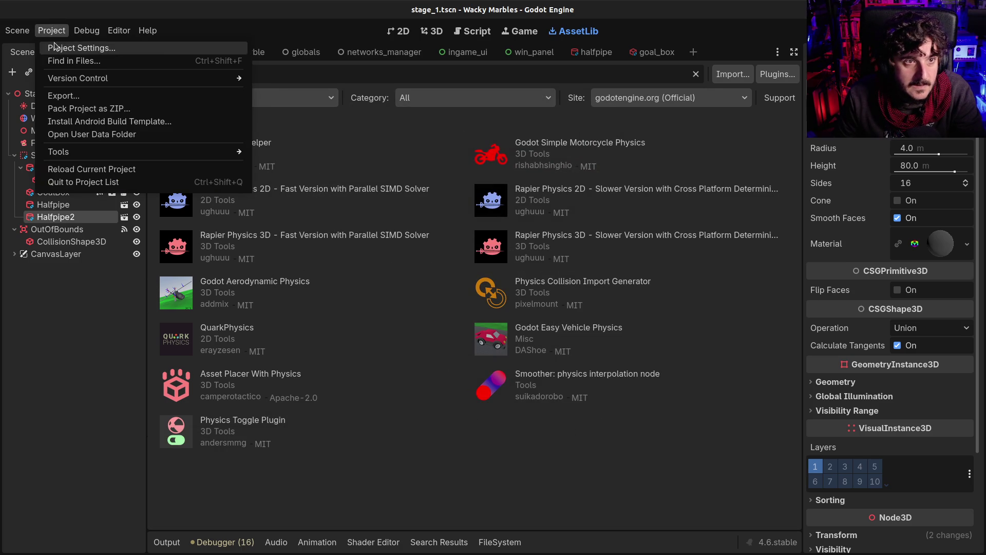
{"action": "left_click", "coordinate": [57, 49]}
{"action": "left_click", "coordinate": [420, 118]}
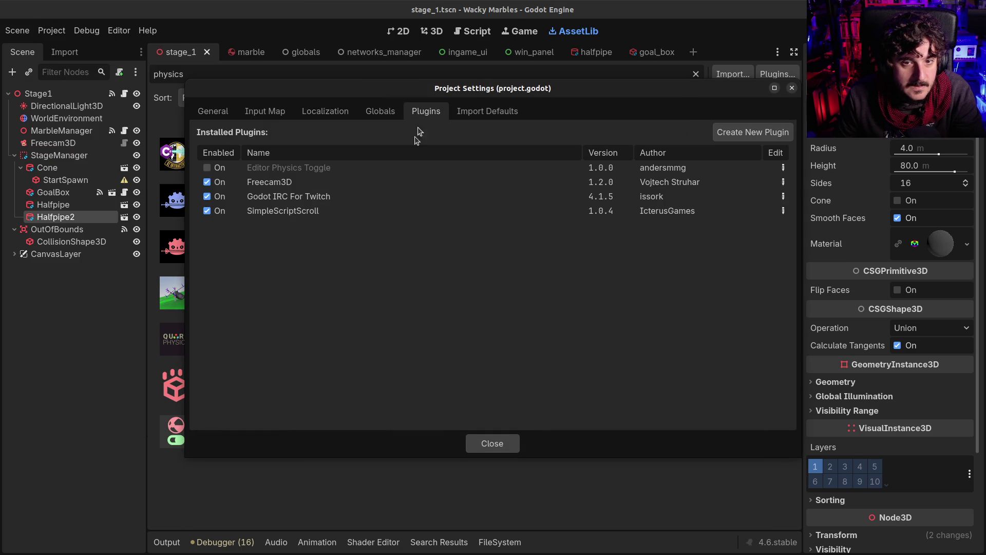
Tick Enabled for Editor Physics Toggle and close Project Settings
{"action": "left_click", "coordinate": [215, 166]}
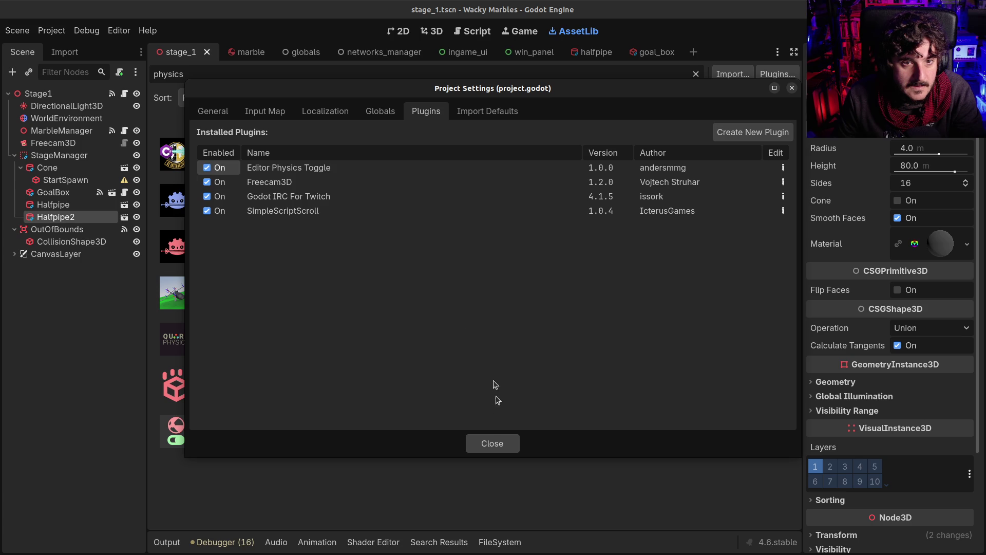
{"action": "left_click", "coordinate": [489, 443]}
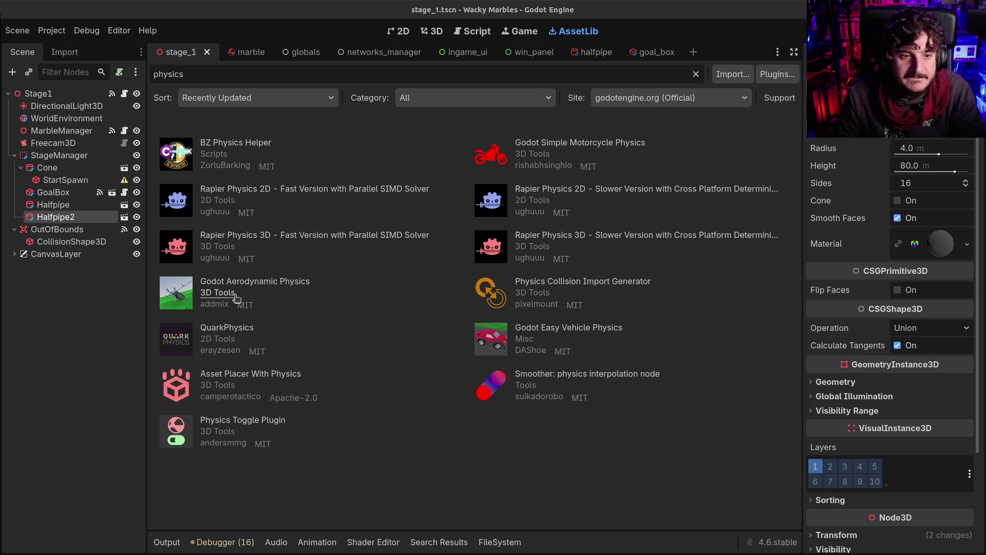
Read the Physics Toggle Plugin details and its GitHub README in the browser
{"action": "left_click", "coordinate": [239, 373]}
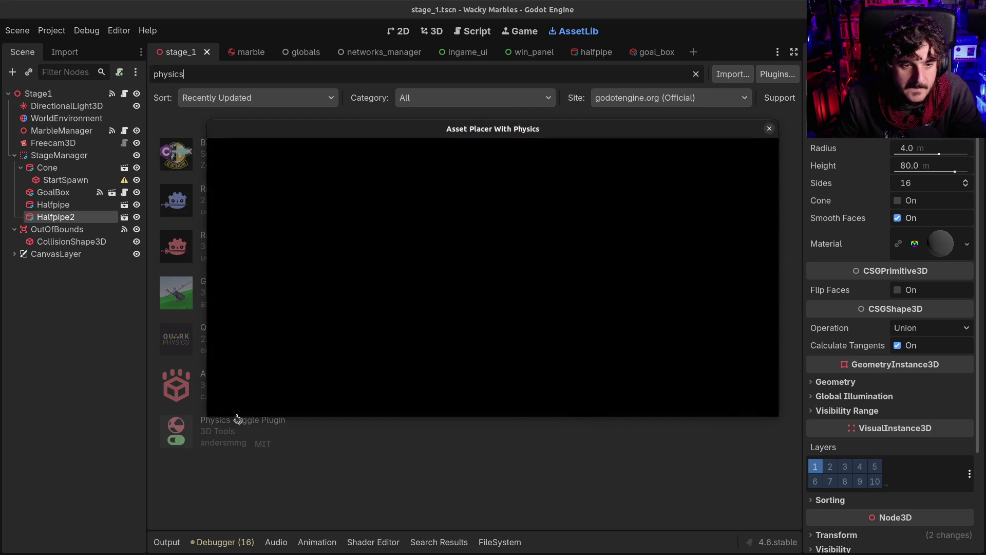
{"action": "key", "text": "Escape"}
{"action": "left_click", "coordinate": [237, 421]}
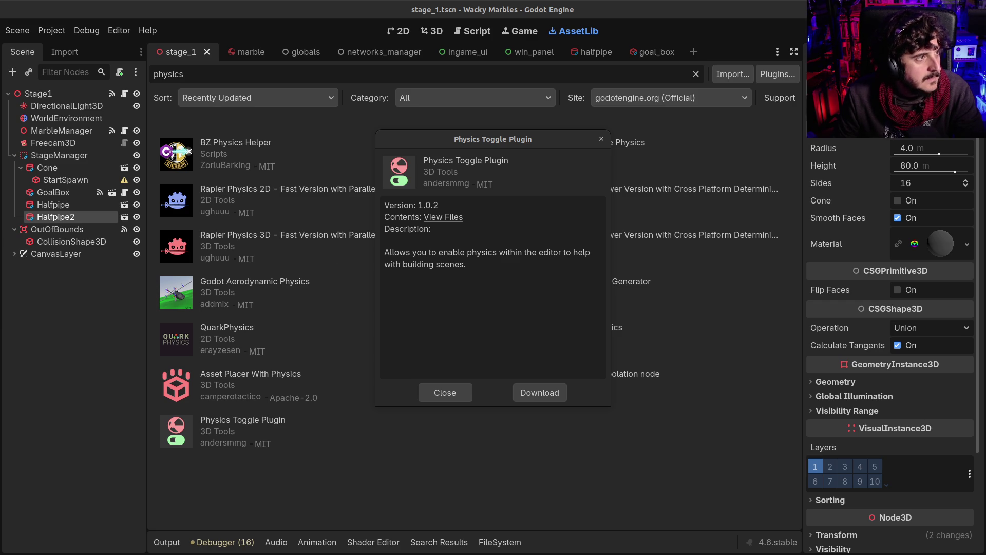
{"action": "key", "text": "alt+Tab"}
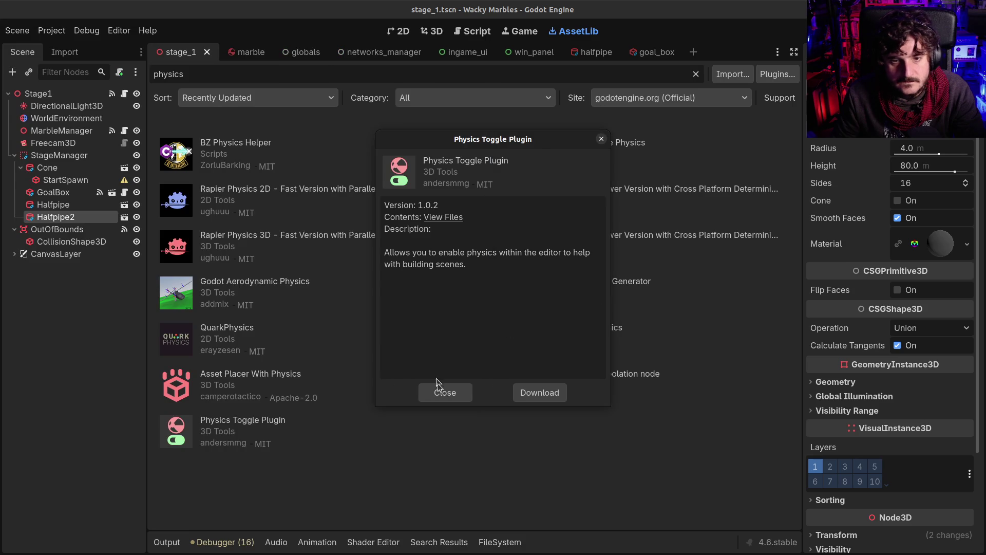
{"action": "left_click", "coordinate": [447, 393]}
{"action": "key", "text": "alt+Tab"}
Scroll the Physics Toggle README to Usage, highlight the toolbar-button sentence, and minimize Firefox
{"action": "scroll", "coordinate": [277, 339], "scroll_direction": "down", "scroll_amount": 6}
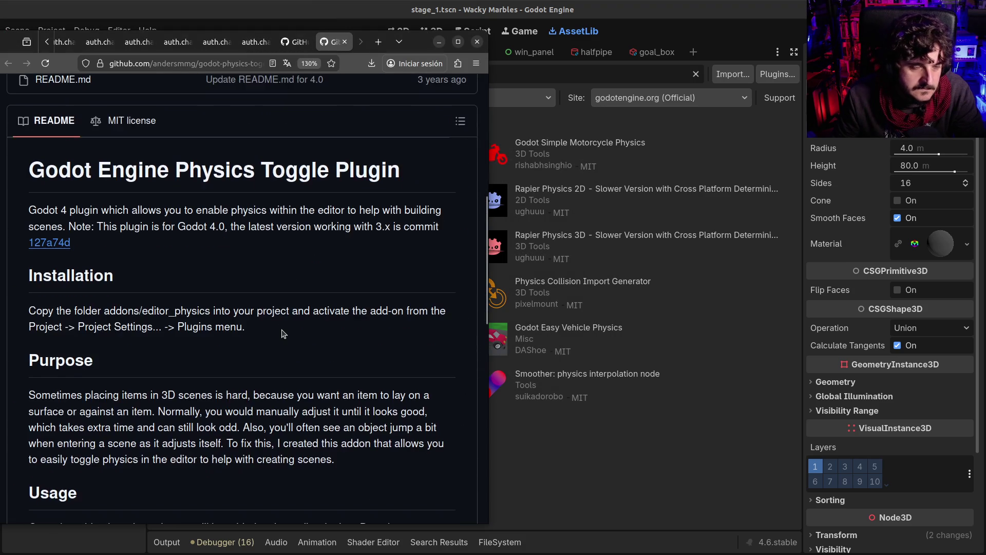
{"action": "scroll", "coordinate": [277, 339], "scroll_direction": "down", "scroll_amount": 1}
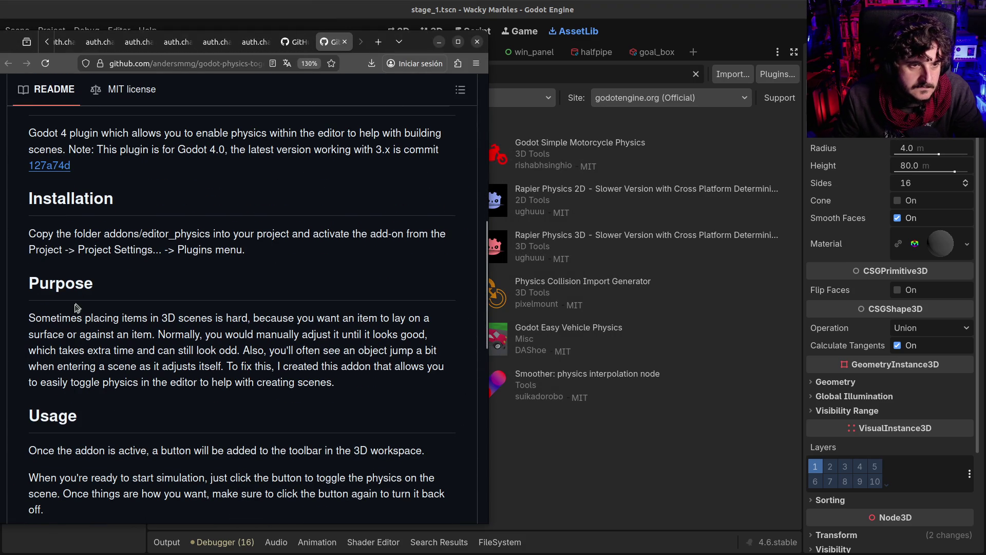
{"action": "scroll", "coordinate": [72, 321], "scroll_direction": "down", "scroll_amount": 5}
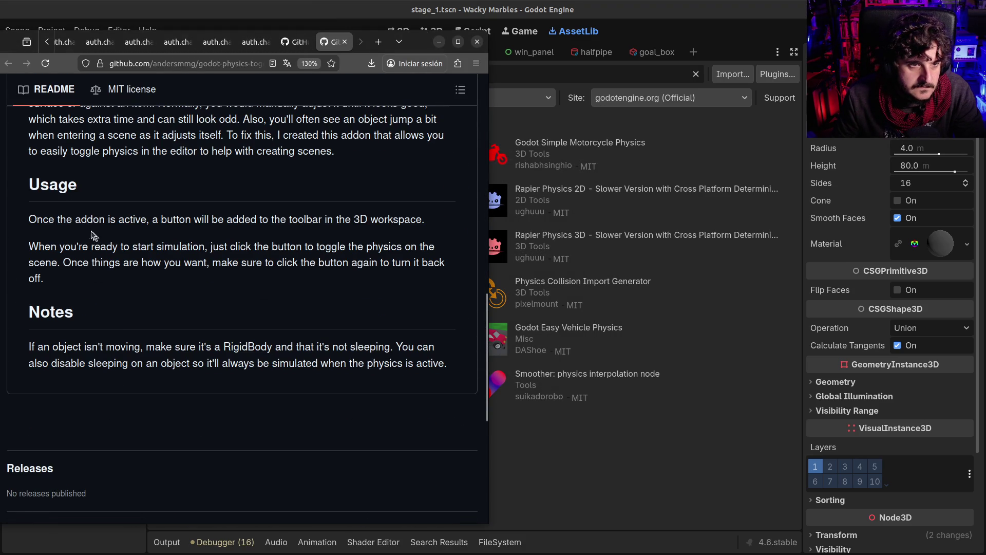
{"action": "left_click_drag", "start_coordinate": [77, 219], "coordinate": [369, 220]}
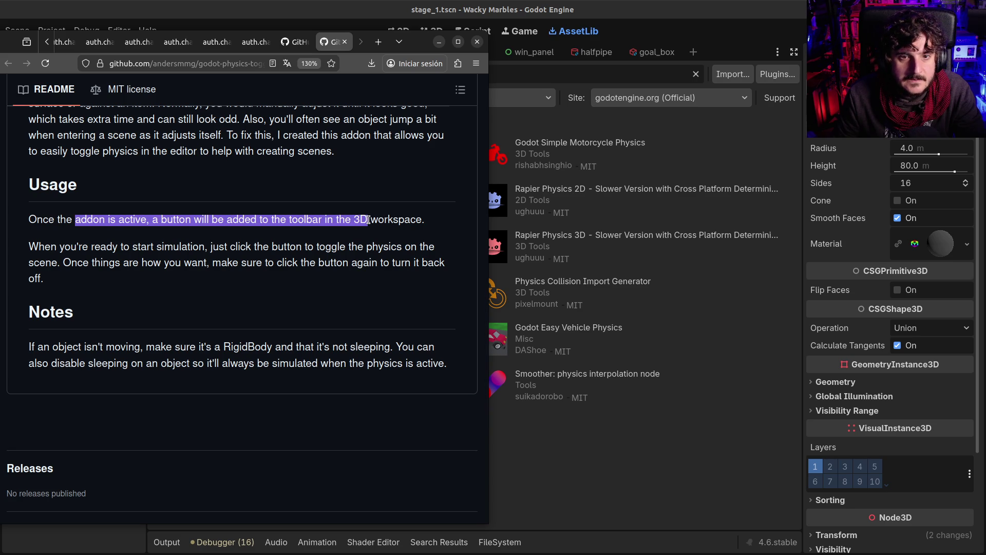
{"action": "left_click", "coordinate": [439, 42]}
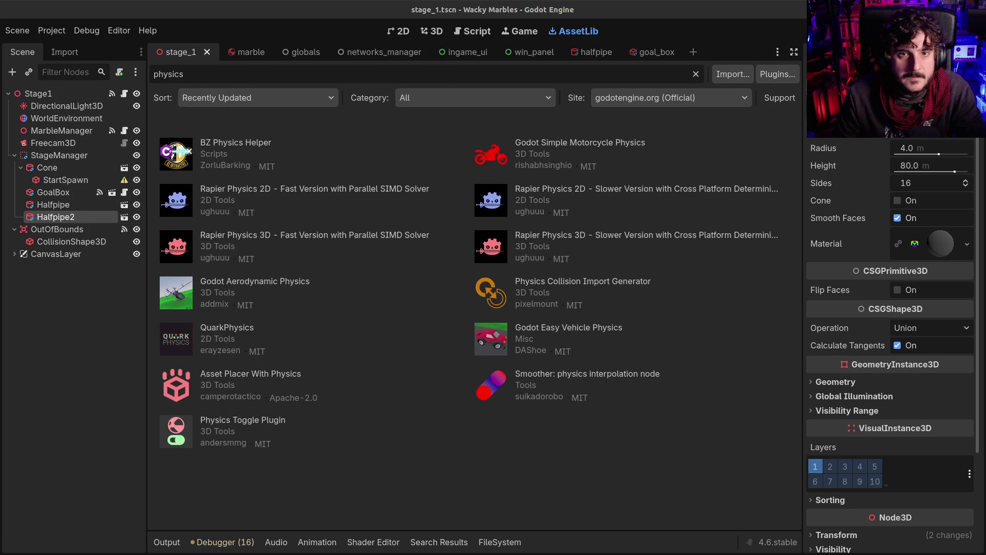
Switch to the 3D view, deselect Halfpipe2, and fly the camera to face the cone and tube
{"action": "left_click", "coordinate": [440, 32]}
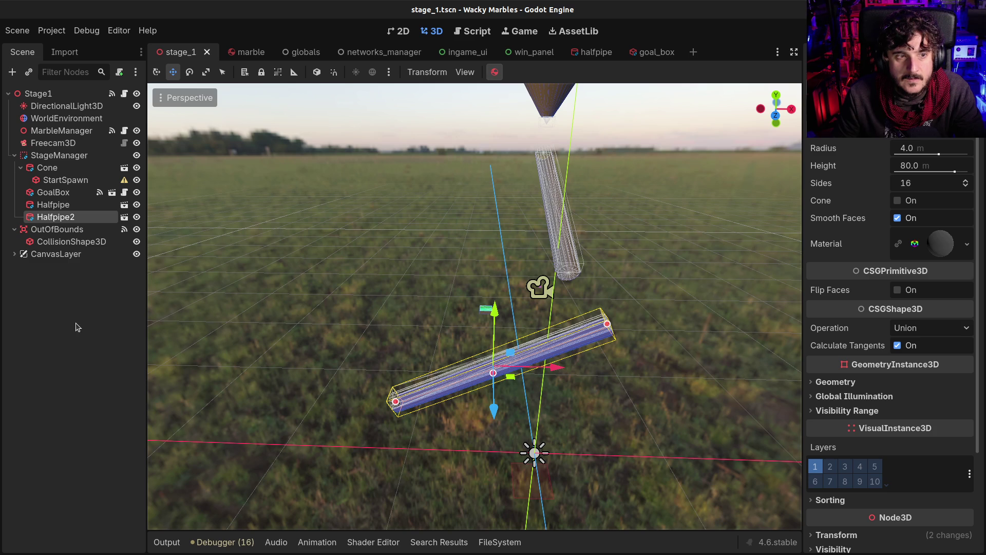
{"action": "left_click", "coordinate": [496, 73]}
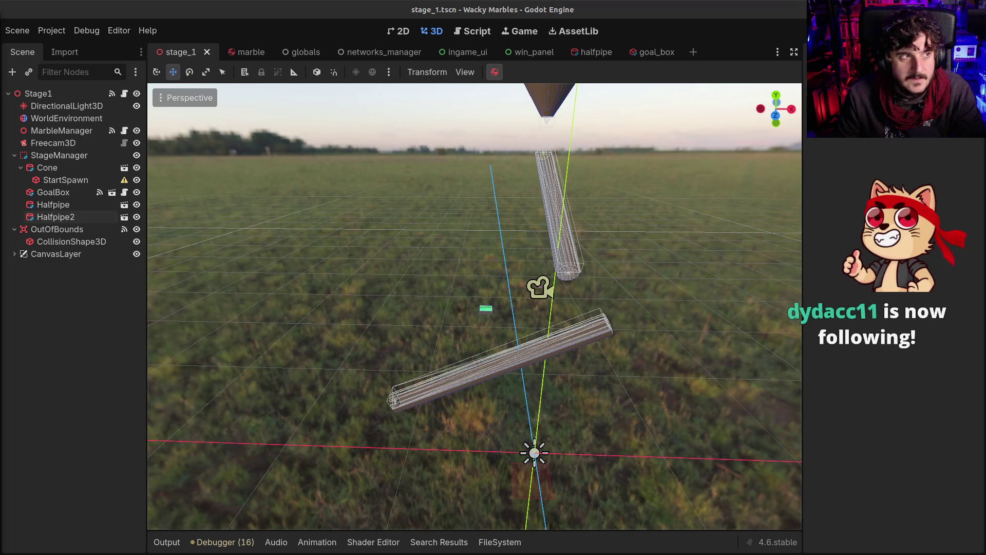
{"action": "scroll", "coordinate": [590, 185], "scroll_direction": "down", "scroll_amount": 3}
{"action": "key", "text": "w"}
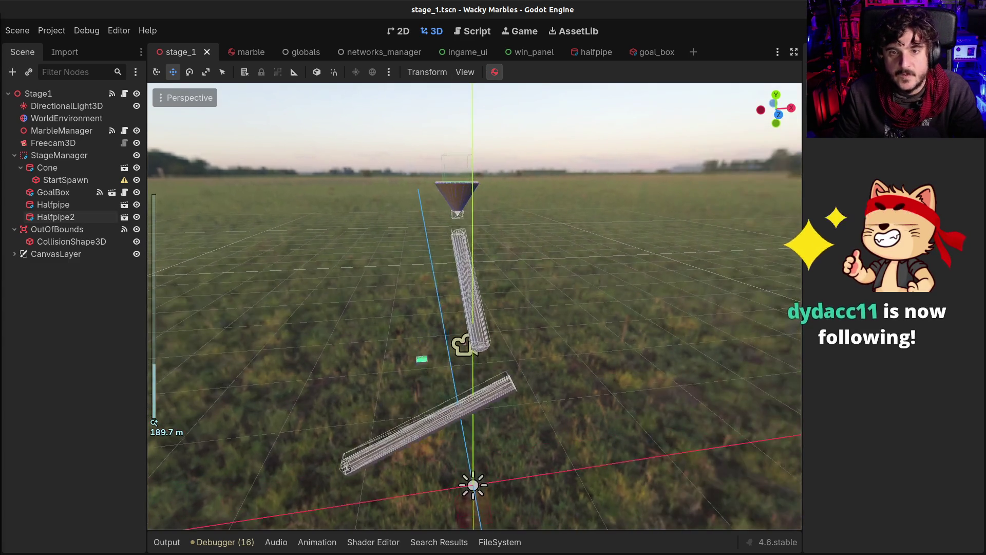
{"action": "key", "text": "w"}
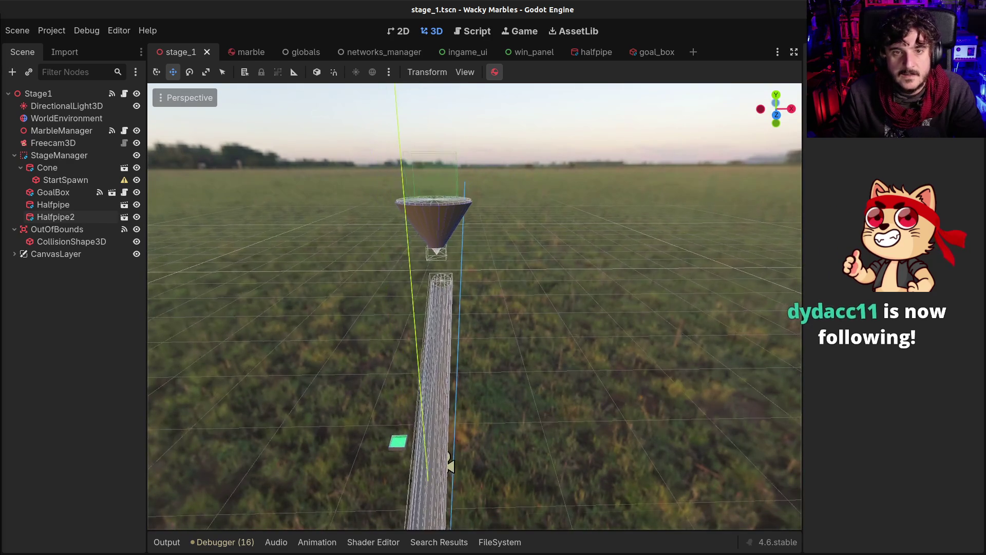
{"action": "key", "text": "d"}
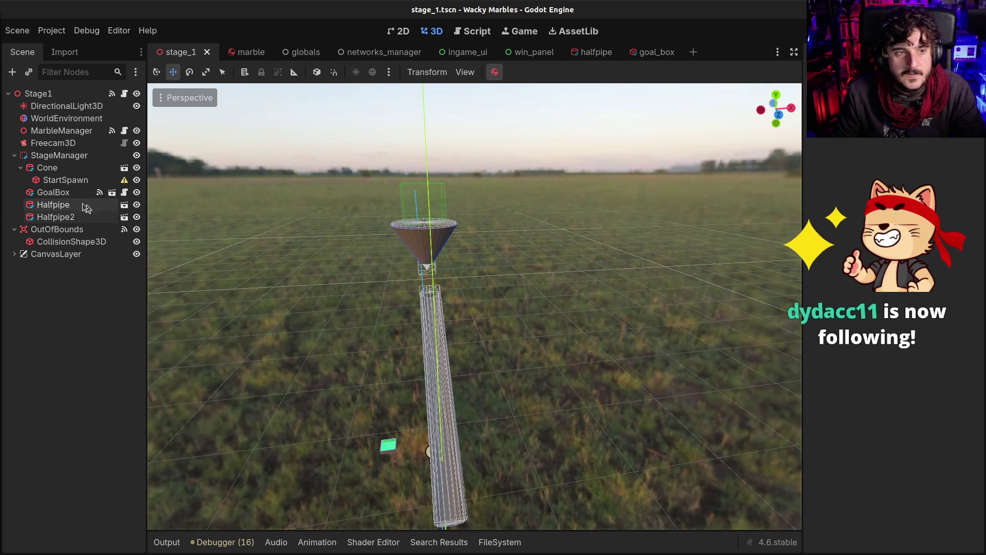
Show the output log, select the StartSpawn node, and bring up the FileSystem dock
{"action": "key", "text": "ctrl+j"}
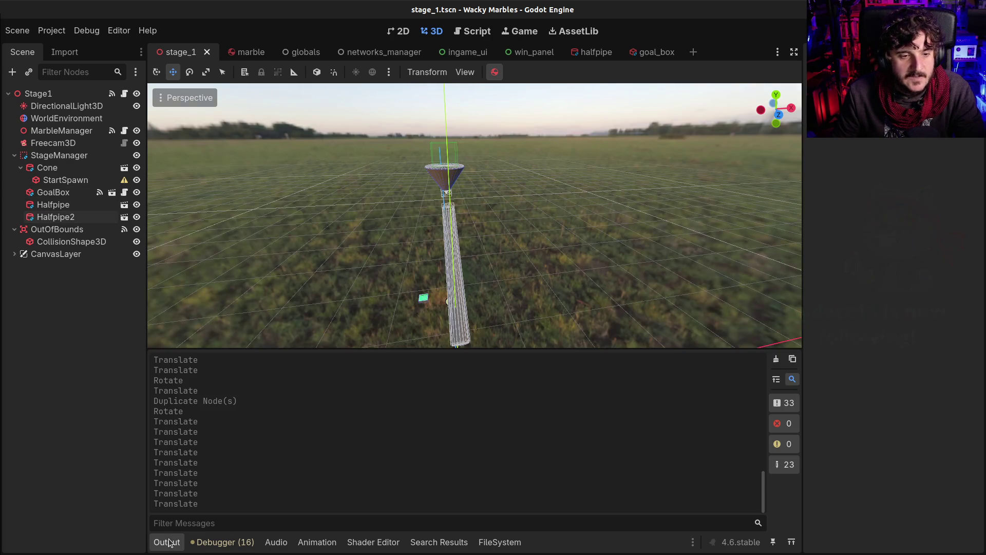
{"action": "left_click", "coordinate": [45, 180]}
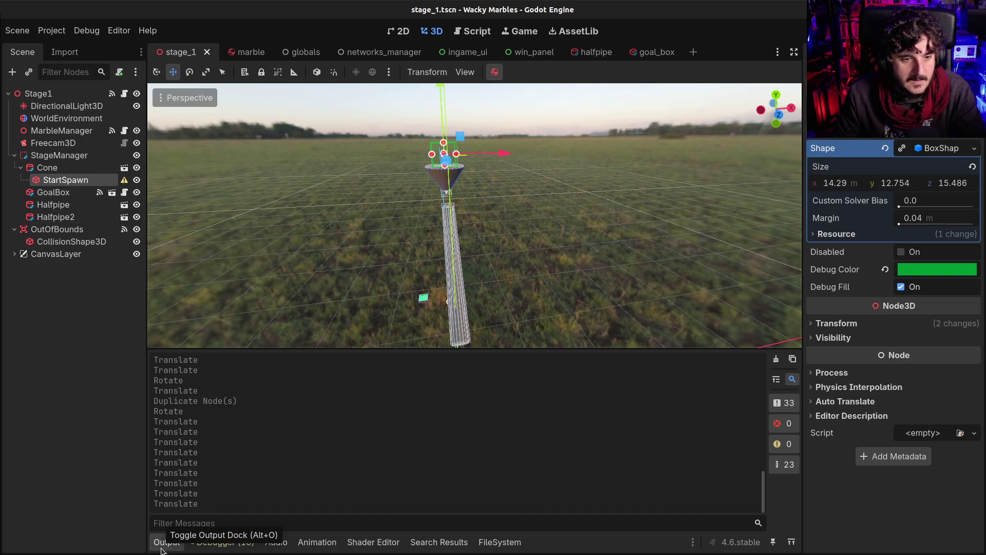
{"action": "left_click", "coordinate": [498, 542]}
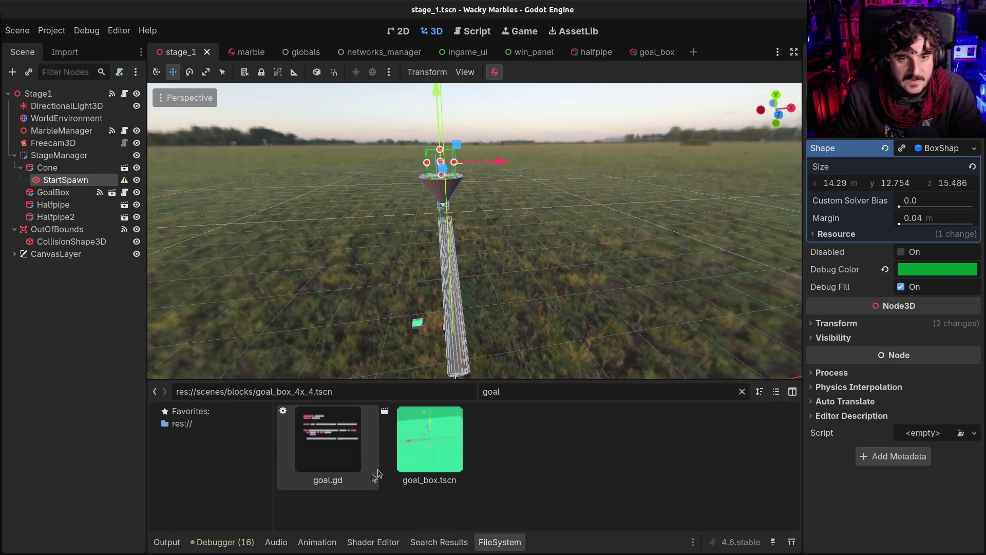
Filter FileSystem for 'marble' and add a marble.tscn instance under MarbleManager
{"action": "double_click", "coordinate": [529, 392]}
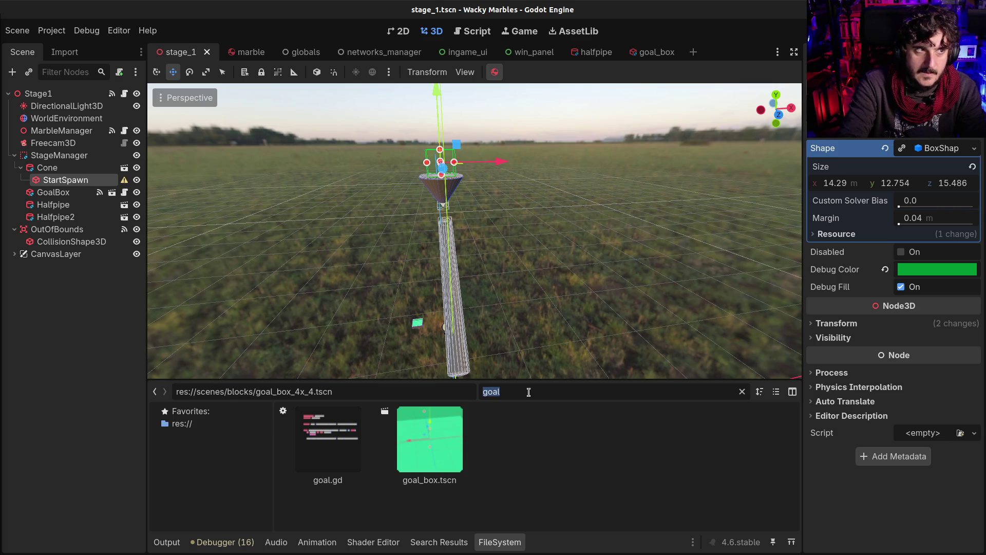
{"action": "type", "text": "marble"}
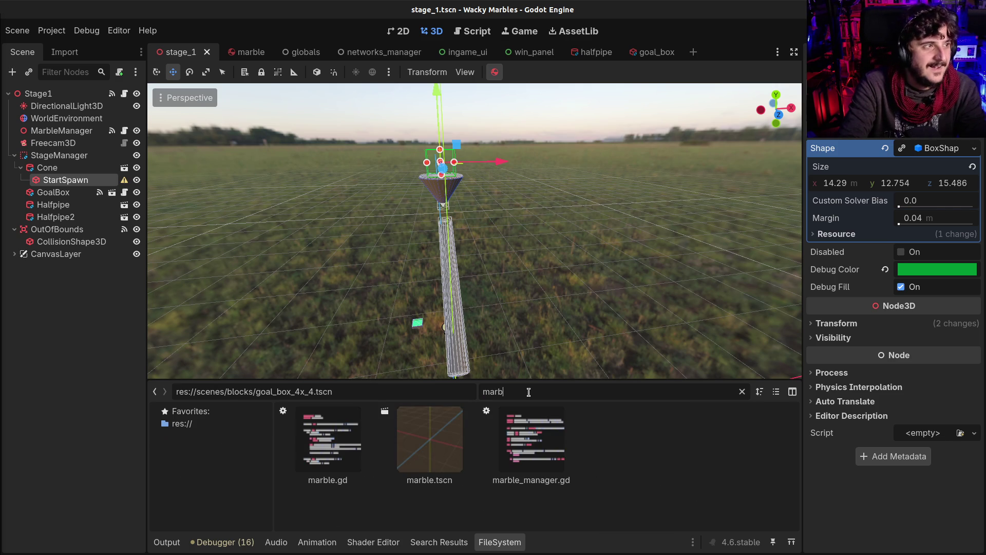
{"action": "mouse_move", "coordinate": [446, 456]}
{"action": "left_mouse_down"}
{"action": "mouse_move", "coordinate": [411, 453]}
{"action": "mouse_move", "coordinate": [106, 227]}
{"action": "mouse_move", "coordinate": [75, 181]}
{"action": "left_mouse_up"}
{"action": "scroll", "coordinate": [447, 149], "scroll_direction": "up", "scroll_amount": 3}
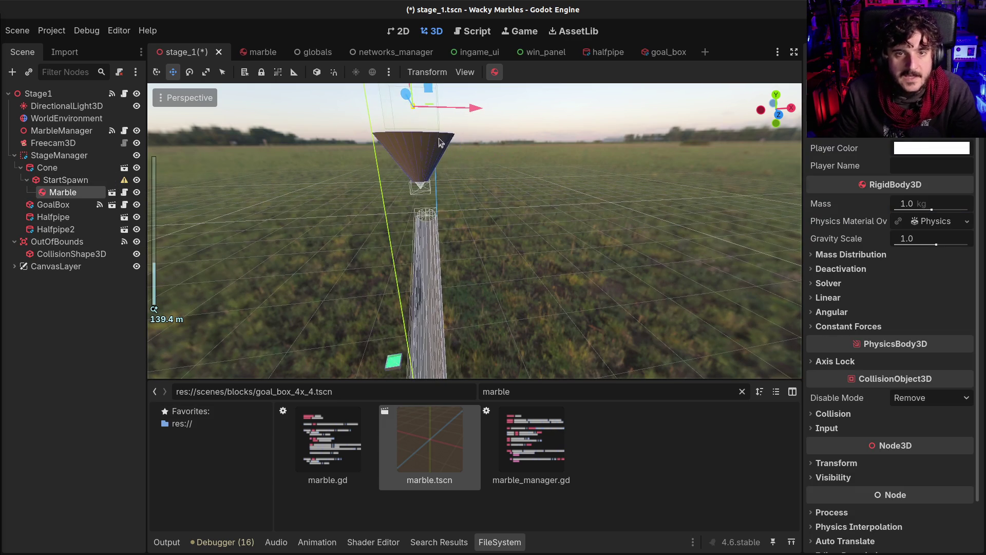
{"action": "mouse_move", "coordinate": [54, 194]}
{"action": "left_mouse_down"}
{"action": "mouse_move", "coordinate": [46, 150]}
{"action": "mouse_move", "coordinate": [57, 214]}
{"action": "mouse_move", "coordinate": [49, 133]}
{"action": "left_mouse_up"}
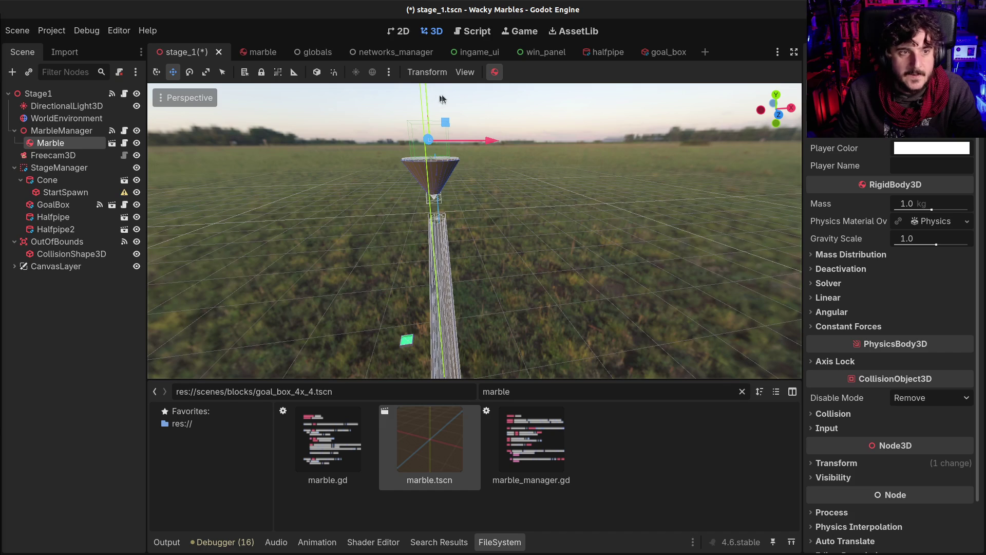
Duplicate the marble up to Marble4, nudge the copies above the cone, and enable in-editor physics
{"action": "scroll", "coordinate": [503, 162], "scroll_direction": "down", "scroll_amount": 2}
{"action": "key", "text": "ctrl+d"}
{"action": "mouse_move", "coordinate": [503, 163]}
{"action": "left_mouse_down"}
{"action": "mouse_move", "coordinate": [489, 164]}
{"action": "mouse_move", "coordinate": [511, 161]}
{"action": "left_mouse_up"}
{"action": "key", "text": "ctrl+d"}
{"action": "key", "text": "ctrl+d"}
{"action": "left_click_drag", "start_coordinate": [446, 97], "coordinate": [446, 89]}
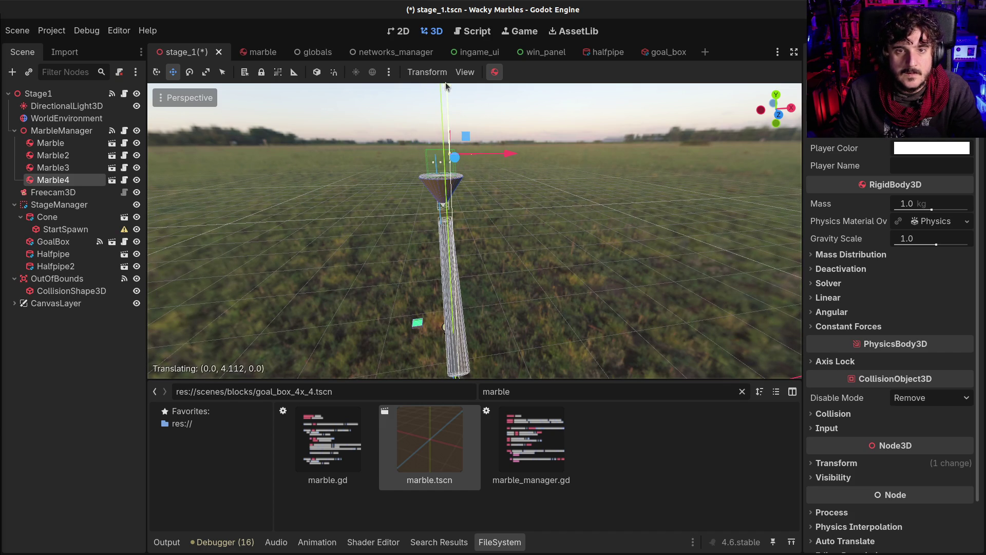
{"action": "left_click", "coordinate": [496, 72]}
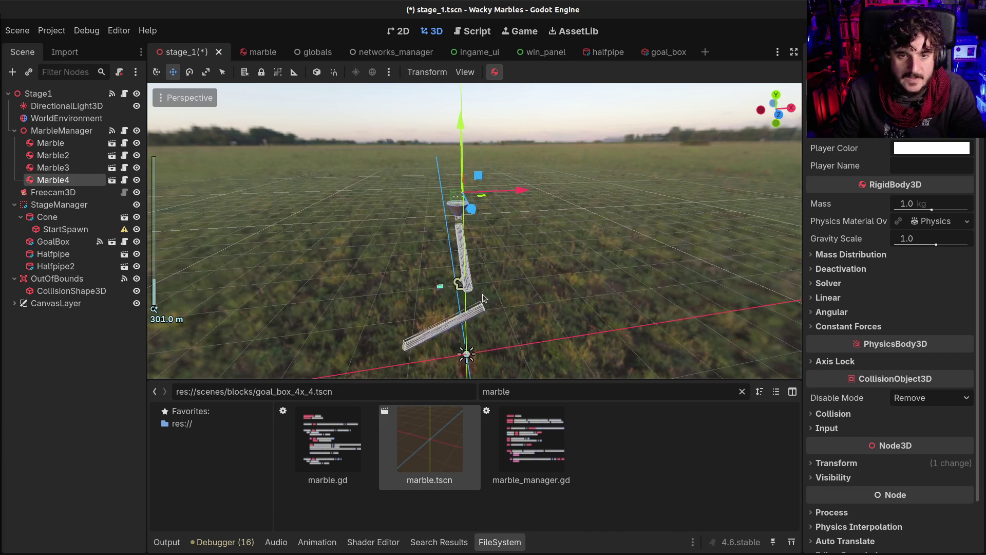
Collapse the bottom Output panel
{"action": "scroll", "coordinate": [474, 231], "scroll_direction": "up", "scroll_amount": 2}
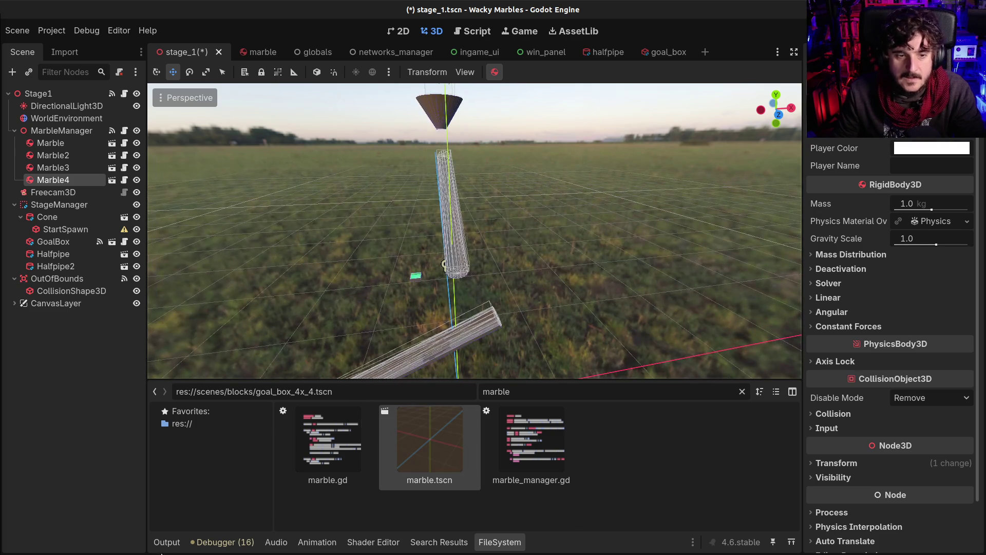
{"action": "left_click", "coordinate": [165, 542]}
{"action": "left_click", "coordinate": [165, 542]}
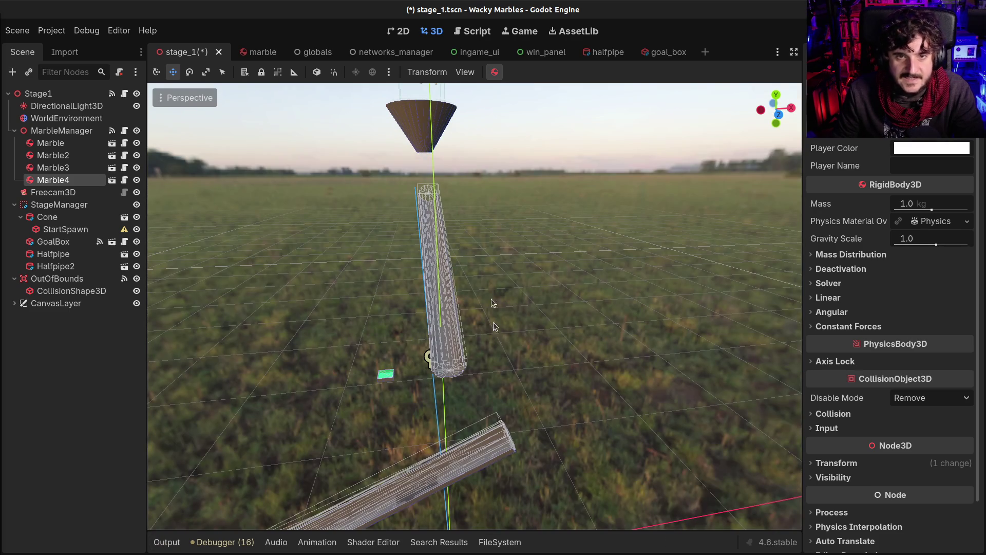
Stop and restart the in-editor physics repeatedly so the marbles drop into the halfpipes
{"action": "left_click", "coordinate": [494, 72]}
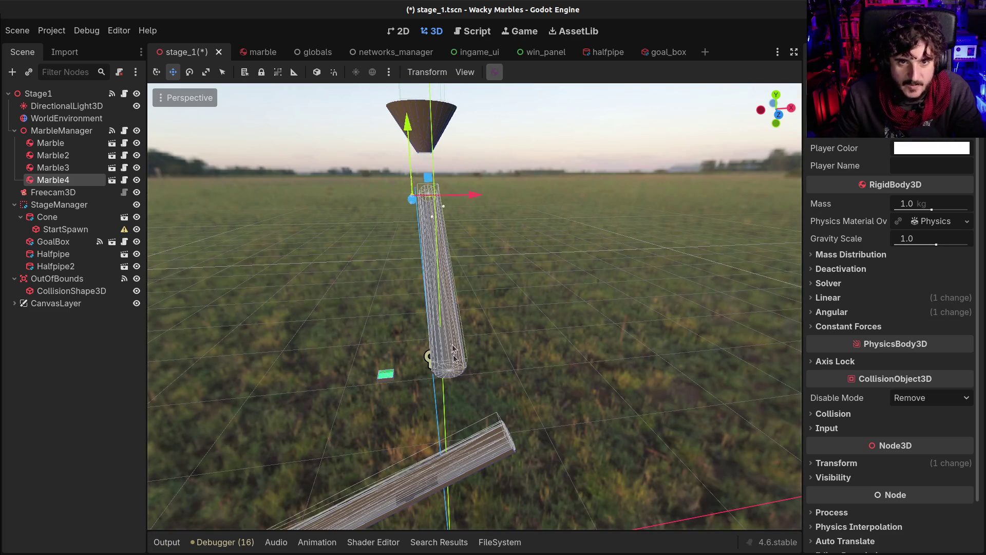
{"action": "left_click", "coordinate": [495, 71]}
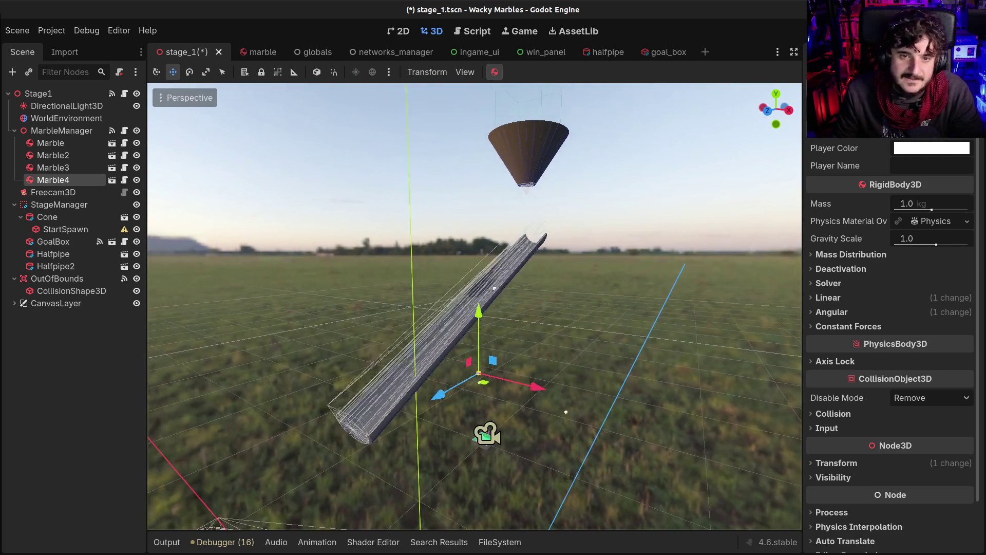
{"action": "left_click", "coordinate": [495, 72]}
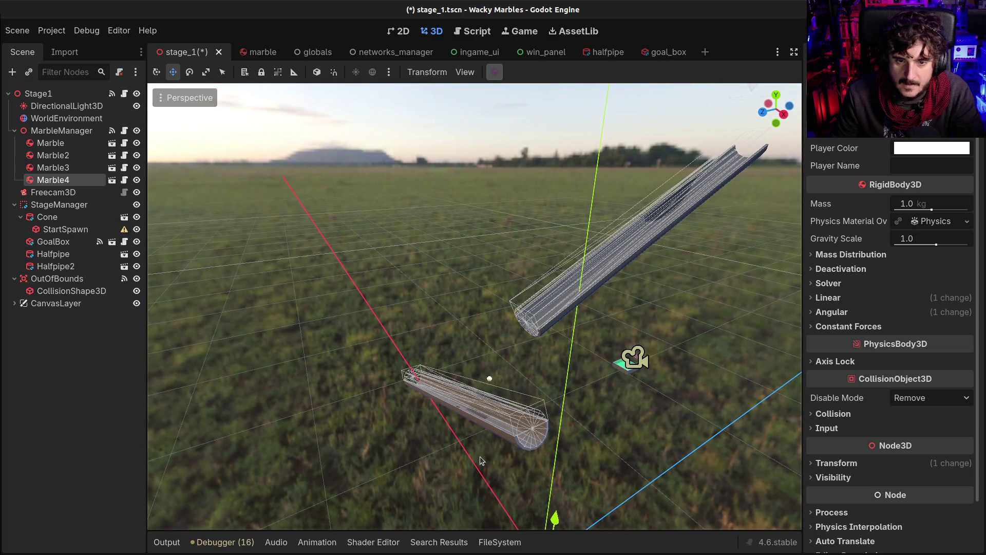
{"action": "left_click", "coordinate": [495, 72]}
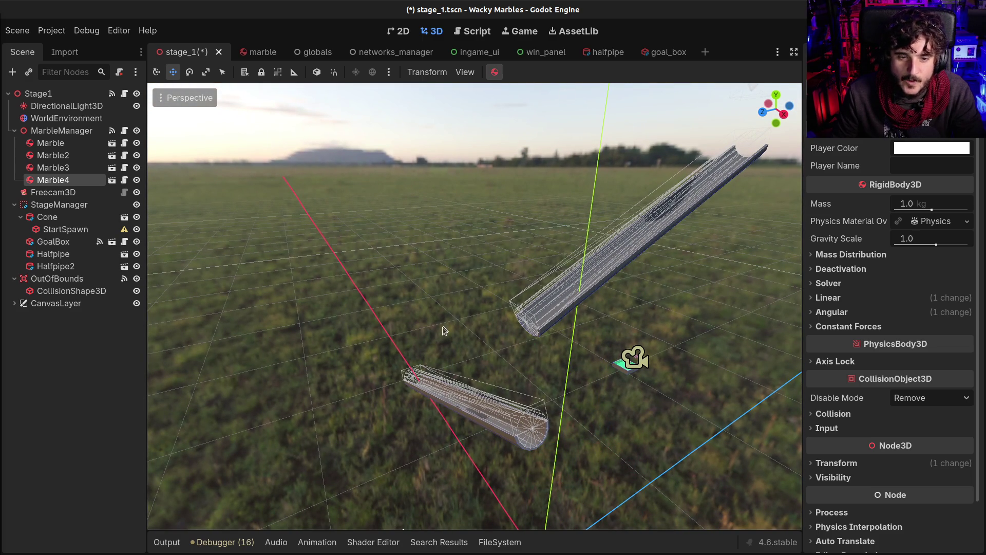
{"action": "scroll", "coordinate": [412, 391], "scroll_direction": "down", "scroll_amount": 3}
{"action": "scroll", "coordinate": [411, 391], "scroll_direction": "up", "scroll_amount": 5}
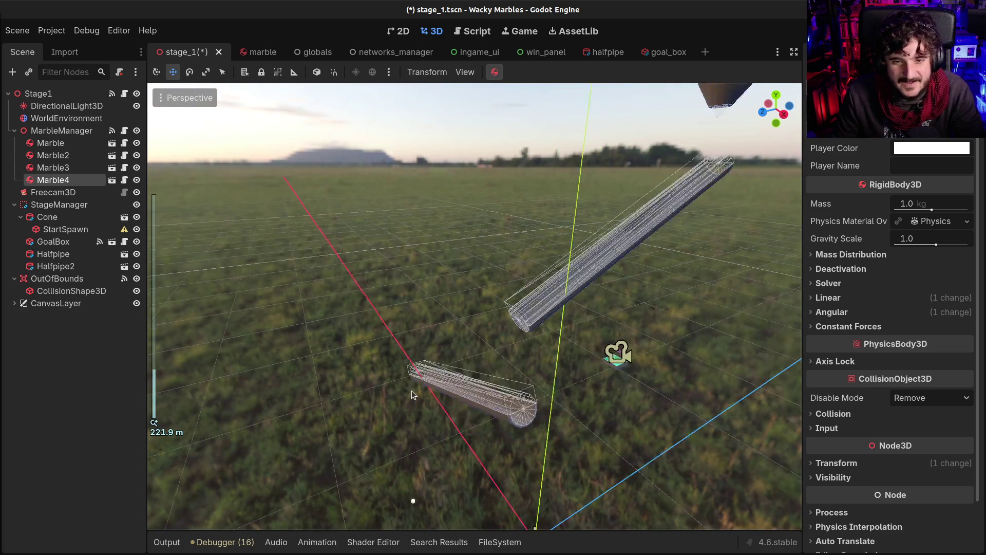
{"action": "scroll", "coordinate": [412, 390], "scroll_direction": "down", "scroll_amount": 4}
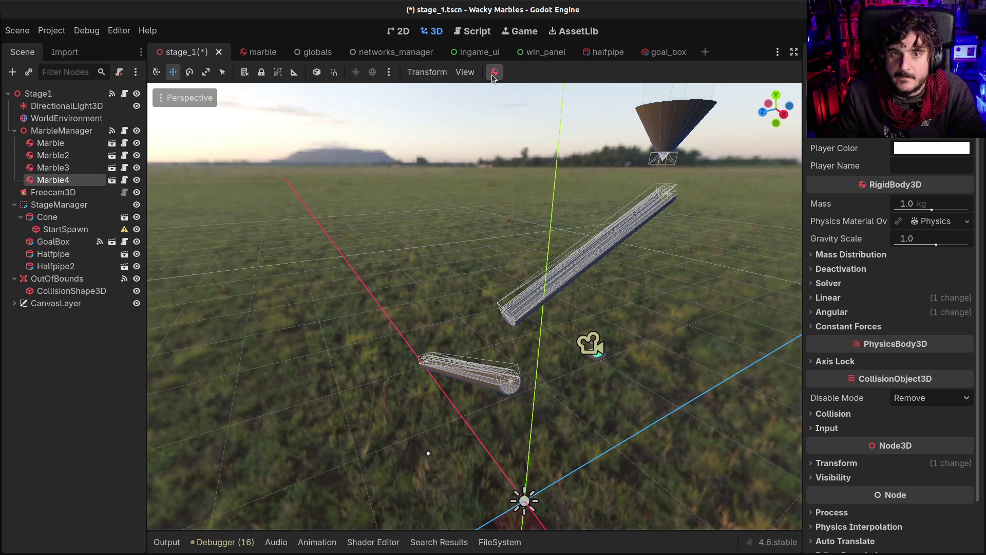
Review the enabled plugins in Project Settings, then return to the Physics Toggle GitHub README
{"action": "left_click", "coordinate": [59, 32]}
{"action": "left_click", "coordinate": [60, 49]}
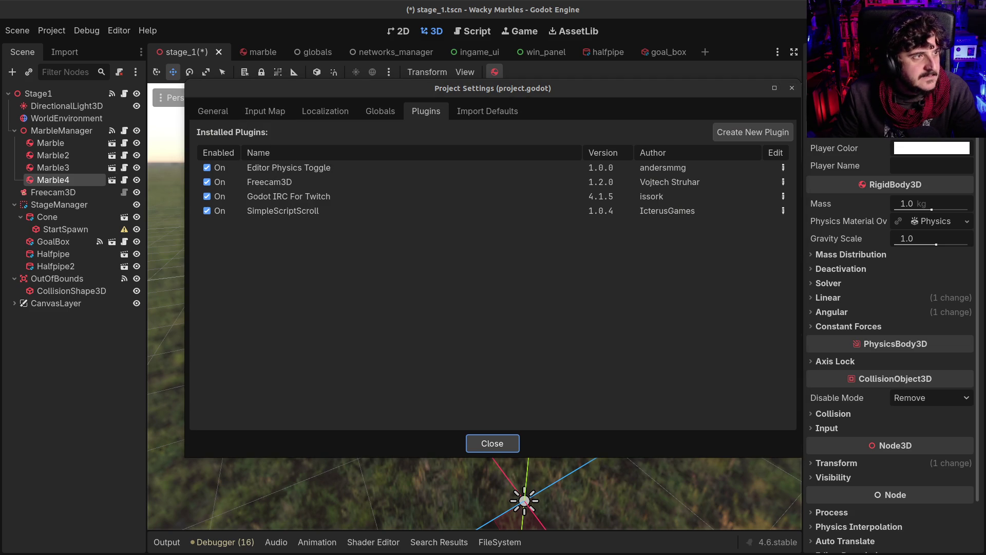
{"action": "key", "text": "alt+Tab"}
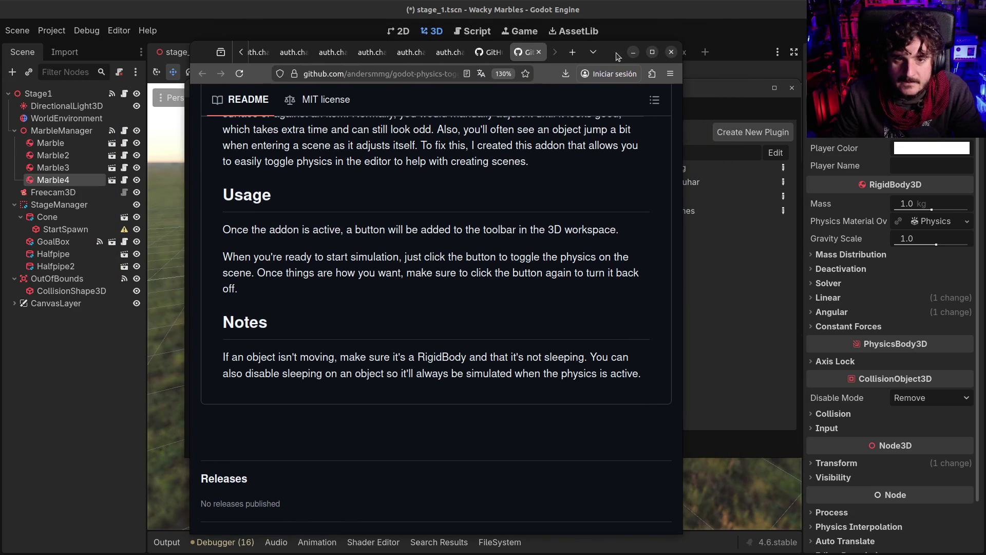
Highlight the Usage sentences about toggling physics on and turning it off
{"action": "mouse_move", "coordinate": [242, 271]}
{"action": "left_mouse_down"}
{"action": "mouse_move", "coordinate": [307, 257]}
{"action": "mouse_move", "coordinate": [399, 257]}
{"action": "mouse_move", "coordinate": [446, 271]}
{"action": "left_mouse_up"}
{"action": "left_click", "coordinate": [332, 272]}
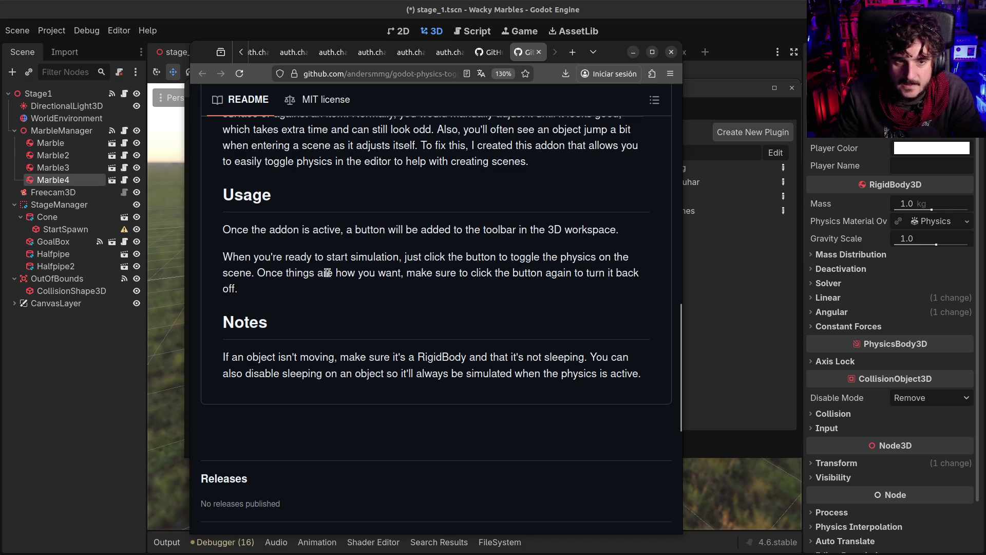
{"action": "left_click_drag", "start_coordinate": [328, 272], "coordinate": [412, 271]}
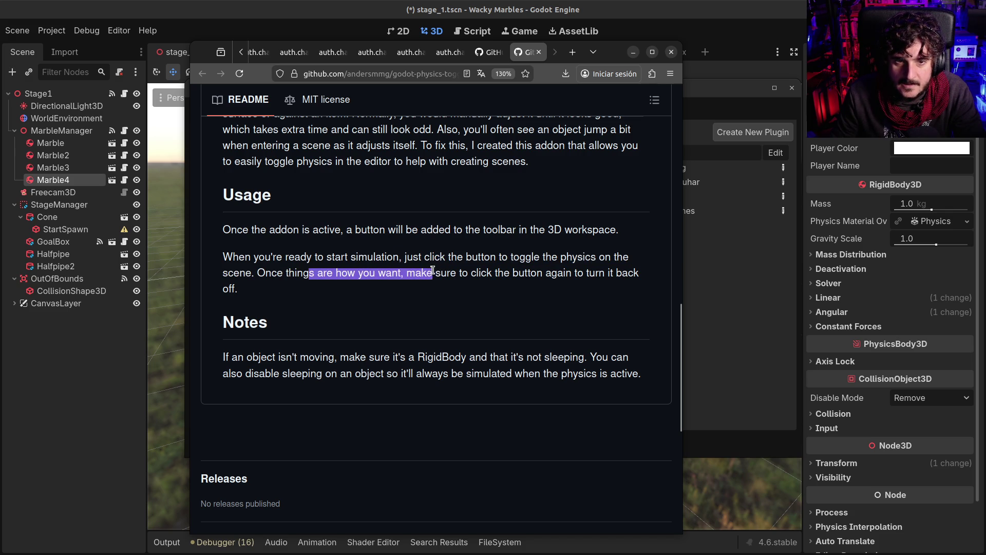
{"action": "left_click_drag", "start_coordinate": [478, 269], "coordinate": [618, 270]}
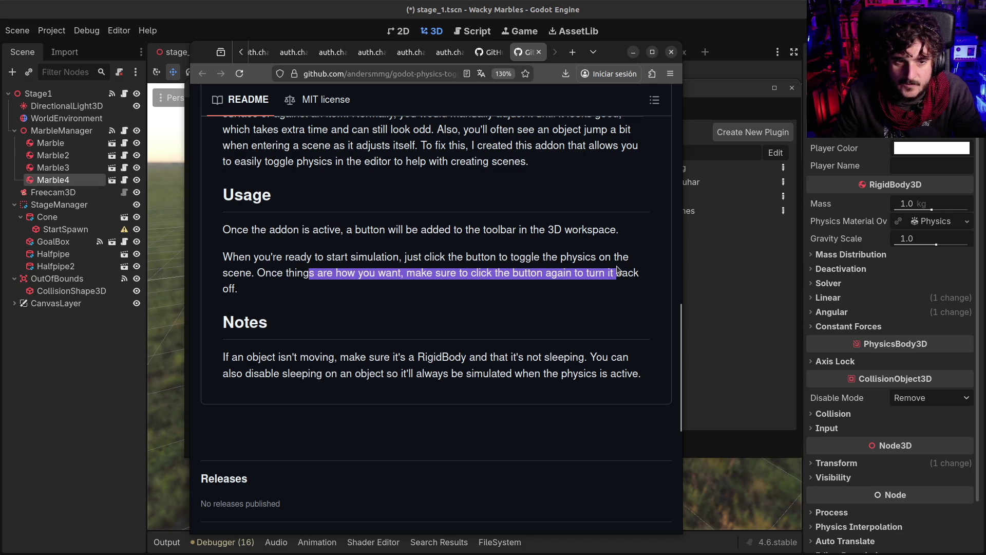
{"action": "left_click", "coordinate": [543, 293]}
Skim the Notes paragraph and open the repository's addons/editor_physics folder
{"action": "left_click_drag", "start_coordinate": [252, 360], "coordinate": [588, 358]}
{"action": "left_click", "coordinate": [588, 357]}
{"action": "scroll", "coordinate": [532, 398], "scroll_direction": "up", "scroll_amount": 10}
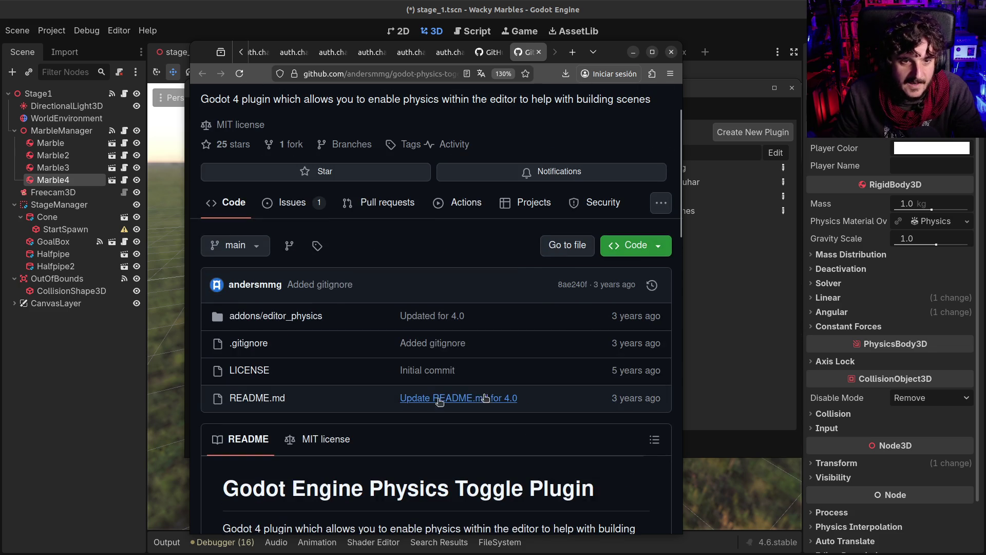
{"action": "left_click", "coordinate": [280, 320]}
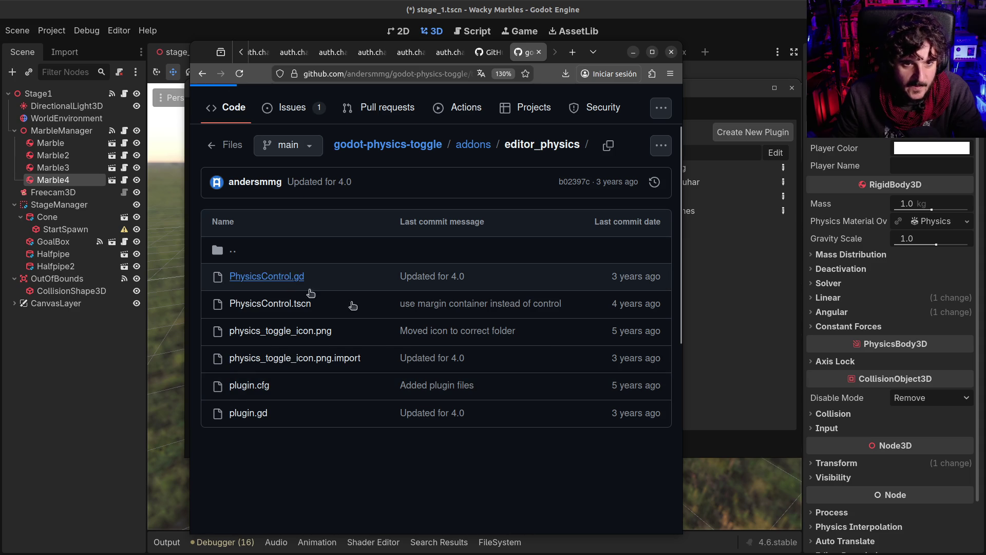
Open the PhysicsControl.gd script from addons/editor_physics, briefly viewing the file tree
{"action": "left_click", "coordinate": [289, 280]}
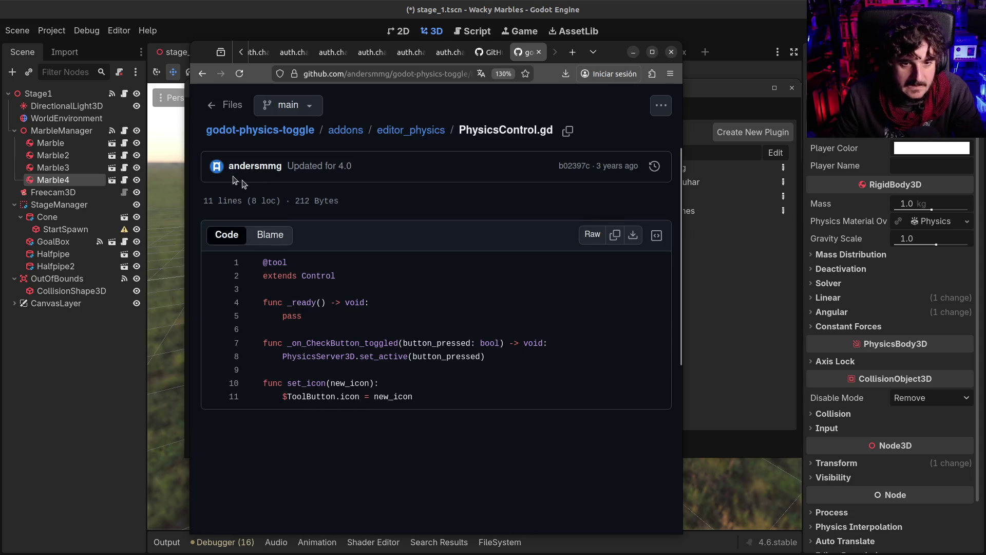
{"action": "left_click", "coordinate": [207, 107]}
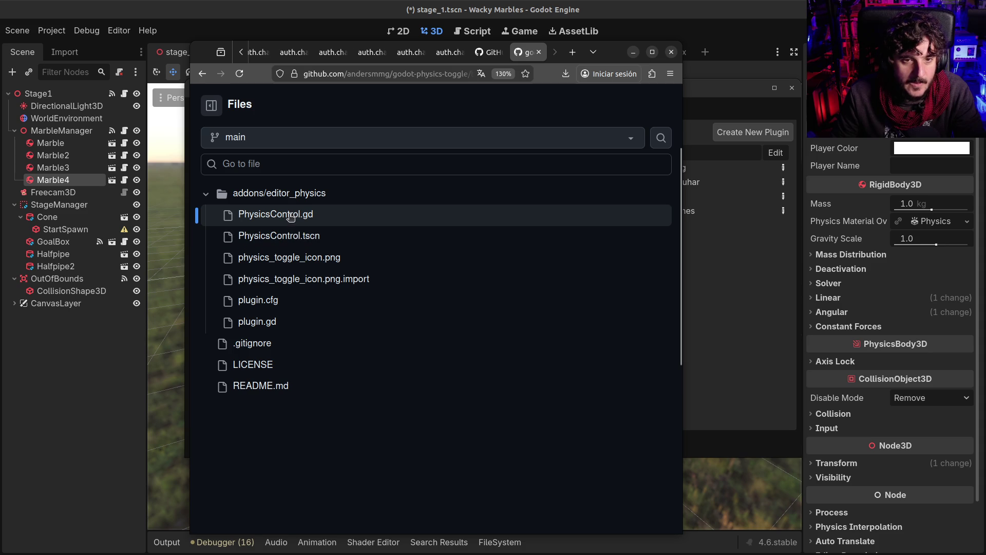
{"action": "left_click", "coordinate": [202, 74]}
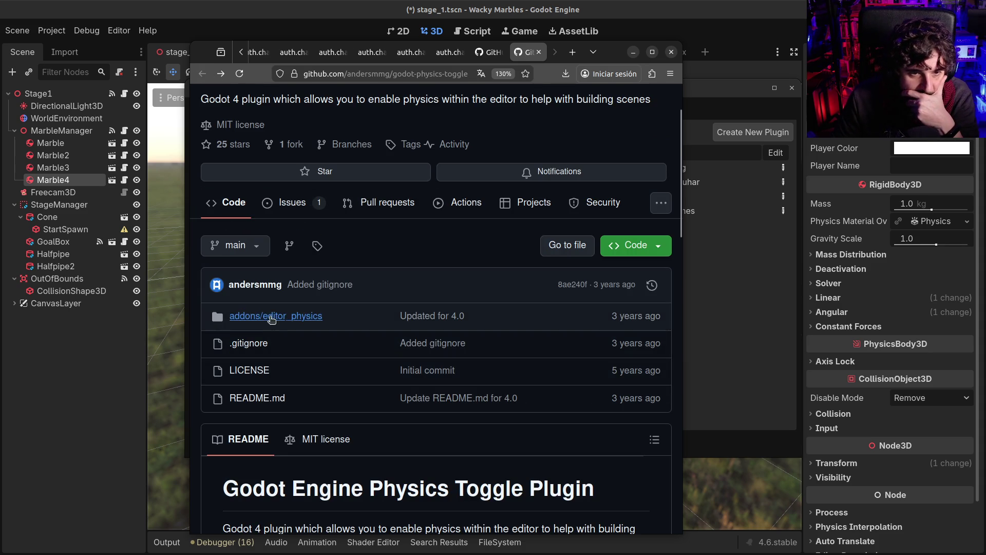
{"action": "left_click", "coordinate": [269, 316]}
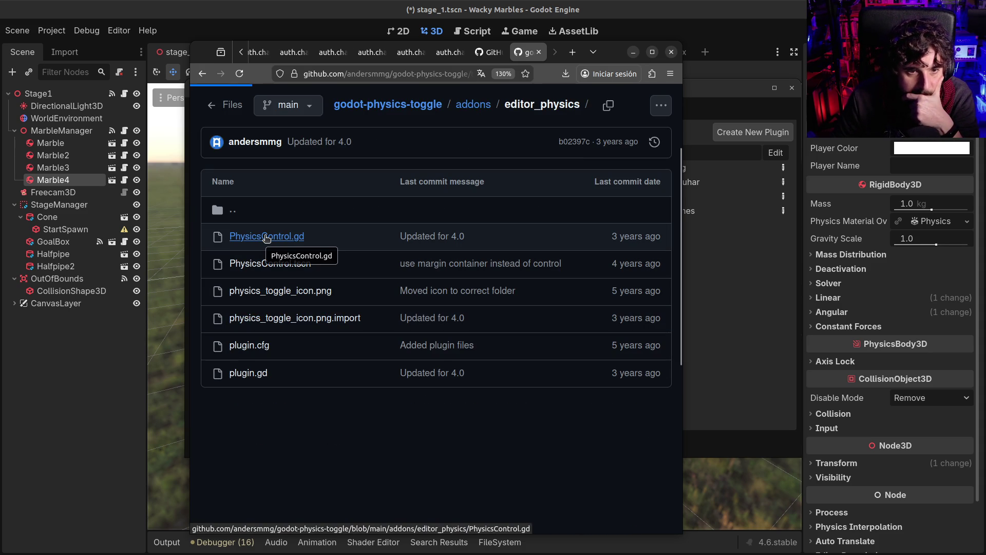
{"action": "left_click", "coordinate": [267, 236]}
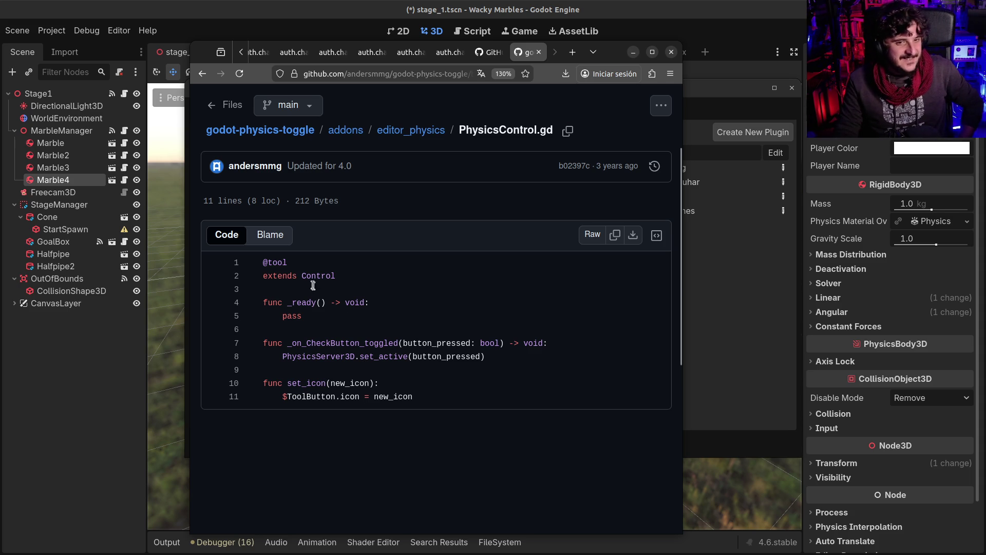
Read the script and its toggle function on lines 7–8, then start the Road to Vostok trailer
{"action": "left_click_drag", "start_coordinate": [280, 272], "coordinate": [405, 389]}
{"action": "left_click", "coordinate": [379, 383]}
{"action": "mouse_move", "coordinate": [305, 358]}
{"action": "left_mouse_down"}
{"action": "mouse_move", "coordinate": [460, 342]}
{"action": "mouse_move", "coordinate": [461, 354]}
{"action": "left_mouse_up"}
{"action": "left_click", "coordinate": [461, 354]}
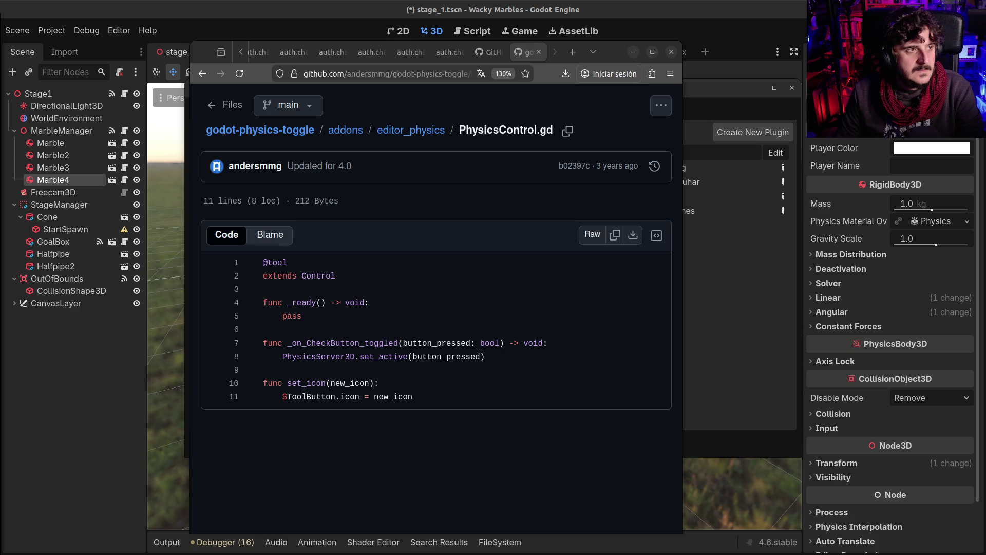
{"action": "key", "text": "alt+Tab"}
{"action": "left_click", "coordinate": [188, 401]}
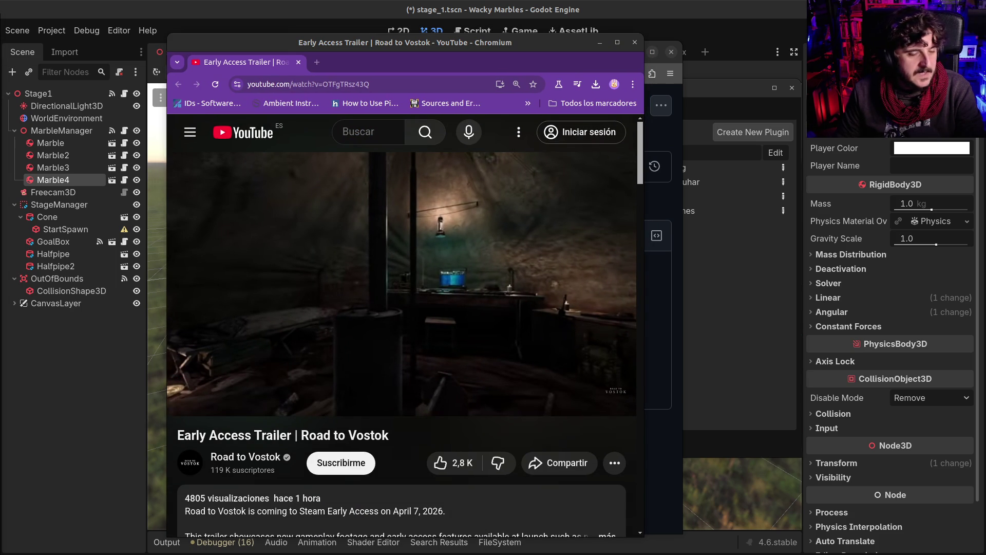
Play the trailer fullscreen and set its video quality to 1080p60
{"action": "left_click", "coordinate": [400, 349]}
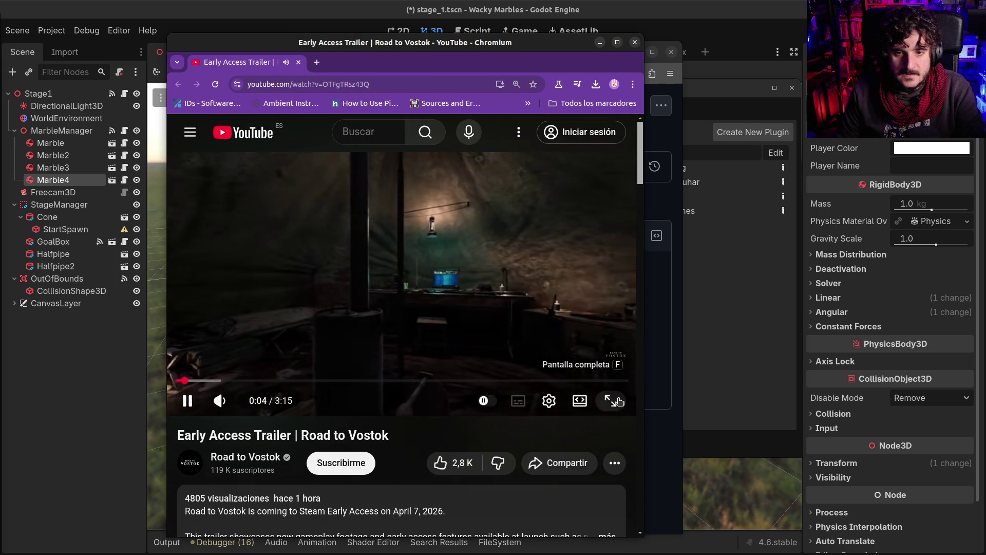
{"action": "left_click", "coordinate": [619, 401]}
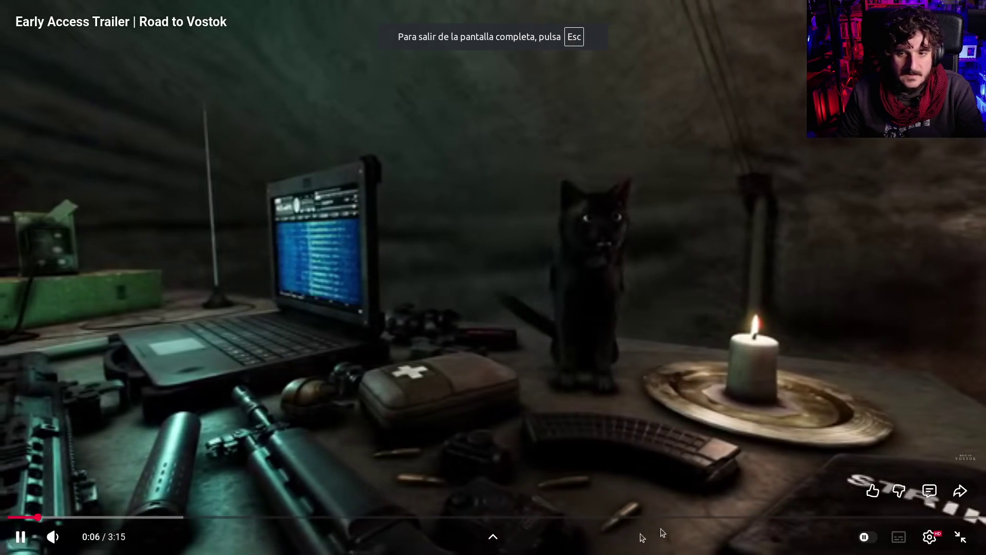
{"action": "key", "text": "space"}
{"action": "left_click", "coordinate": [930, 536]}
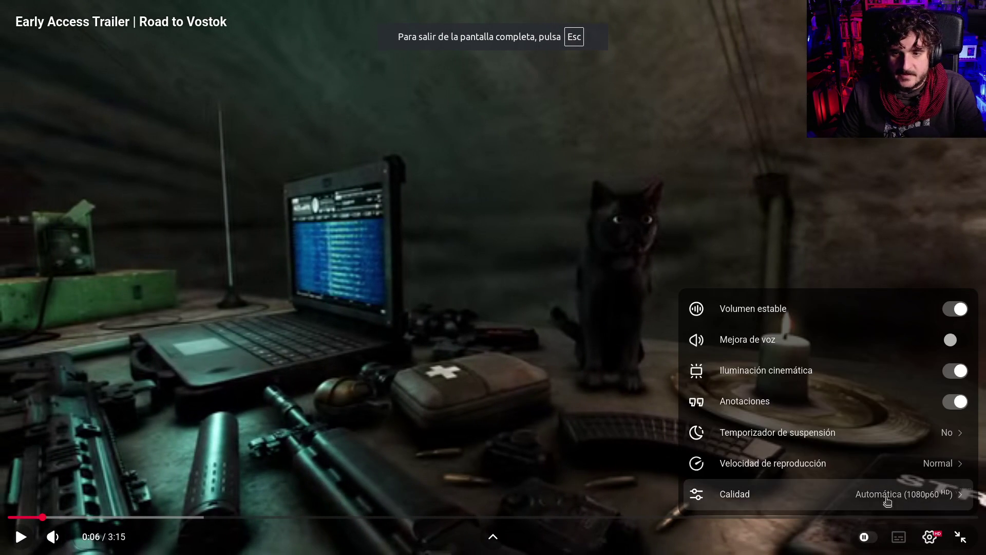
{"action": "left_click", "coordinate": [887, 503]}
{"action": "left_click", "coordinate": [879, 331]}
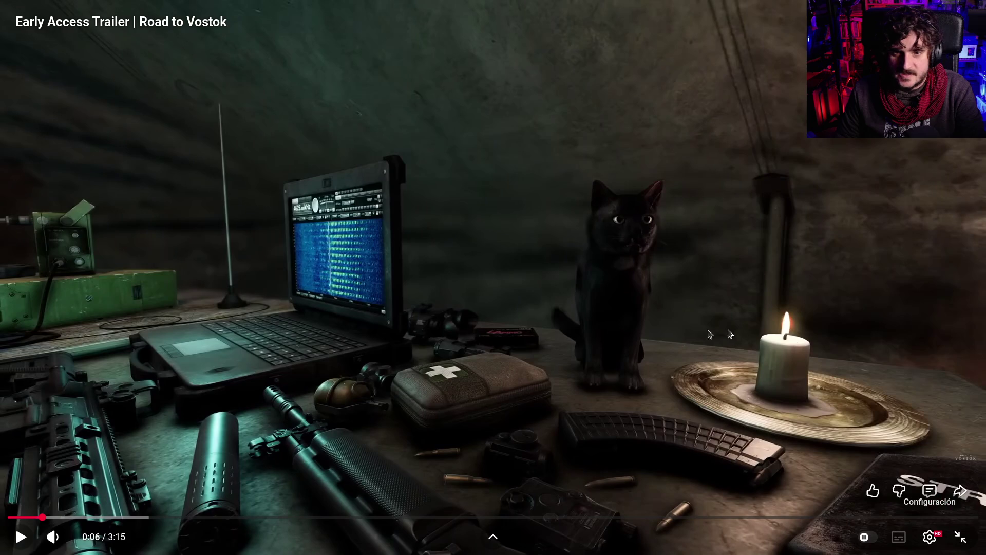
Watch the trailer from its opening, rewinding five seconds once, then exit fullscreen
{"action": "left_click", "coordinate": [10, 517]}
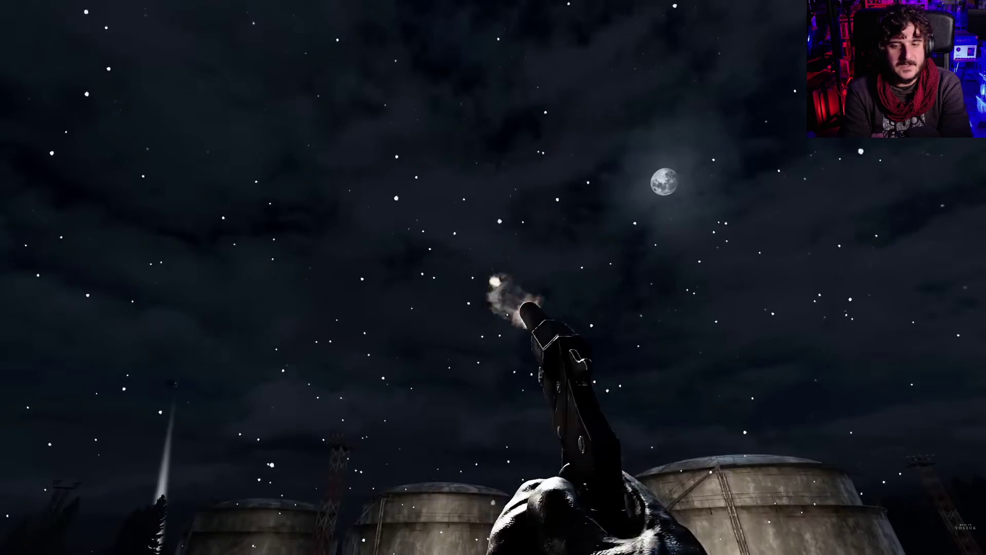
{"action": "key", "text": "Left"}
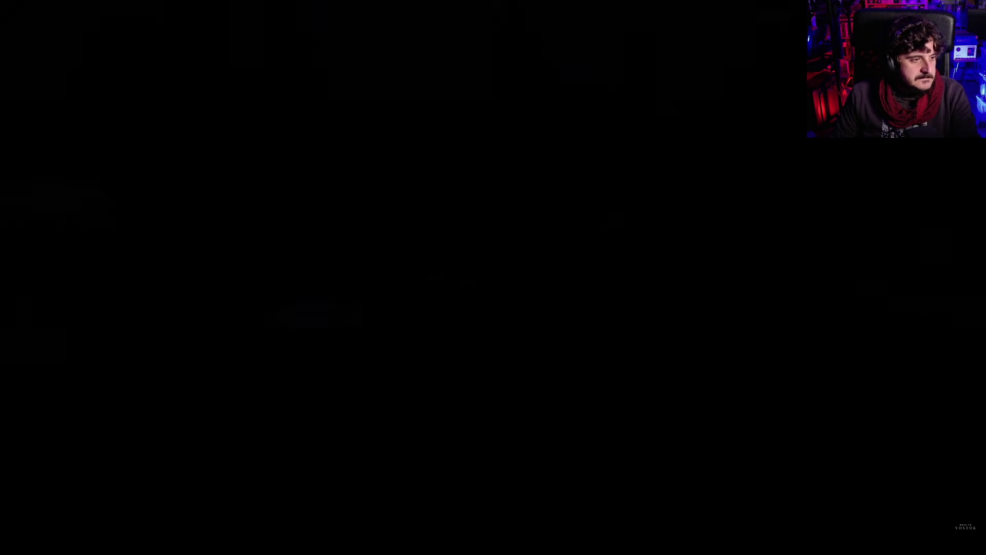
{"action": "key", "text": "Escape"}
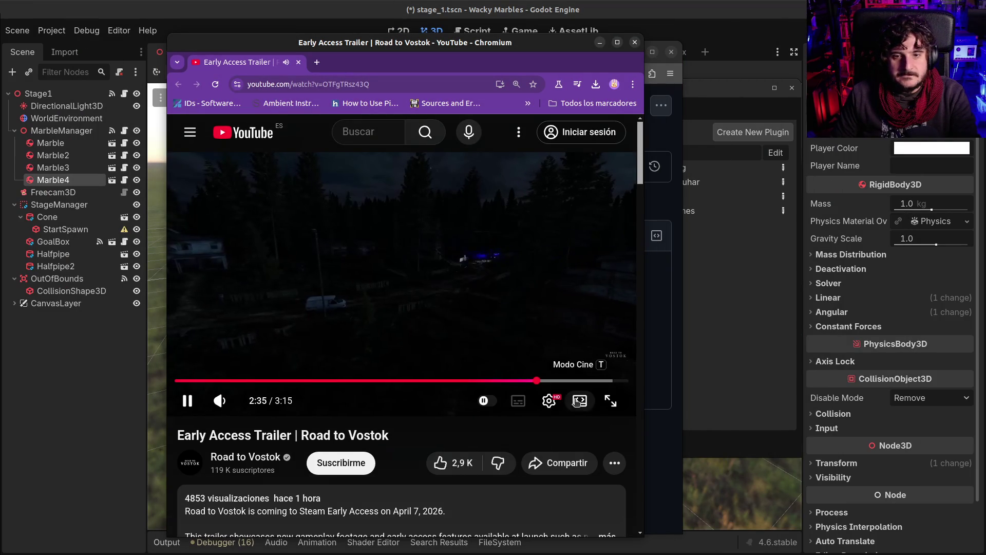
Watch the trailer fullscreen to its end card, then close the Chromium window
{"action": "left_click", "coordinate": [610, 401]}
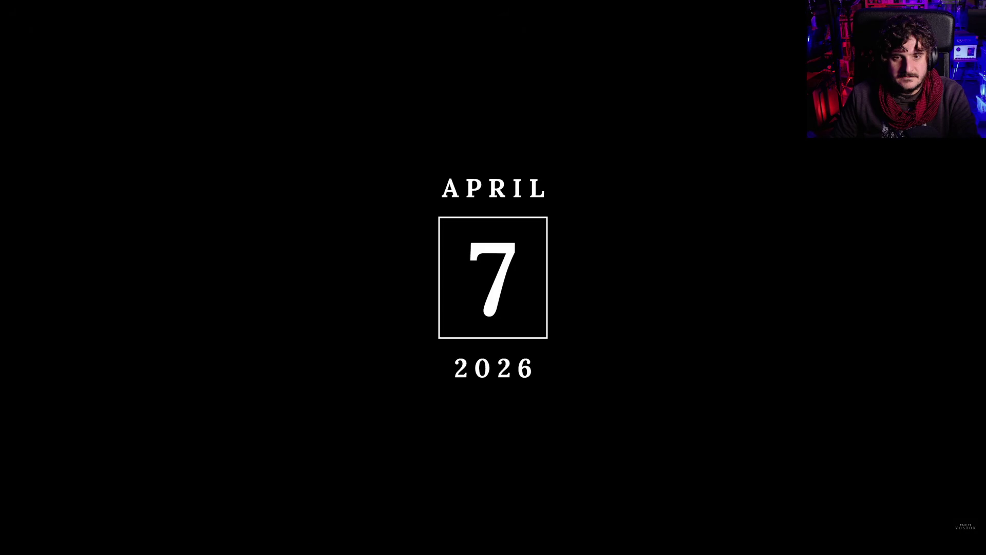
{"action": "key", "text": "Escape"}
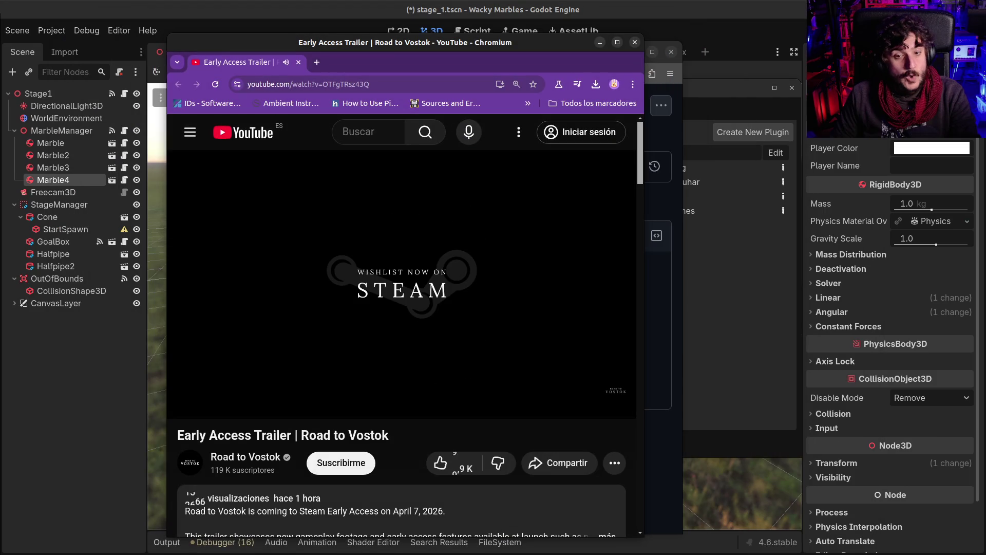
{"action": "mouse_move", "coordinate": [514, 283]}
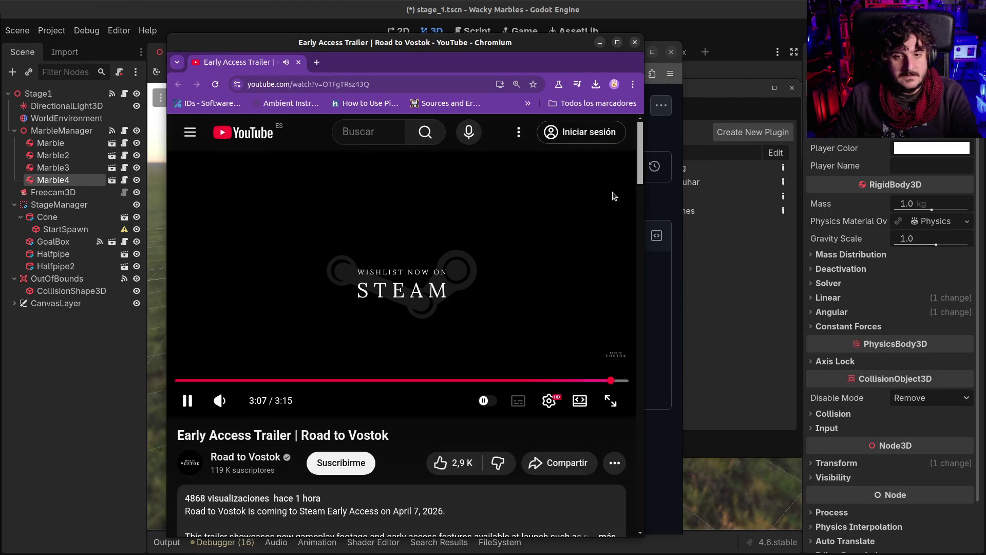
{"action": "left_click_drag", "start_coordinate": [553, 38], "coordinate": [549, 18]}
{"action": "mouse_move", "coordinate": [575, 153]}
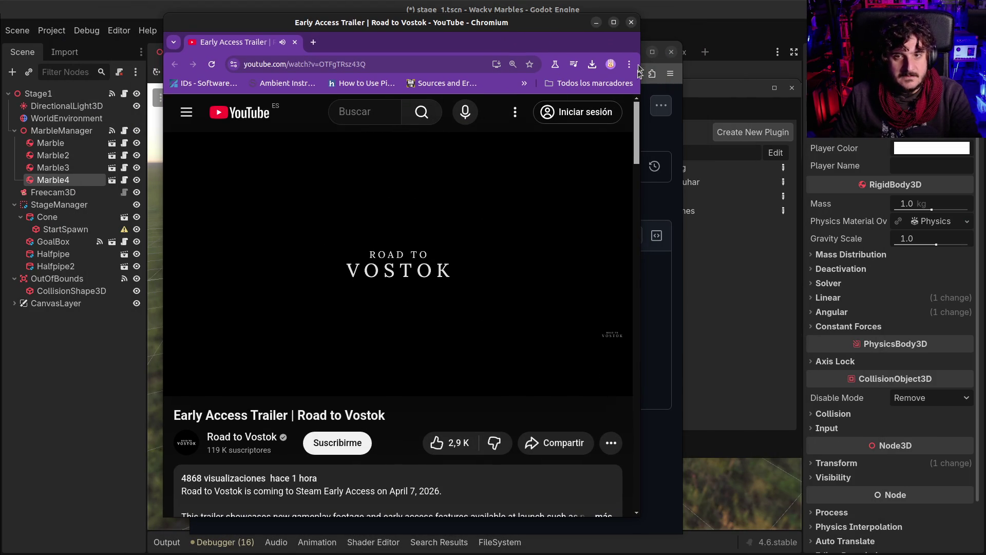
{"action": "left_click", "coordinate": [632, 22]}
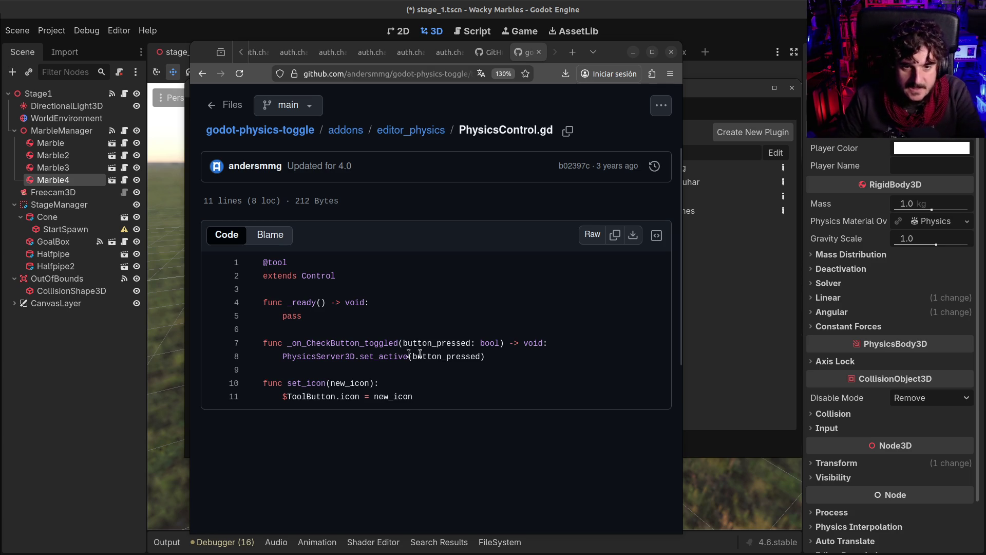
Inspect the _on_CheckButton_toggled function and highlight its code on lines 7–11
{"action": "left_click", "coordinate": [381, 343]}
{"action": "left_click", "coordinate": [380, 394]}
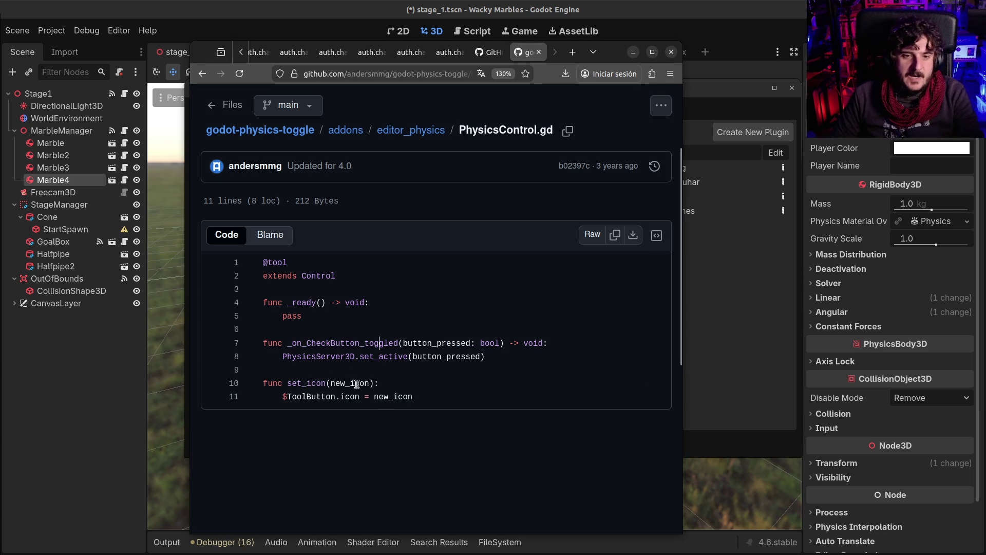
{"action": "left_click_drag", "start_coordinate": [450, 395], "coordinate": [287, 343]}
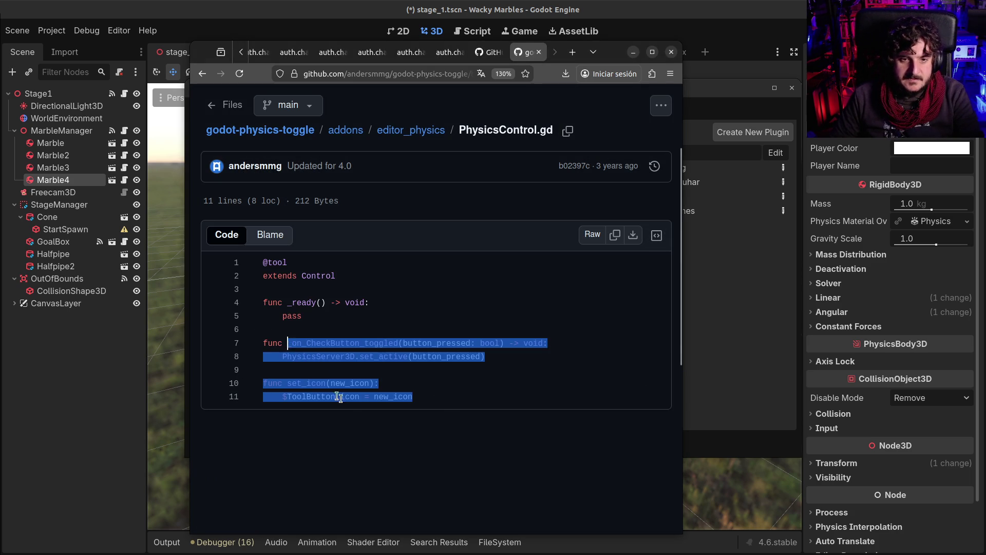
{"action": "left_click", "coordinate": [390, 445]}
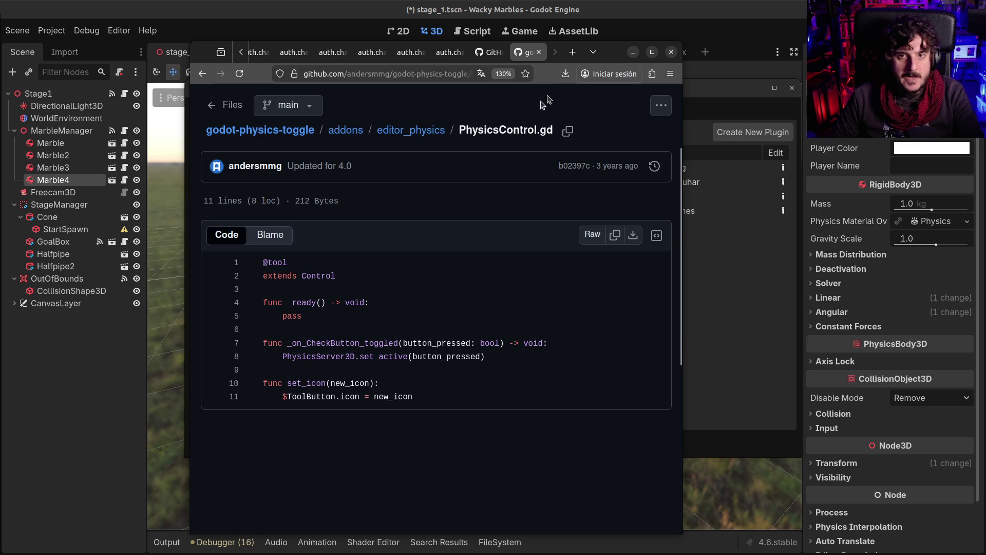
Check the list of open tabs, then put Firefox away to return to Godot's plugin list
{"action": "left_click", "coordinate": [593, 52]}
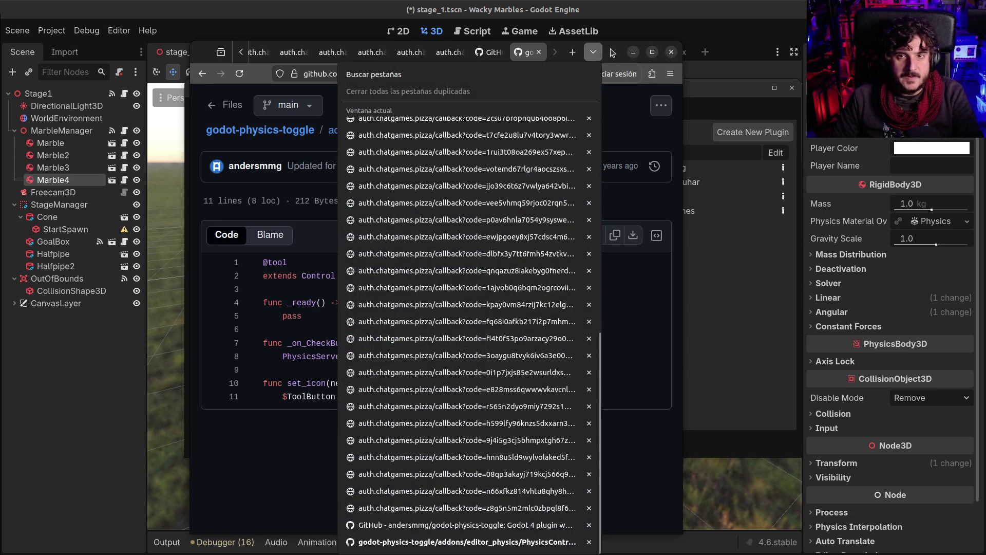
{"action": "left_click", "coordinate": [593, 52]}
{"action": "left_click", "coordinate": [633, 52]}
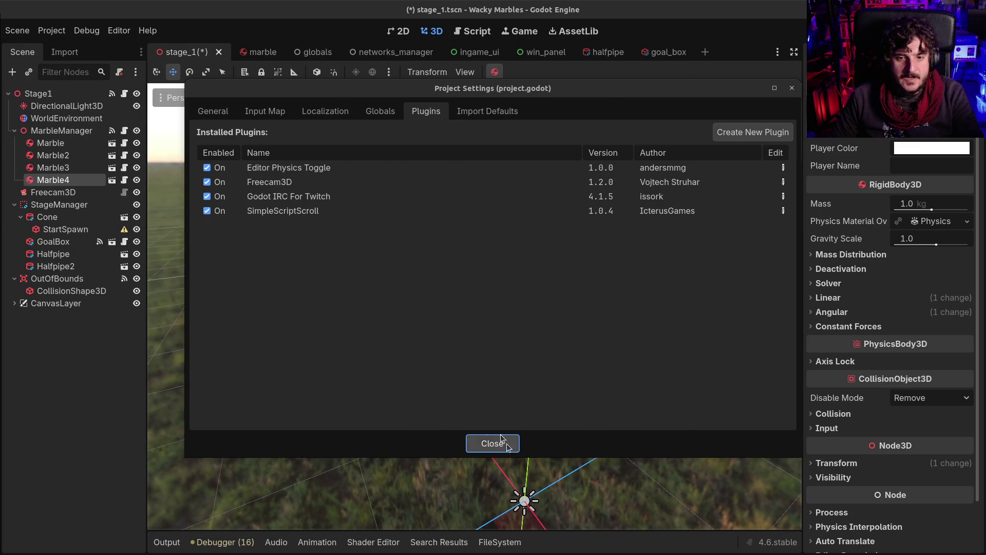
Close Project Settings, glance at the marble scene, and orbit the stage_1 view
{"action": "left_click", "coordinate": [495, 439]}
{"action": "left_click", "coordinate": [260, 52]}
{"action": "left_click", "coordinate": [188, 52]}
{"action": "mouse_move", "coordinate": [586, 155]}
{"action": "left_mouse_down"}
{"action": "mouse_move", "coordinate": [586, 200]}
{"action": "mouse_move", "coordinate": [303, 178]}
{"action": "left_mouse_up"}
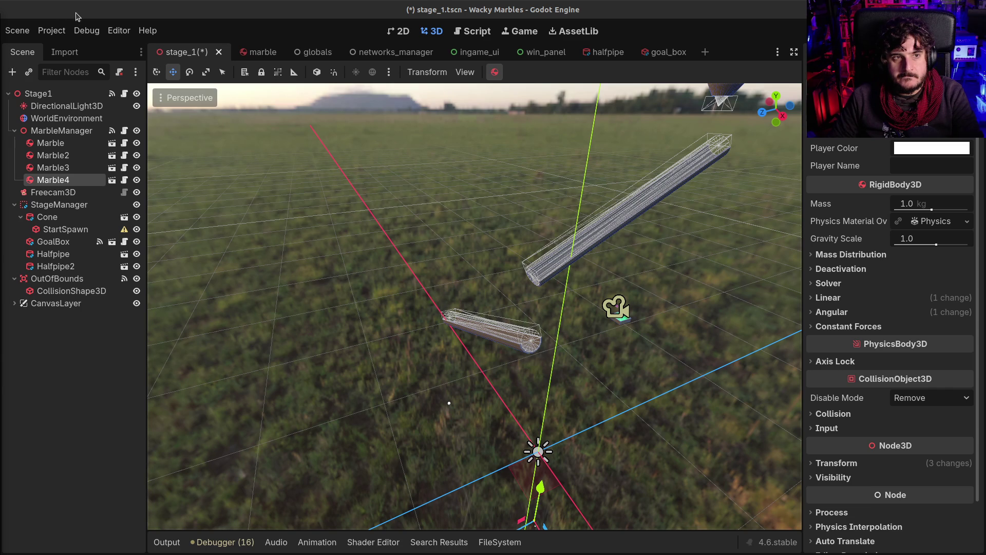
Choose Quit to Project List from the Project menu to bring up the save prompt
{"action": "left_click", "coordinate": [62, 35]}
{"action": "left_click", "coordinate": [81, 14]}
{"action": "left_click", "coordinate": [57, 31]}
{"action": "left_click", "coordinate": [160, 176]}
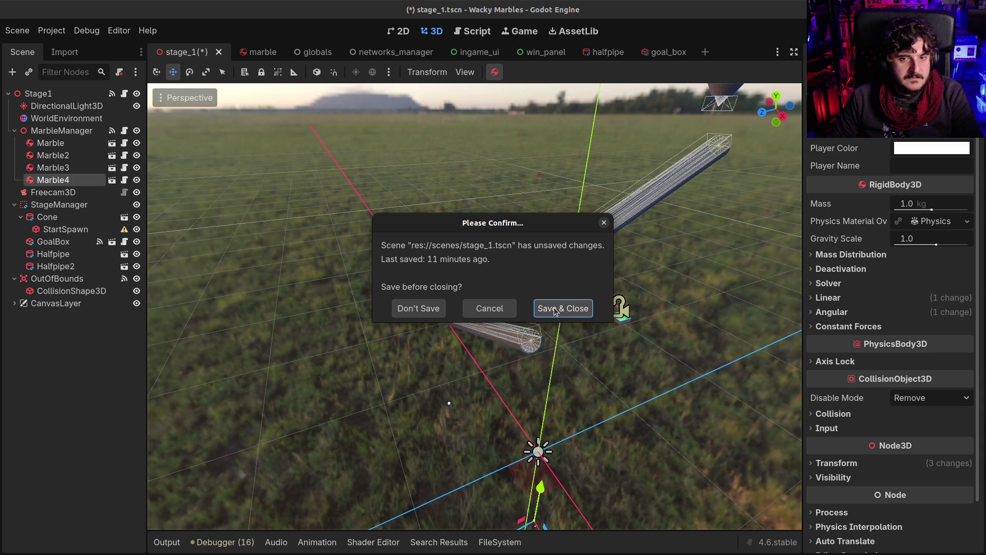
Cancel quitting, save stage_1 with Ctrl+S, and reload the current project
{"action": "left_click", "coordinate": [497, 311]}
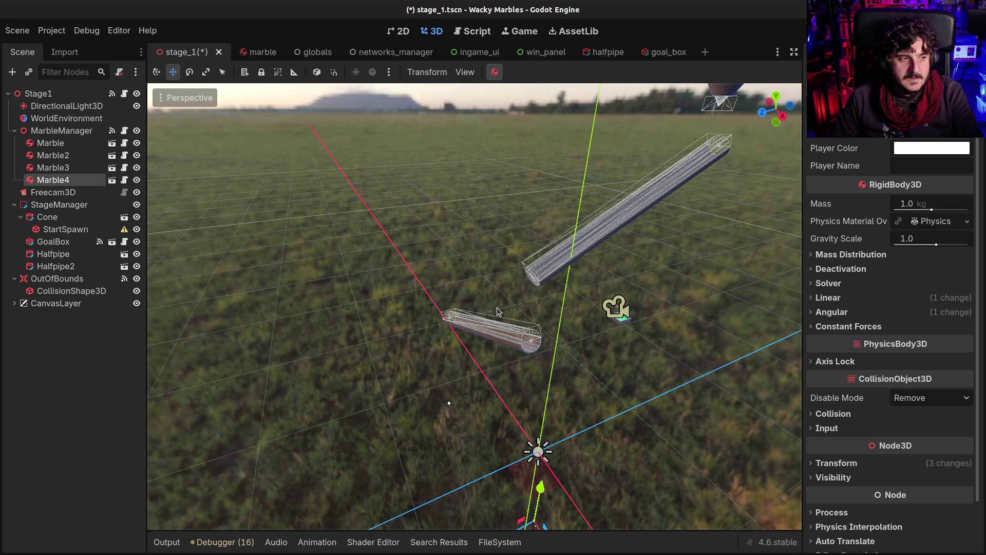
{"action": "key", "text": "ctrl+s"}
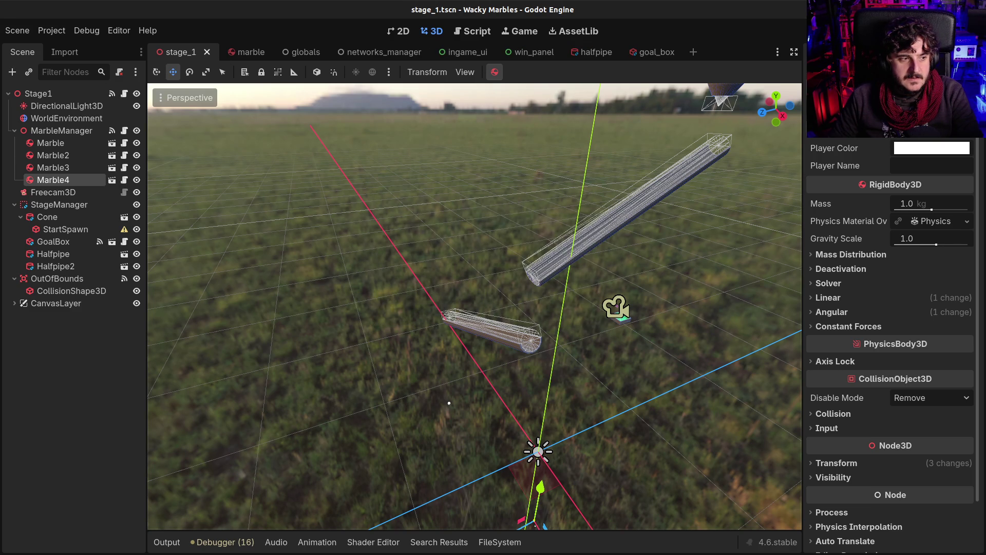
{"action": "left_click", "coordinate": [52, 30]}
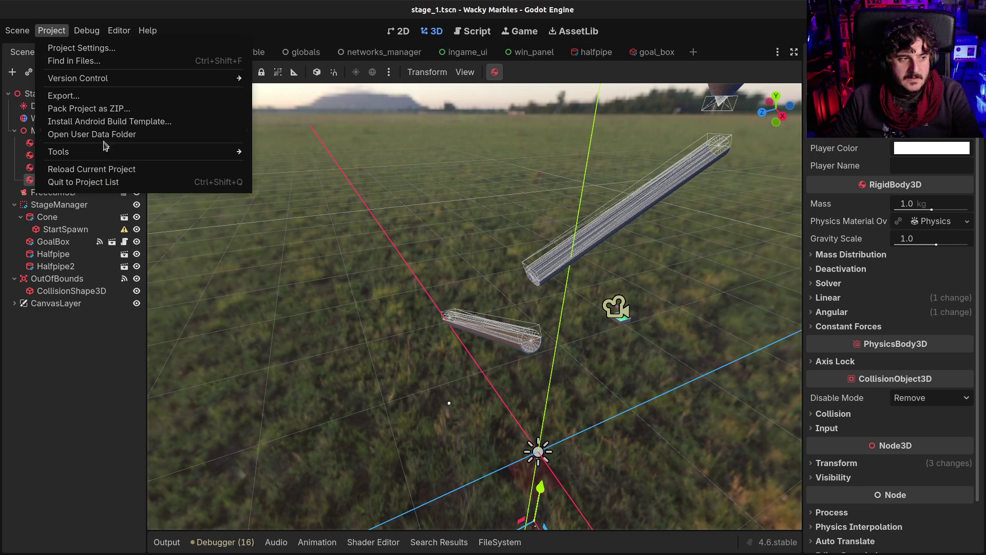
{"action": "left_click", "coordinate": [106, 169]}
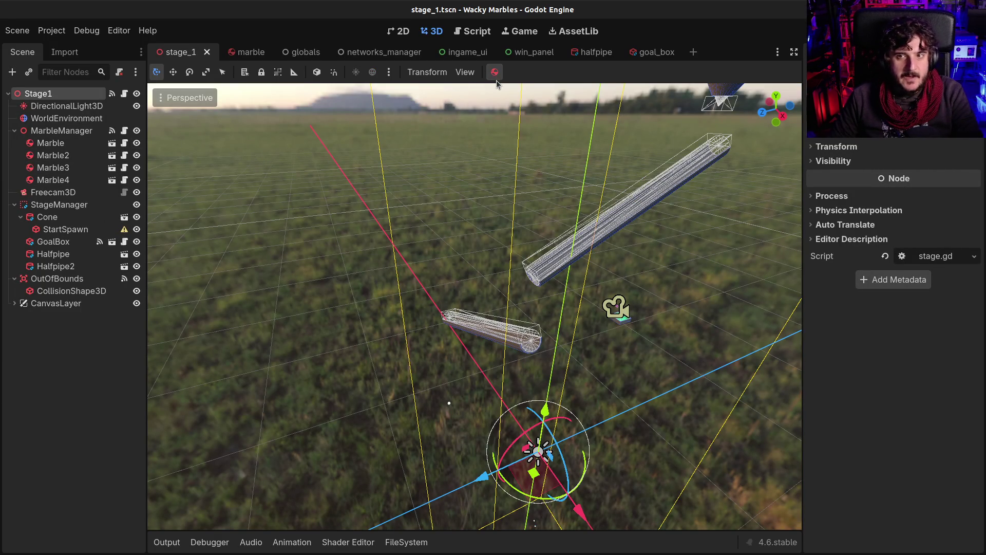
Review the installed plugins in Project Settings, then close the settings
{"action": "left_click", "coordinate": [51, 34]}
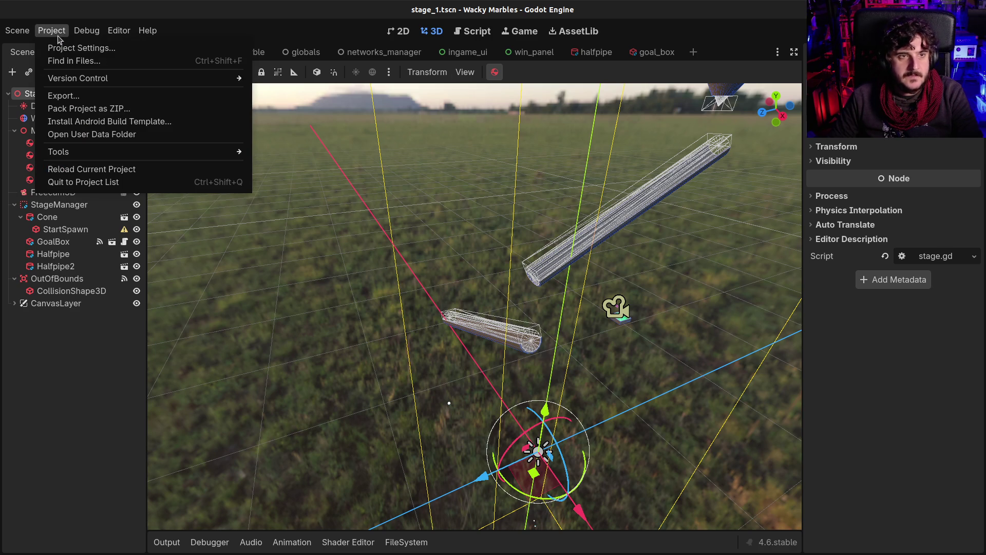
{"action": "left_click", "coordinate": [58, 48]}
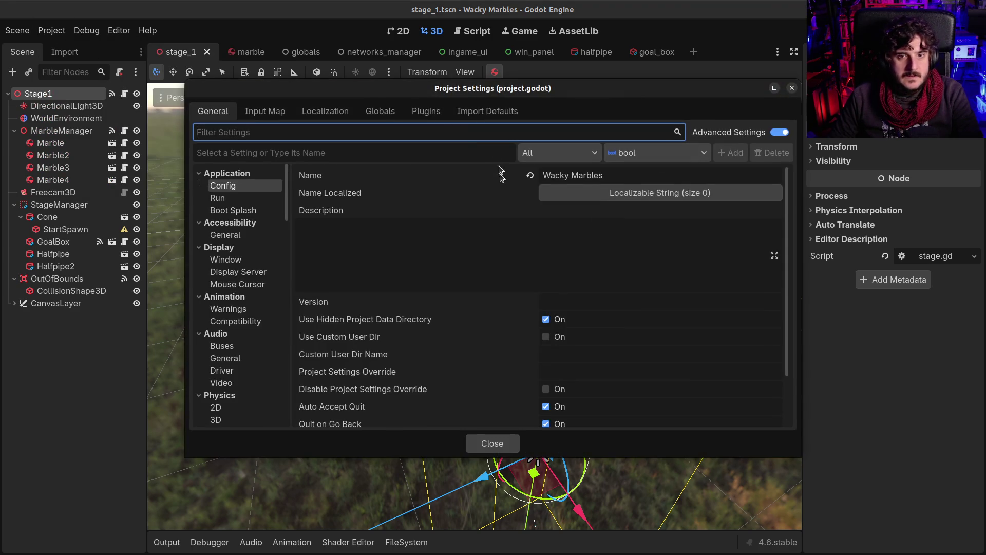
{"action": "left_click", "coordinate": [416, 118]}
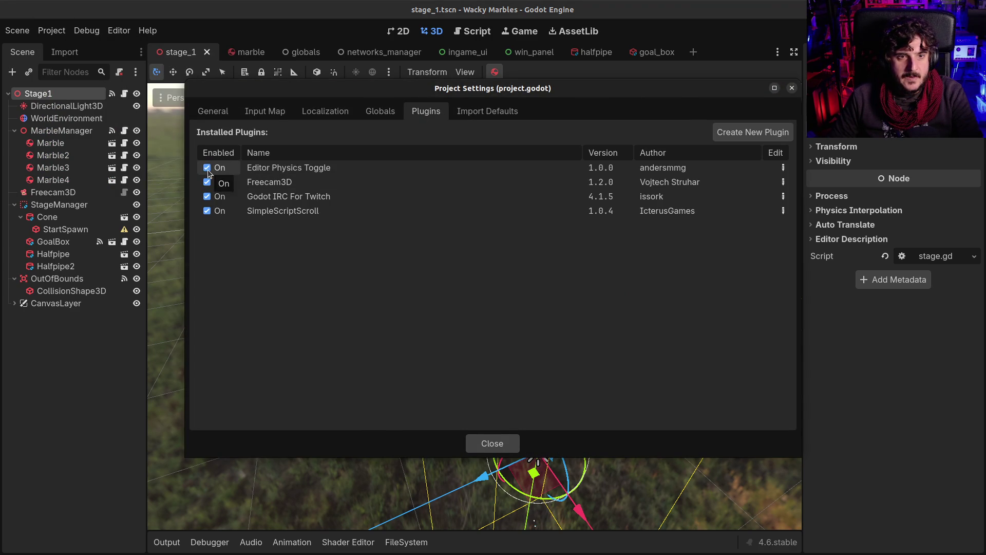
{"action": "left_click", "coordinate": [495, 445]}
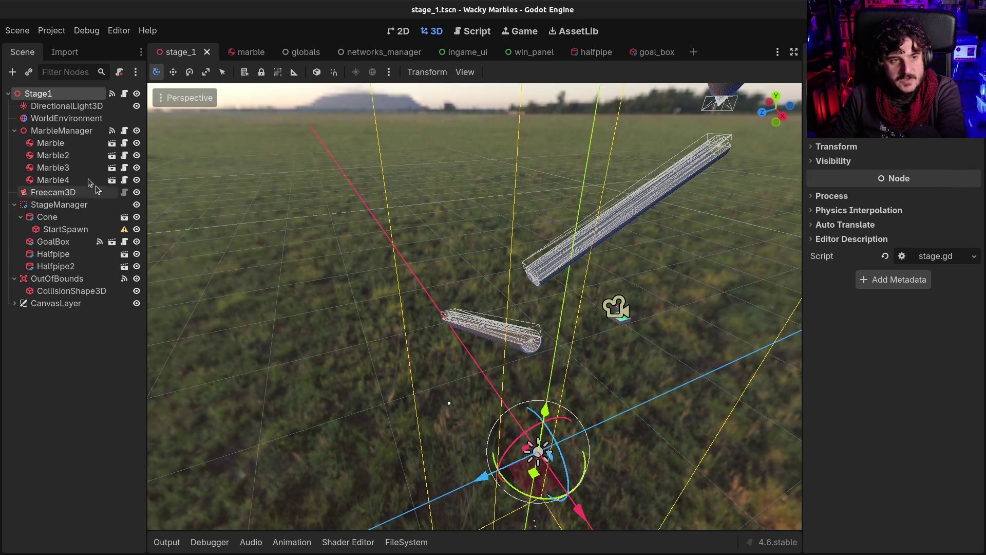
Delete the four nodes Marble through Marble4 under MarbleManager and confirm the deletion
{"action": "left_click", "coordinate": [55, 133]}
{"action": "left_click", "coordinate": [51, 143]}
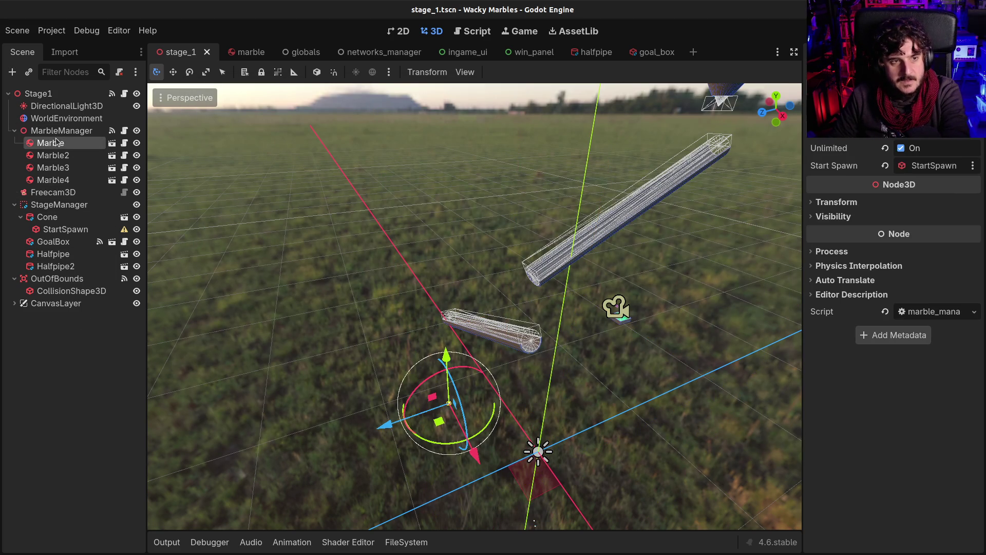
{"action": "left_click", "coordinate": [66, 180], "text": "shift"}
{"action": "key", "text": "Delete"}
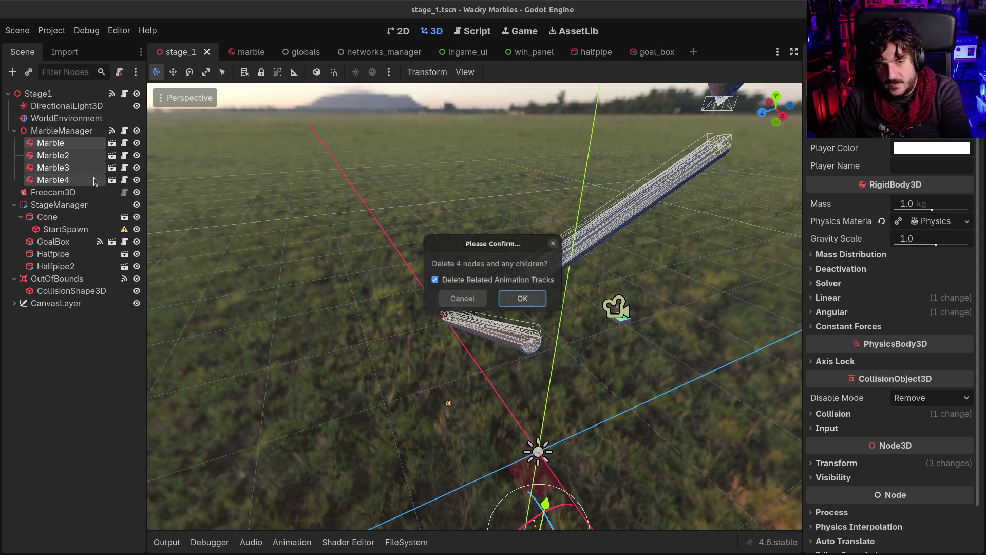
{"action": "key", "text": "Return"}
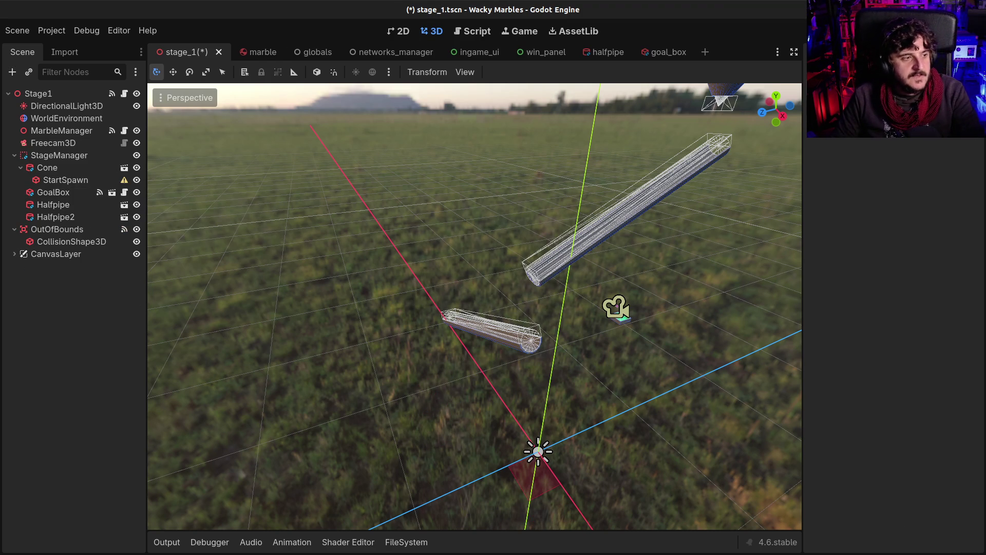
{"action": "key", "text": "alt+Tab"}
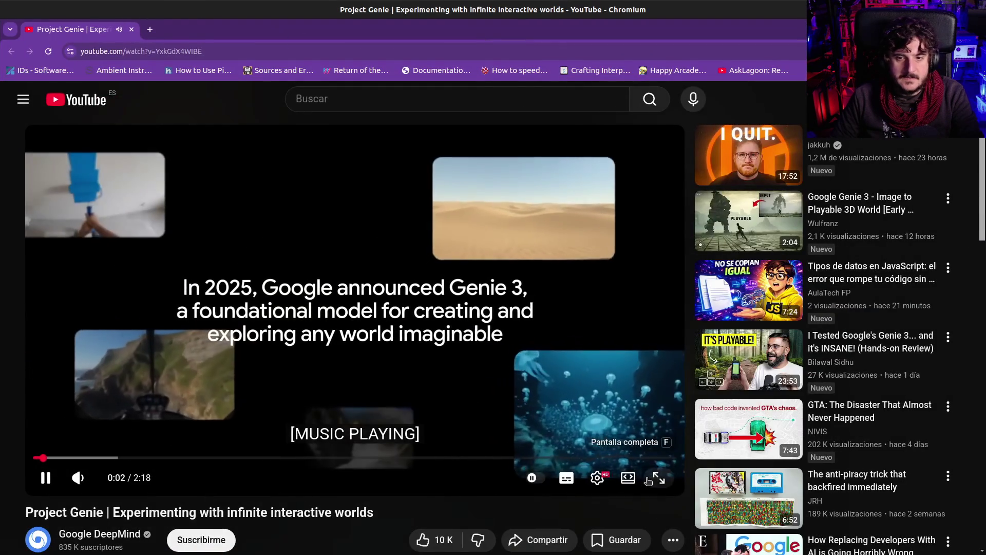
Play the Project Genie YouTube video in fullscreen
{"action": "left_click", "coordinate": [659, 477]}
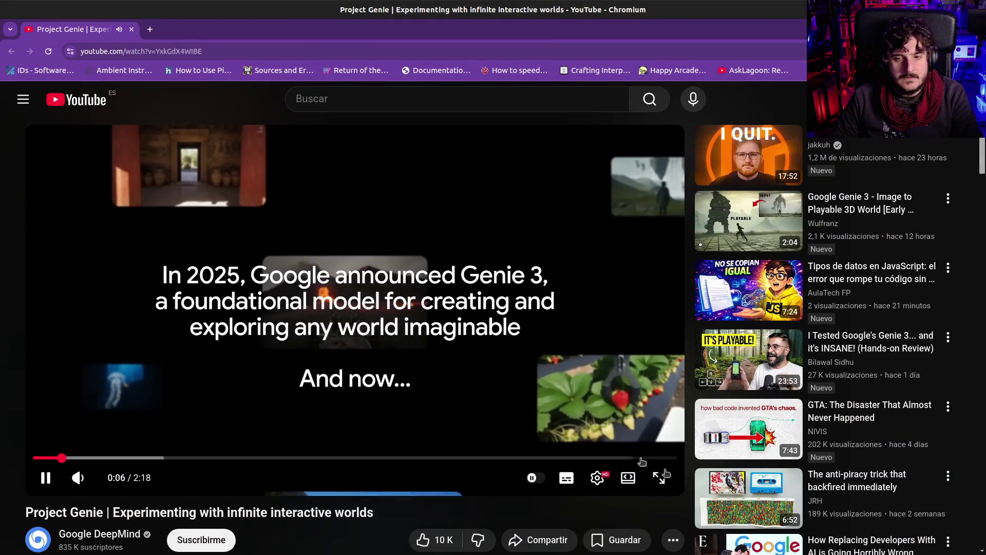
{"action": "left_click", "coordinate": [659, 478]}
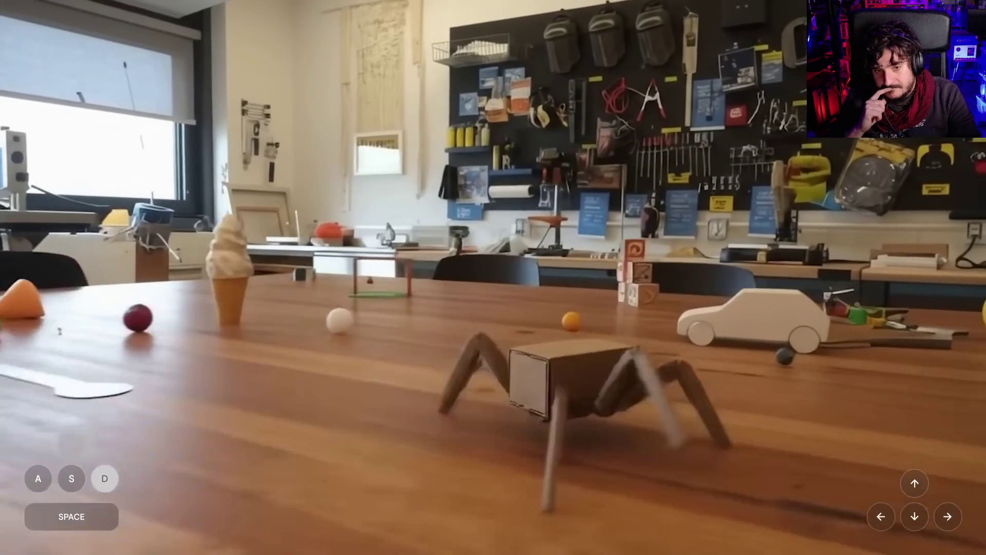
Pause and resume the video, stop it near the end, exit fullscreen and return to Godot
{"action": "key", "text": "space"}
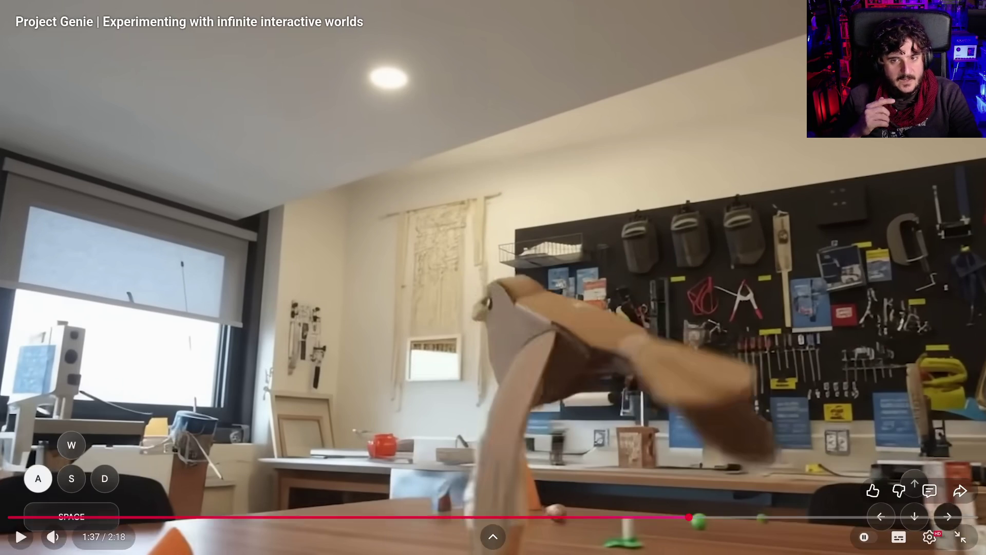
{"action": "key", "text": "space"}
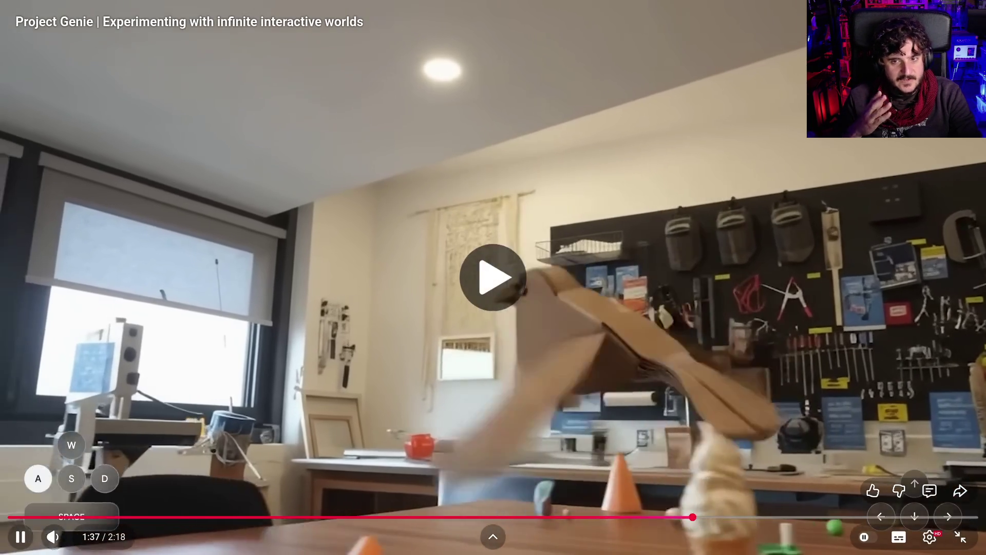
{"action": "key", "text": "space"}
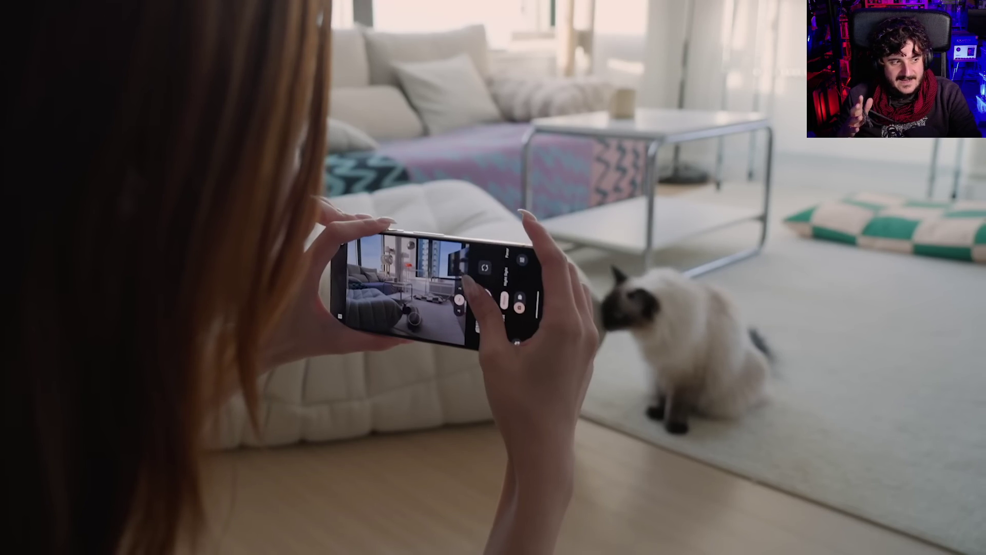
{"action": "key", "text": "space"}
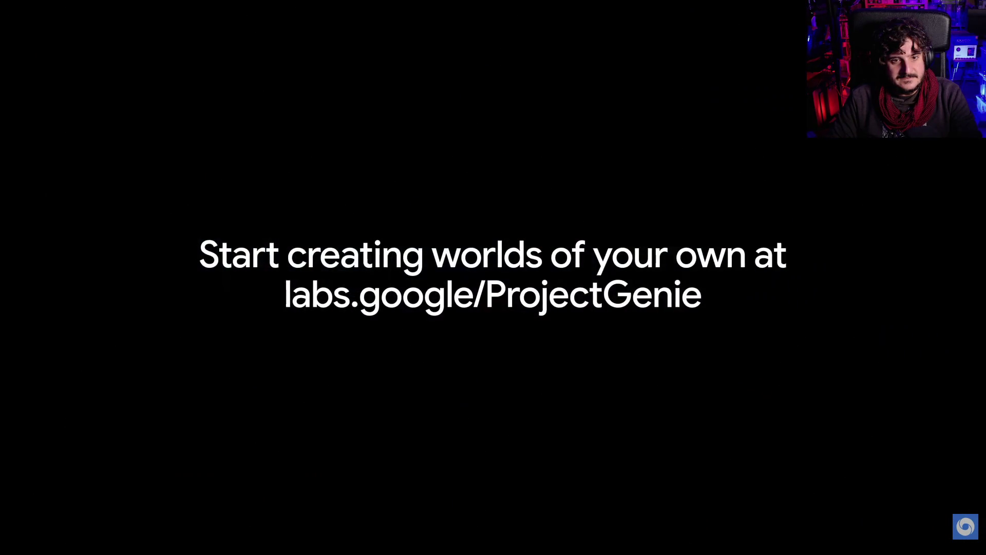
{"action": "key", "text": "space"}
{"action": "key", "text": "Escape"}
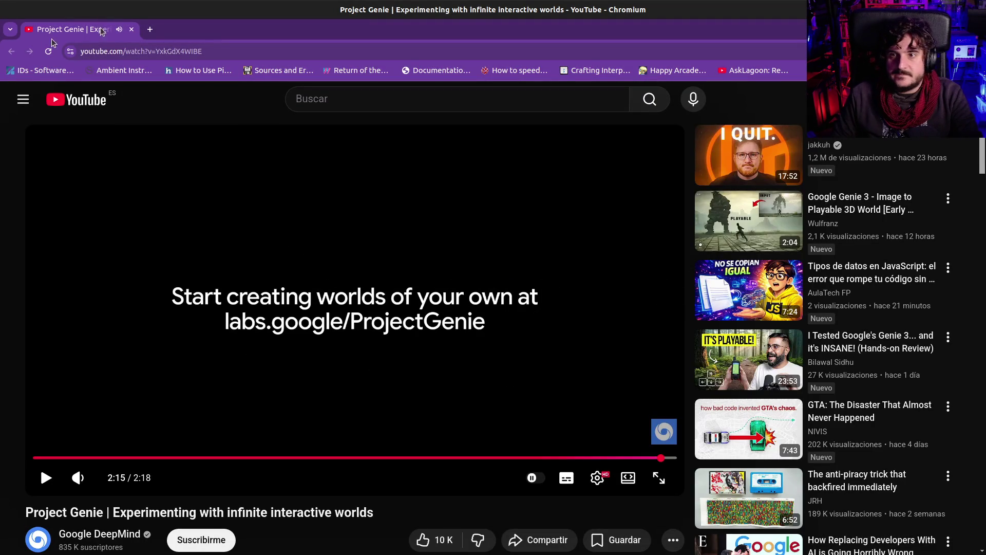
{"action": "key", "text": "alt+Tab"}
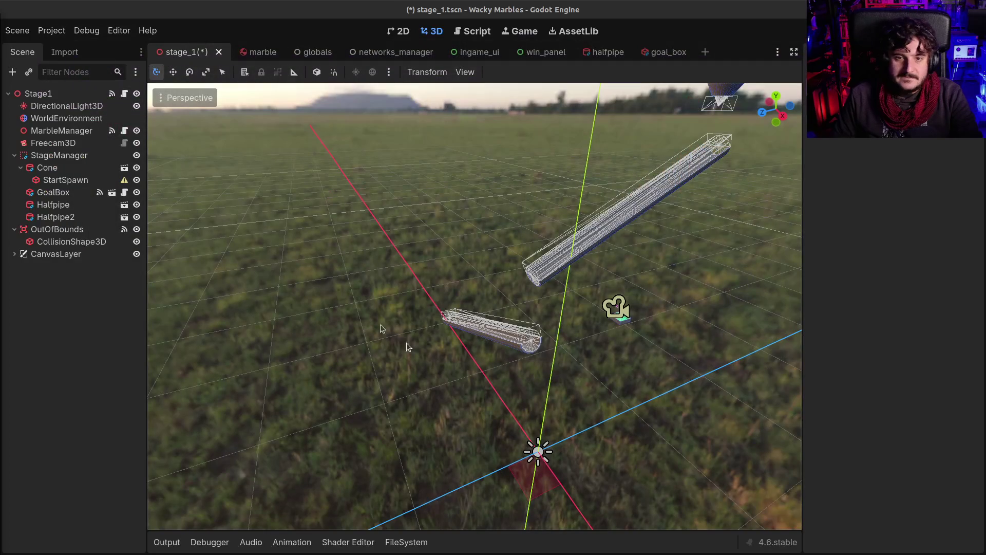
Select Halfpipe2, nudge it into a better position along the ground, and save
{"action": "left_click_drag", "start_coordinate": [572, 294], "coordinate": [587, 284]}
{"action": "left_click", "coordinate": [34, 219]}
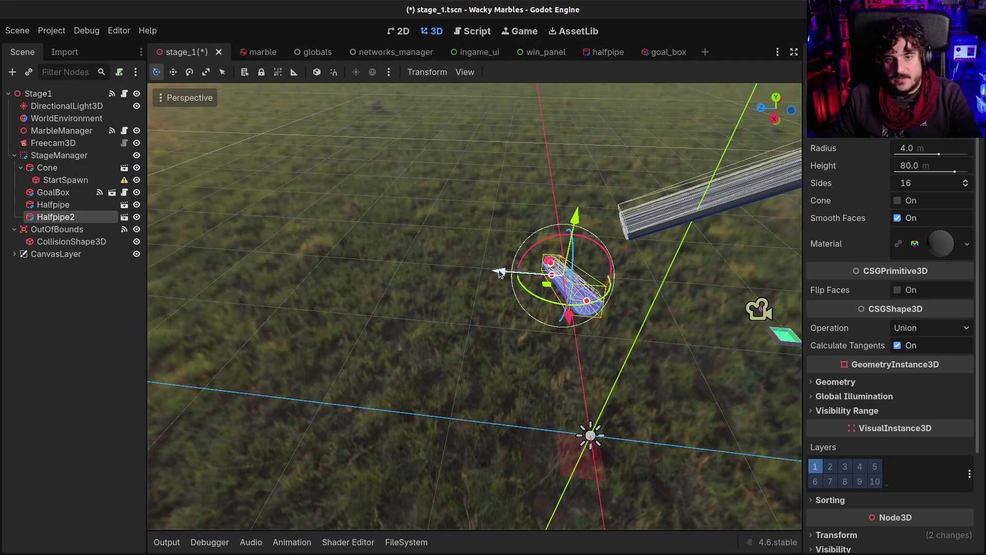
{"action": "left_click_drag", "start_coordinate": [500, 273], "coordinate": [494, 272]}
{"action": "left_click_drag", "start_coordinate": [579, 222], "coordinate": [577, 216]}
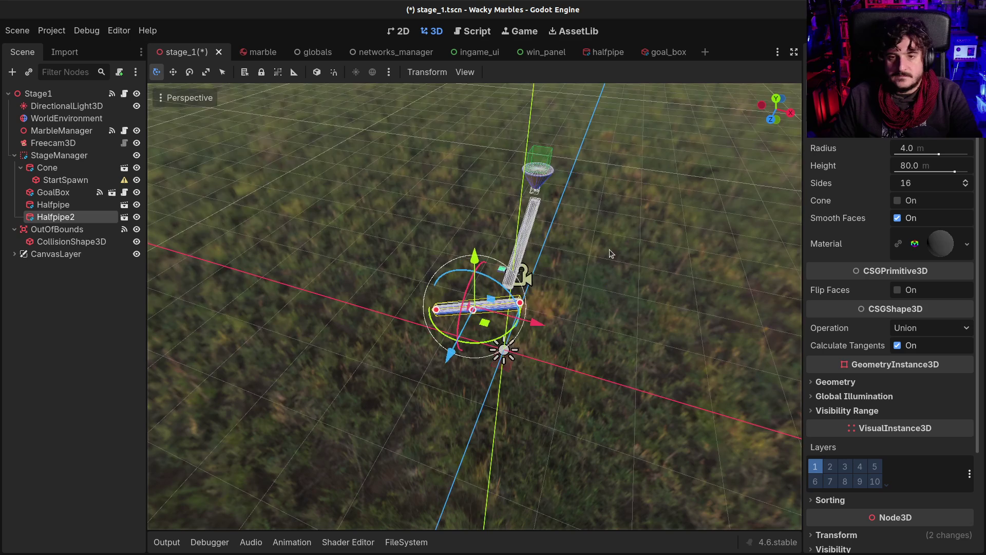
{"action": "key", "text": "d"}
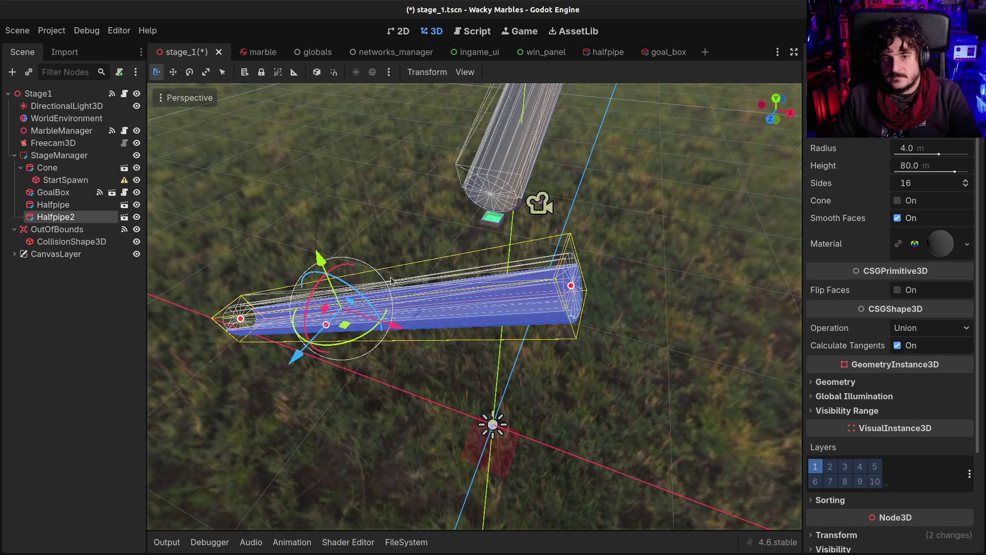
{"action": "left_click_drag", "start_coordinate": [336, 268], "coordinate": [303, 298]}
{"action": "left_click_drag", "start_coordinate": [298, 351], "coordinate": [275, 343]}
{"action": "key", "text": "w"}
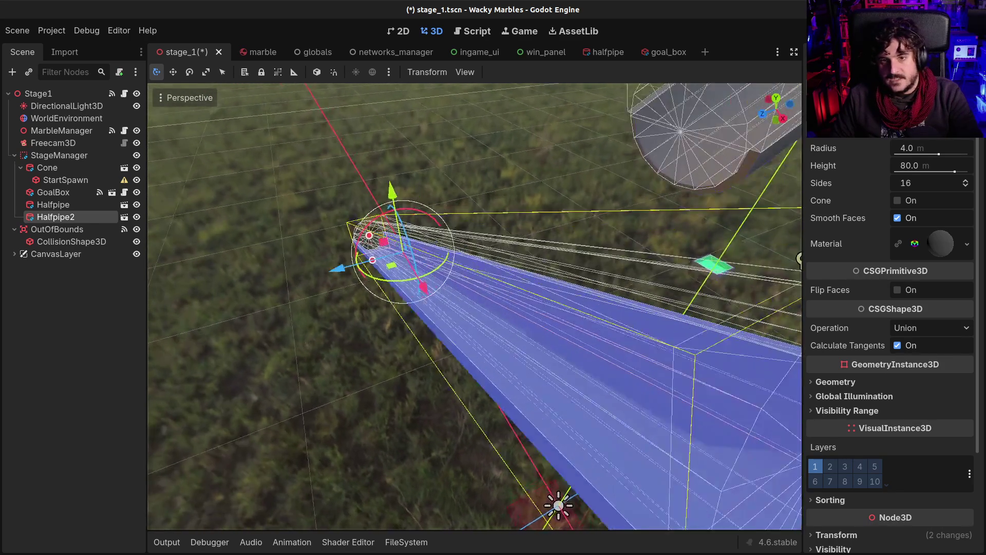
{"action": "key", "text": "s"}
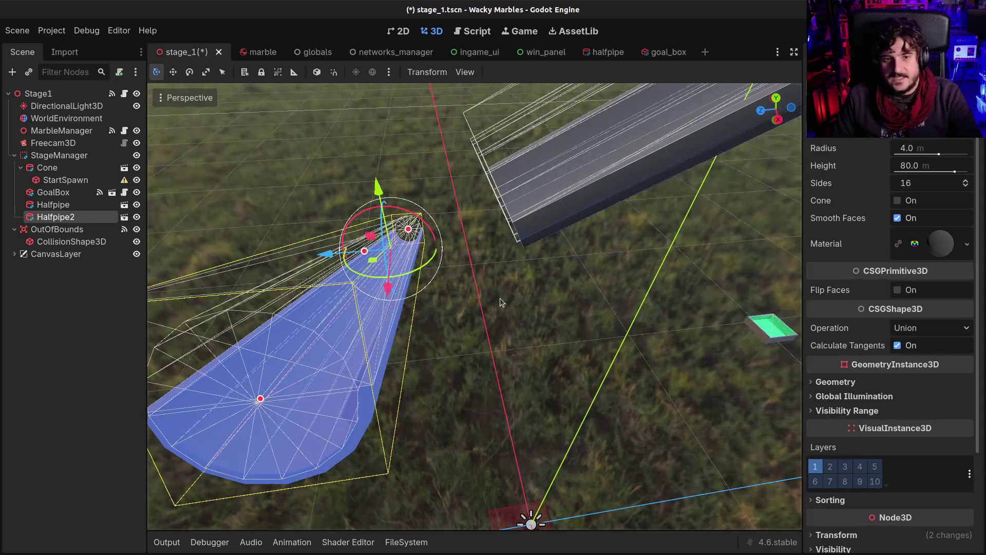
{"action": "scroll", "coordinate": [500, 297], "scroll_direction": "down", "scroll_amount": 5}
{"action": "key", "text": "w"}
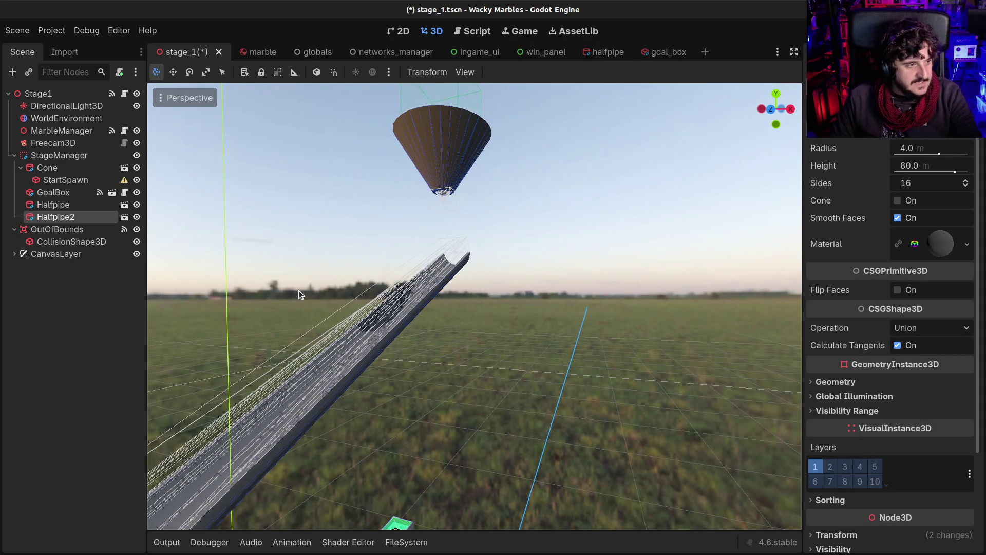
{"action": "key", "text": "ctrl+s"}
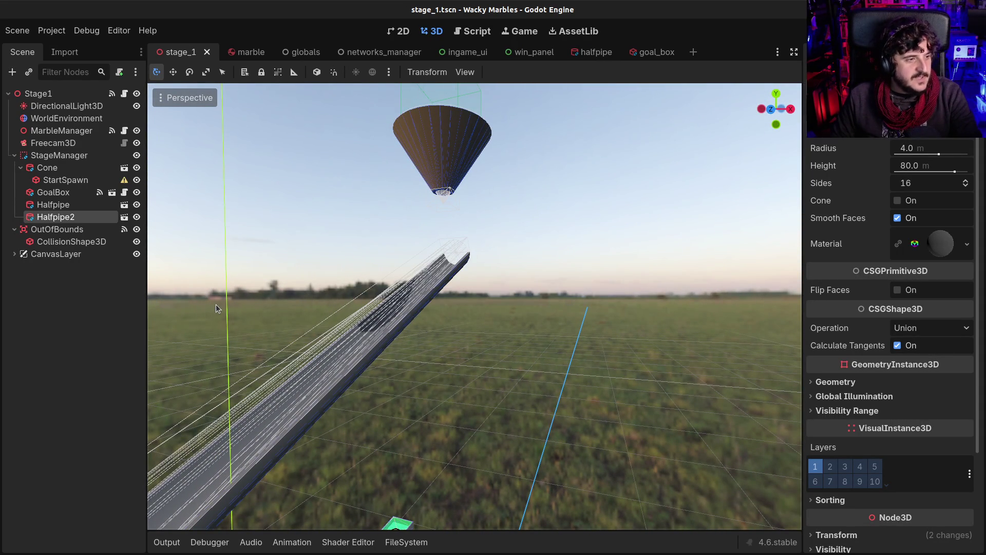
Duplicate Halfpipe2 as Halfpipe3 and begin rotating the copy about -90 degrees
{"action": "mouse_move", "coordinate": [346, 271]}
{"action": "left_mouse_down"}
{"action": "mouse_move", "coordinate": [257, 264]}
{"action": "mouse_move", "coordinate": [346, 271]}
{"action": "left_mouse_up"}
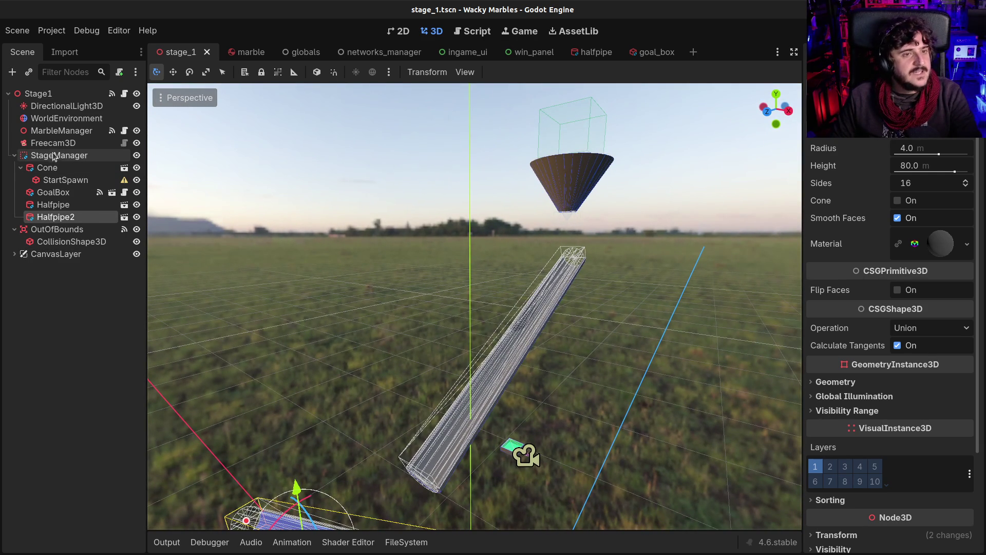
{"action": "left_click", "coordinate": [172, 543]}
{"action": "left_click", "coordinate": [172, 543]}
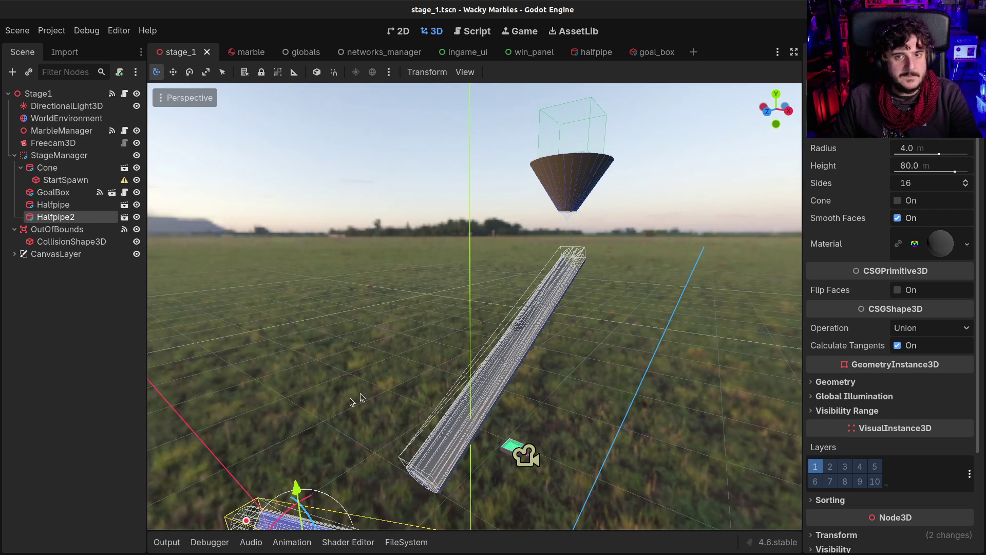
{"action": "mouse_move", "coordinate": [276, 392]}
{"action": "left_mouse_down"}
{"action": "mouse_move", "coordinate": [309, 360]}
{"action": "mouse_move", "coordinate": [407, 498]}
{"action": "left_mouse_up"}
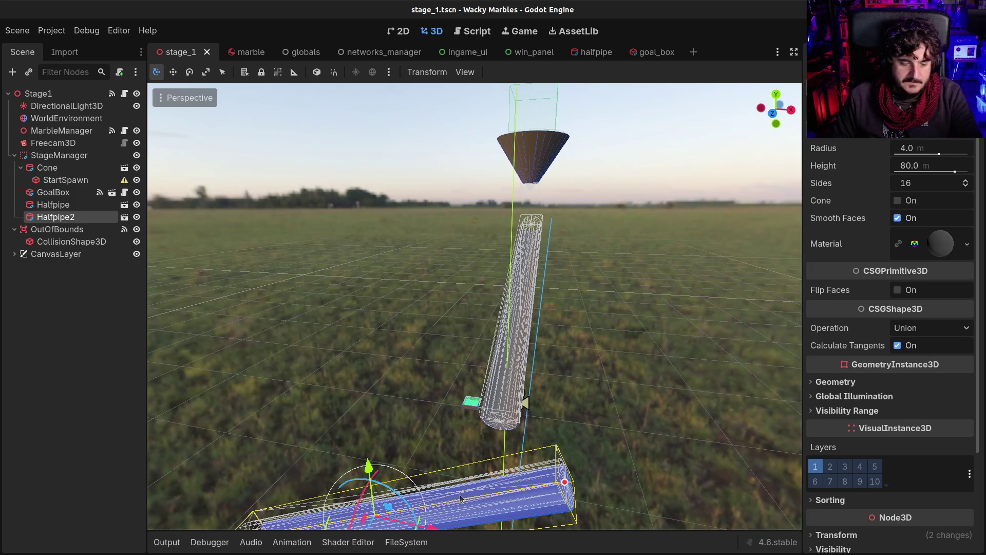
{"action": "key", "text": "ctrl+d"}
{"action": "scroll", "coordinate": [442, 473], "scroll_direction": "down", "scroll_amount": 5}
{"action": "key", "text": "r"}
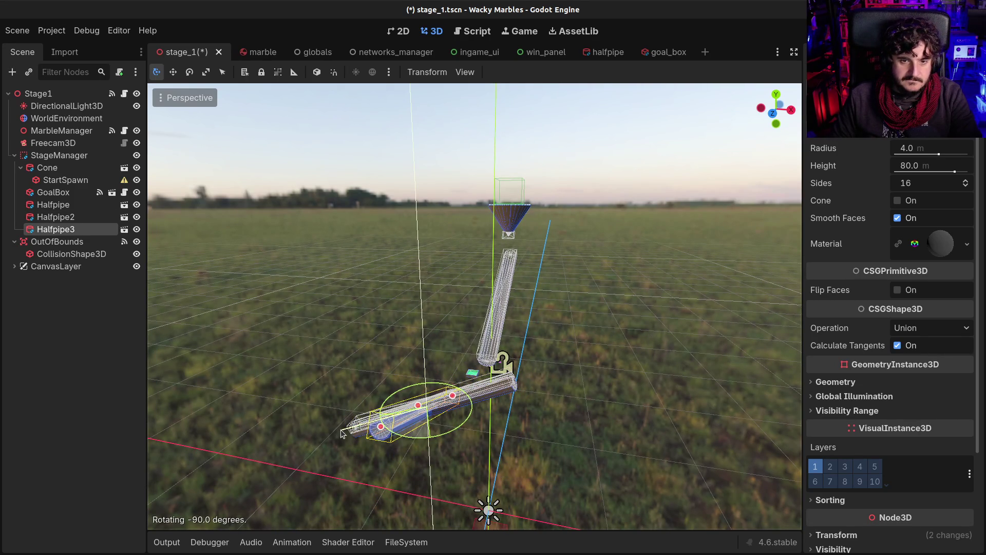
Confirm Halfpipe3's rotation, slide it along X to Halfpipe2's lower end, and save
{"action": "left_click", "coordinate": [342, 433]}
{"action": "key", "text": "g"}
{"action": "left_click", "coordinate": [459, 457]}
{"action": "mouse_move", "coordinate": [487, 472]}
{"action": "left_mouse_down"}
{"action": "mouse_move", "coordinate": [303, 487]}
{"action": "mouse_move", "coordinate": [315, 469]}
{"action": "left_mouse_up"}
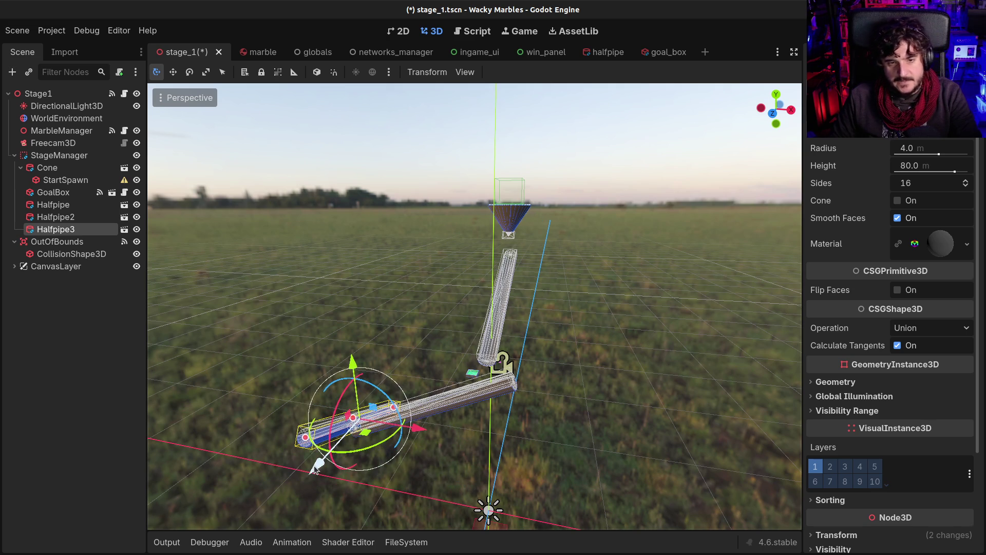
{"action": "right_click", "coordinate": [315, 469]}
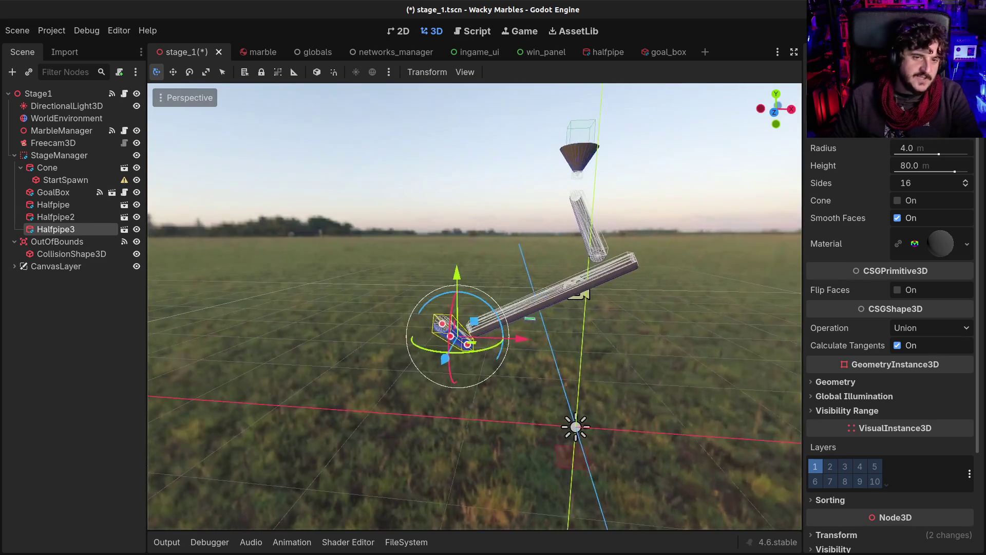
{"action": "scroll", "coordinate": [315, 469], "scroll_direction": "up", "scroll_amount": 2}
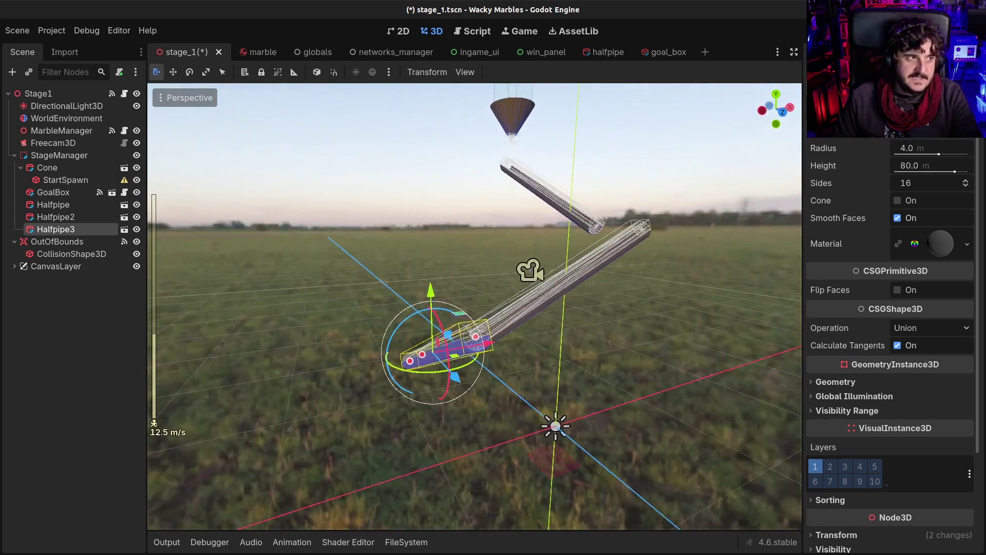
{"action": "key", "text": "w"}
{"action": "key", "text": "w"}
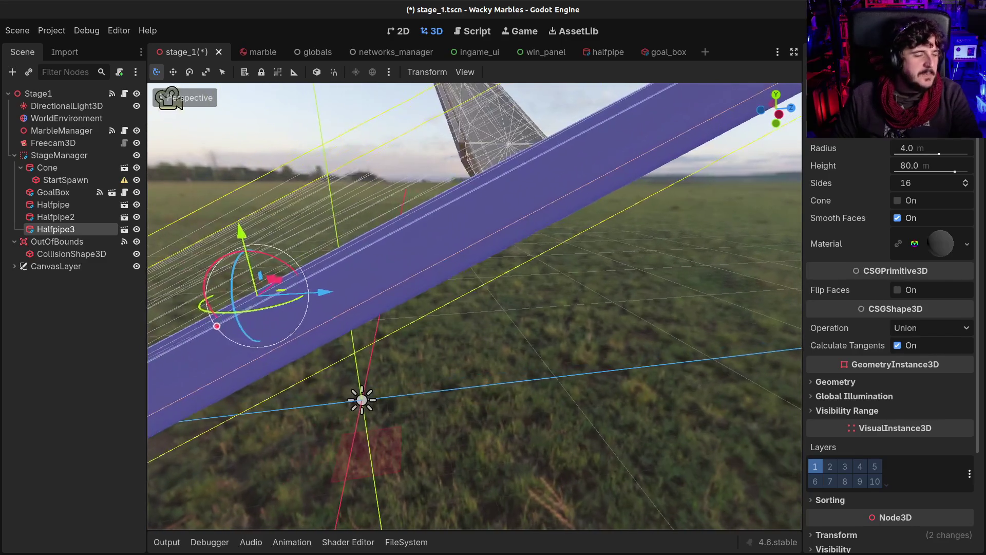
{"action": "key", "text": "s"}
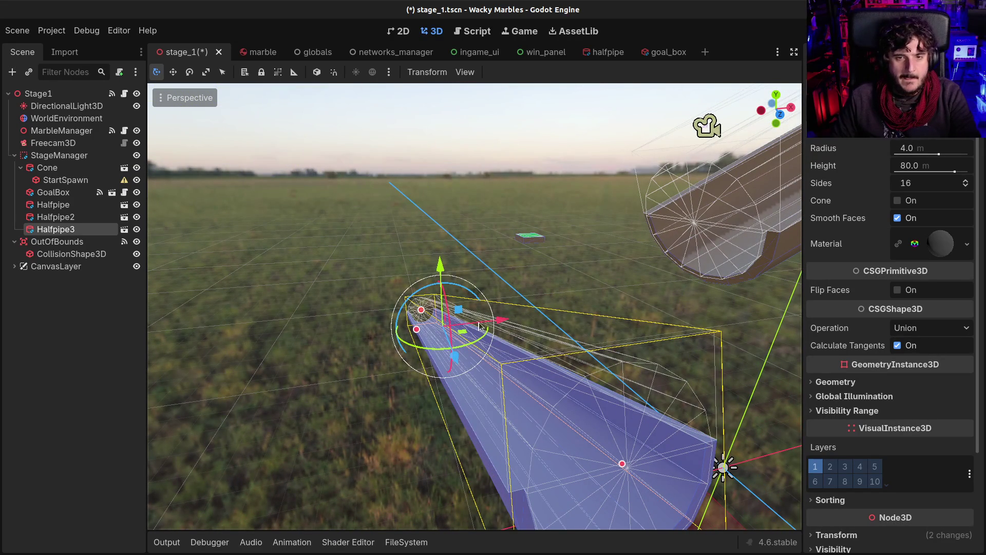
{"action": "left_click_drag", "start_coordinate": [497, 322], "coordinate": [491, 322]}
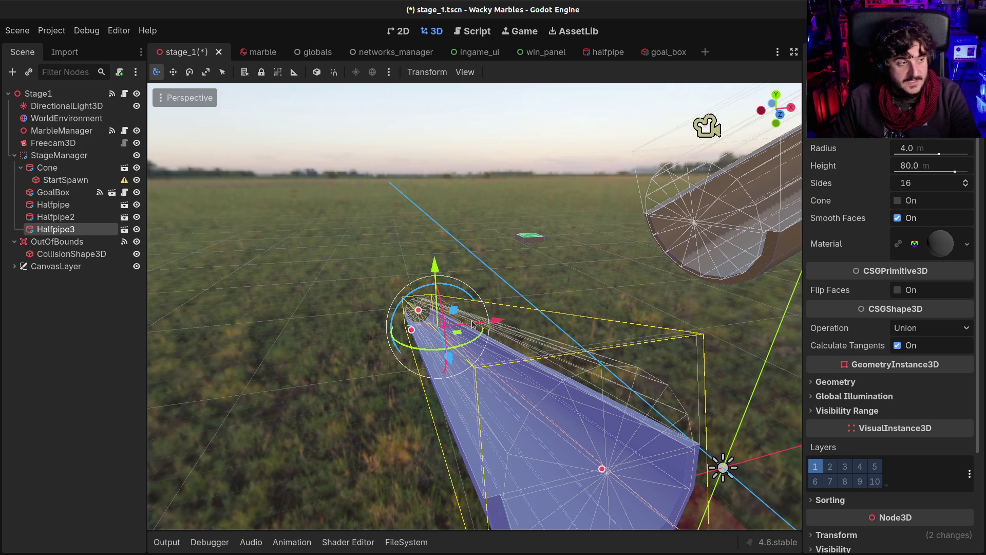
{"action": "key", "text": "ctrl+s"}
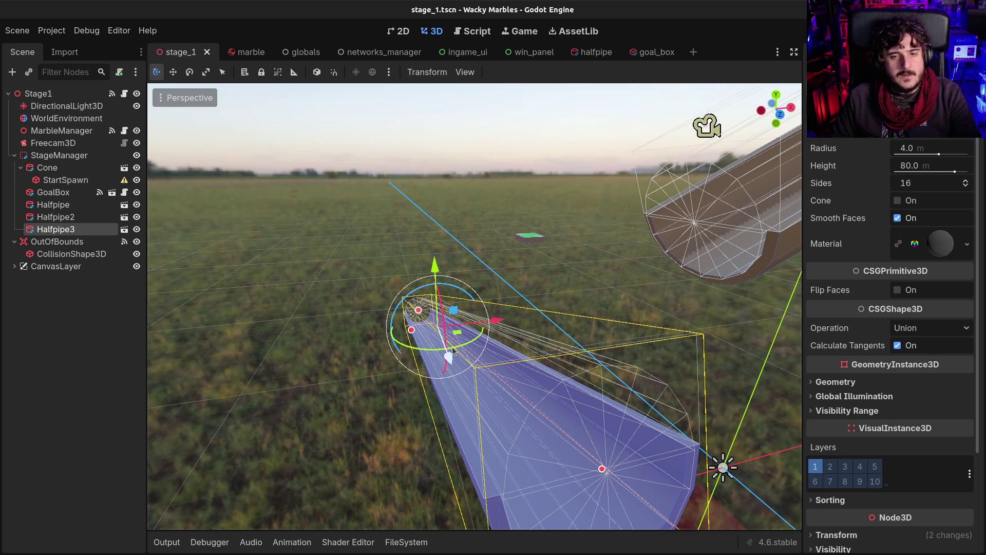
Orbit around Halfpipe3 and select the GoalBox
{"action": "scroll", "coordinate": [453, 351], "scroll_direction": "down", "scroll_amount": 5}
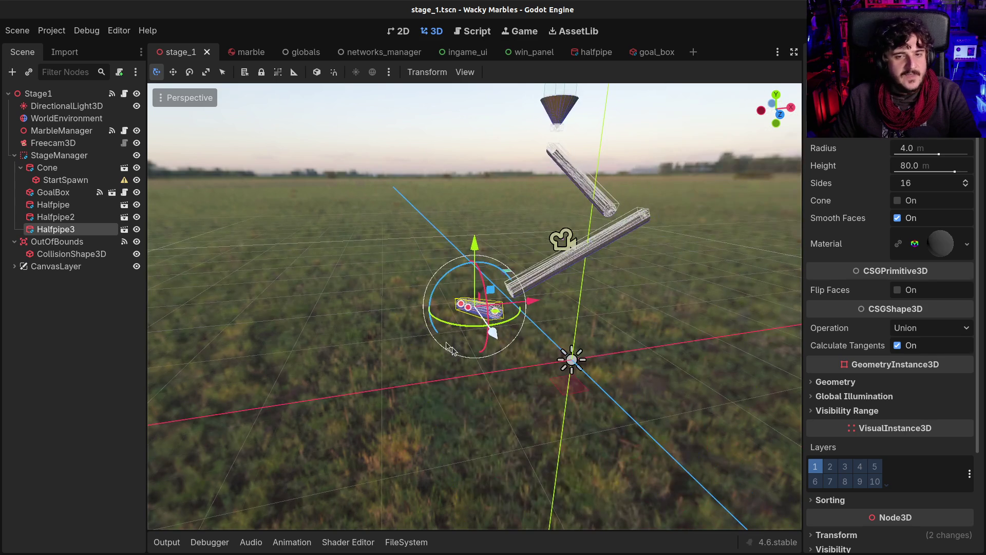
{"action": "mouse_move", "coordinate": [419, 311]}
{"action": "left_mouse_down"}
{"action": "mouse_move", "coordinate": [654, 341]}
{"action": "mouse_move", "coordinate": [551, 337]}
{"action": "left_mouse_up"}
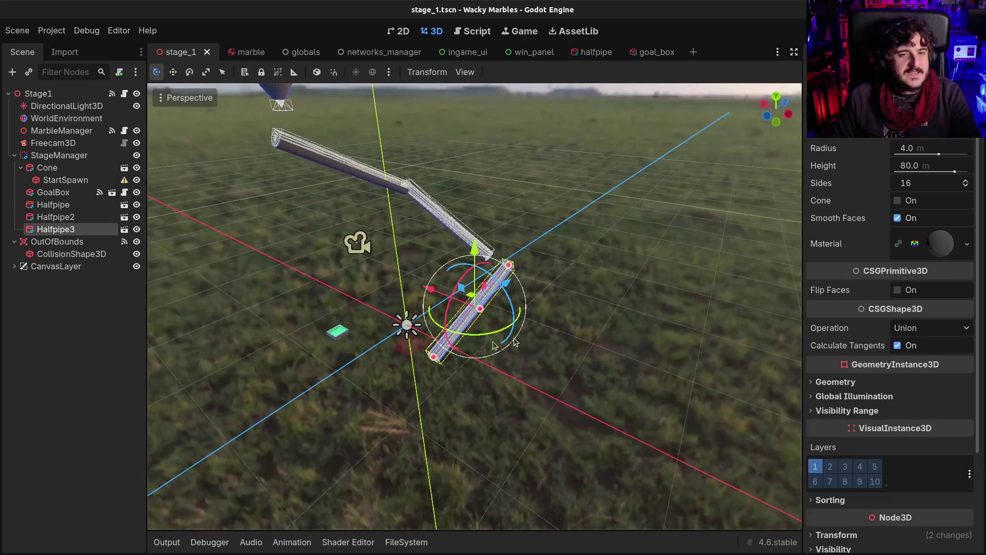
{"action": "left_click", "coordinate": [339, 333]}
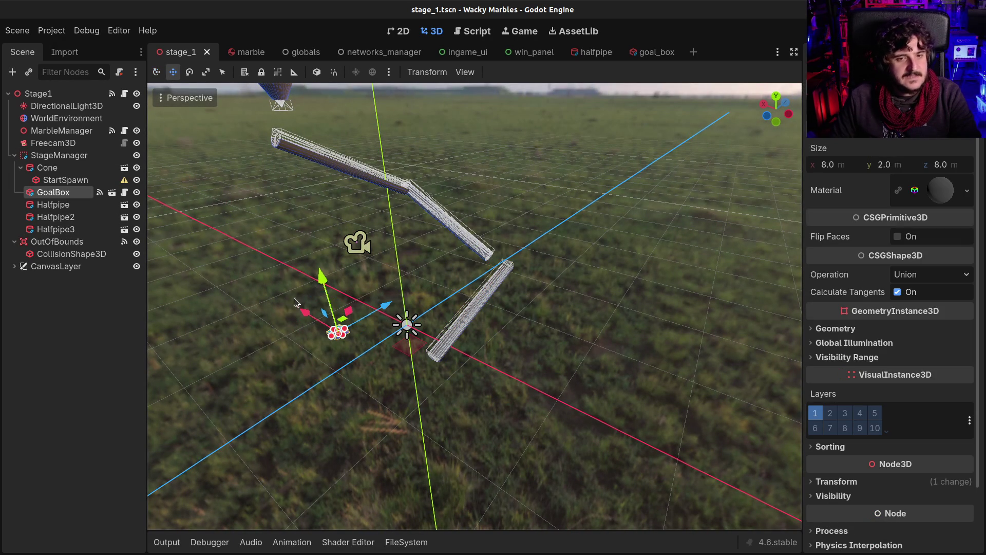
Move the GoalBox along its gizmo axes until it sits under Halfpipe3's end
{"action": "mouse_move", "coordinate": [303, 311]}
{"action": "left_mouse_down"}
{"action": "mouse_move", "coordinate": [366, 315]}
{"action": "mouse_move", "coordinate": [378, 355]}
{"action": "left_mouse_up"}
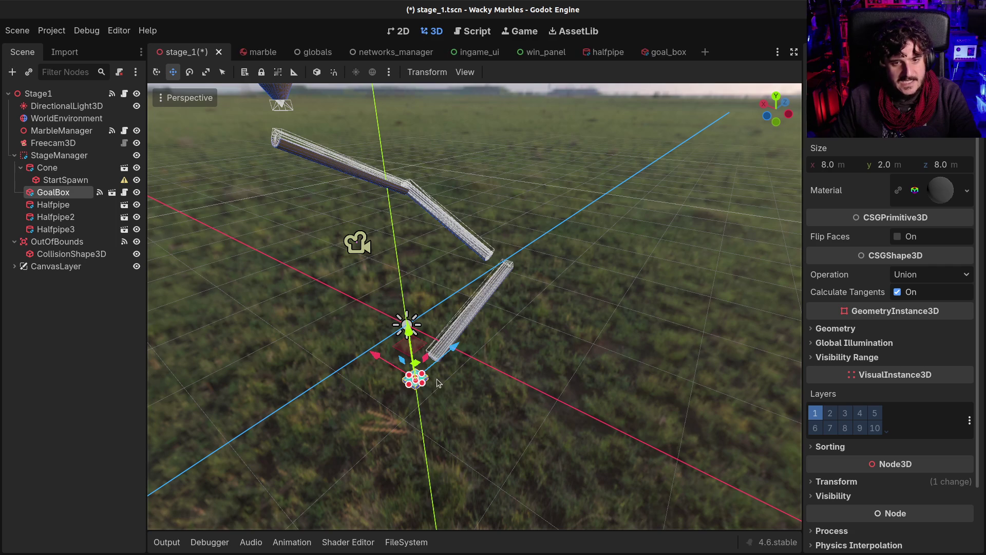
{"action": "scroll", "coordinate": [443, 390], "scroll_direction": "up", "scroll_amount": 2}
{"action": "scroll", "coordinate": [443, 391], "scroll_direction": "up", "scroll_amount": 3}
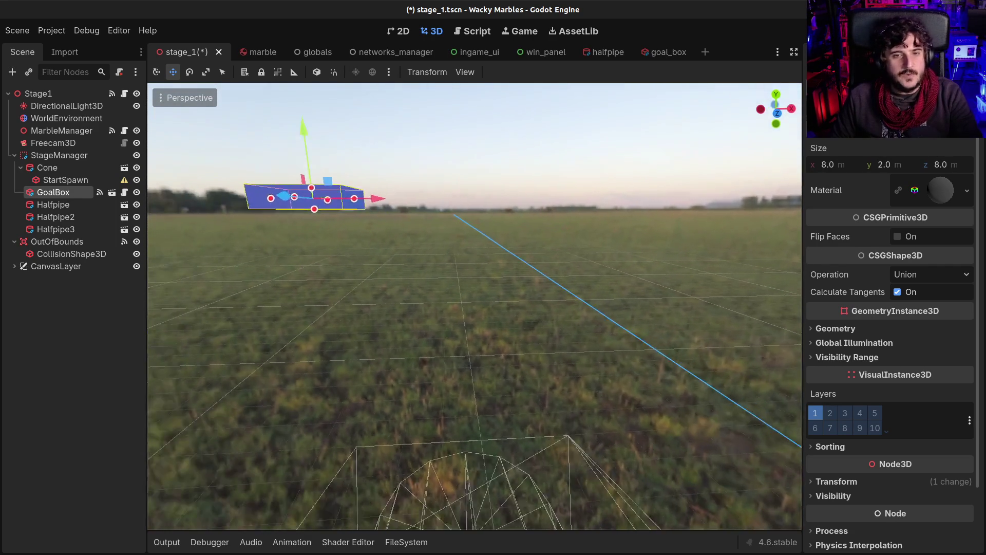
{"action": "left_click_drag", "start_coordinate": [382, 122], "coordinate": [389, 277]}
{"action": "mouse_move", "coordinate": [457, 340]}
{"action": "left_mouse_down"}
{"action": "mouse_move", "coordinate": [565, 342]}
{"action": "mouse_move", "coordinate": [548, 349]}
{"action": "left_mouse_up"}
{"action": "left_click_drag", "start_coordinate": [485, 372], "coordinate": [486, 385]}
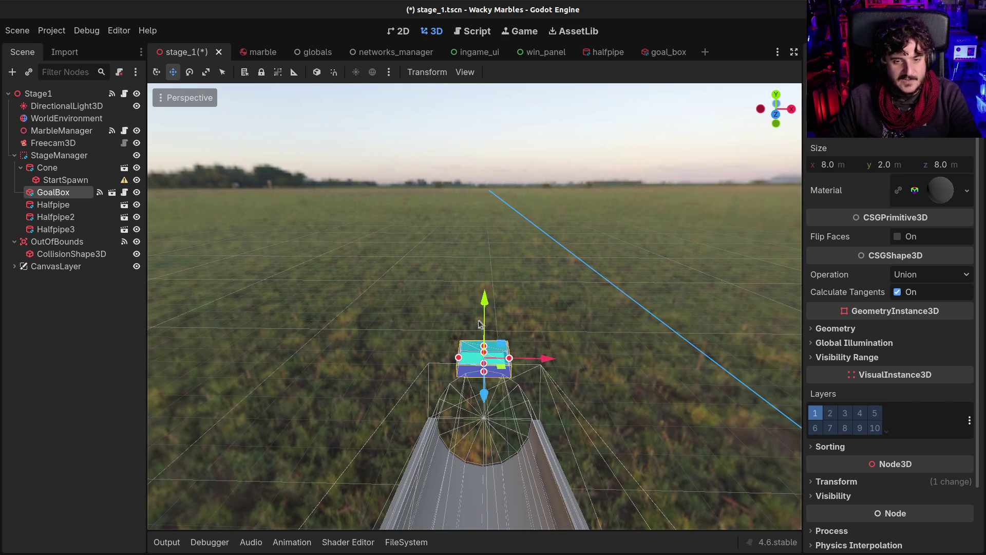
{"action": "key", "text": "w"}
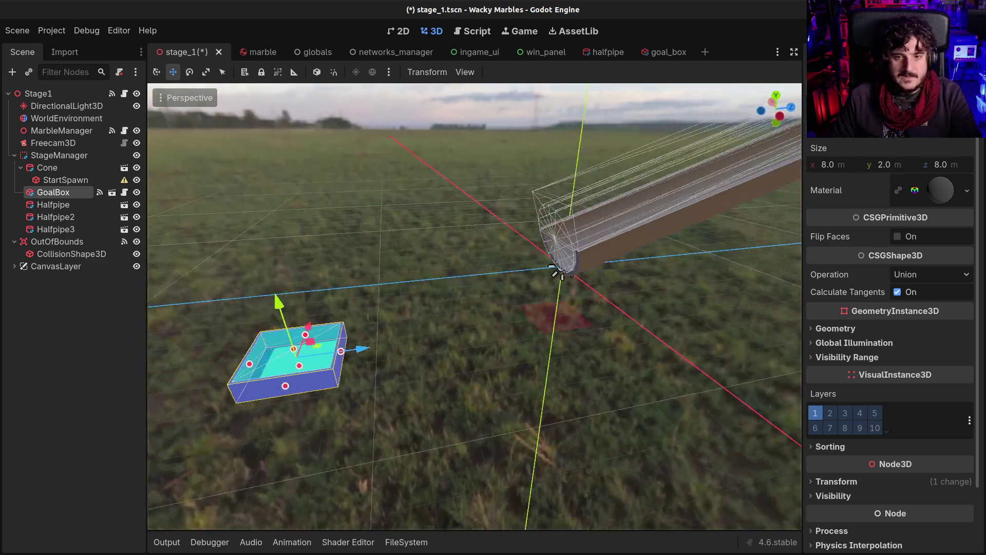
{"action": "key", "text": "s"}
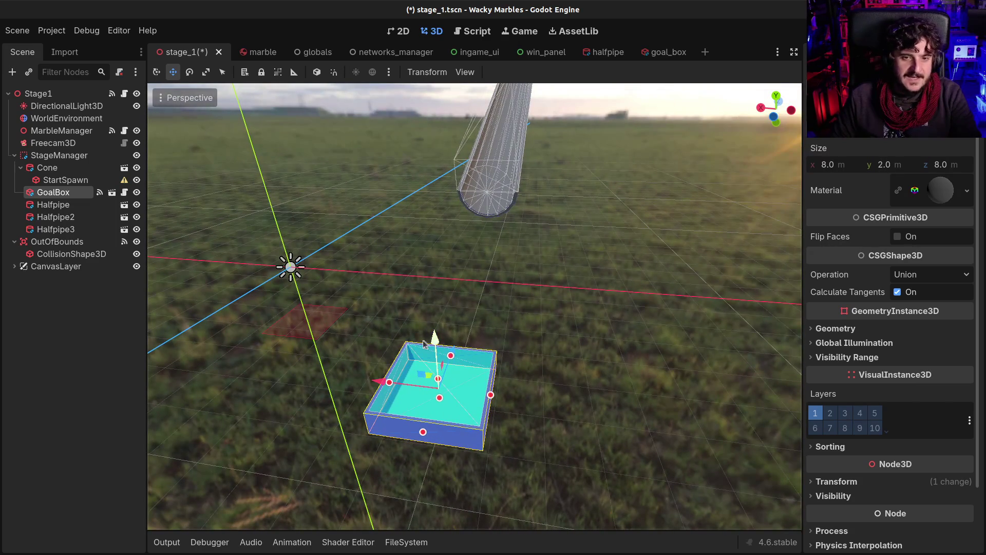
{"action": "left_click_drag", "start_coordinate": [457, 349], "coordinate": [474, 265]}
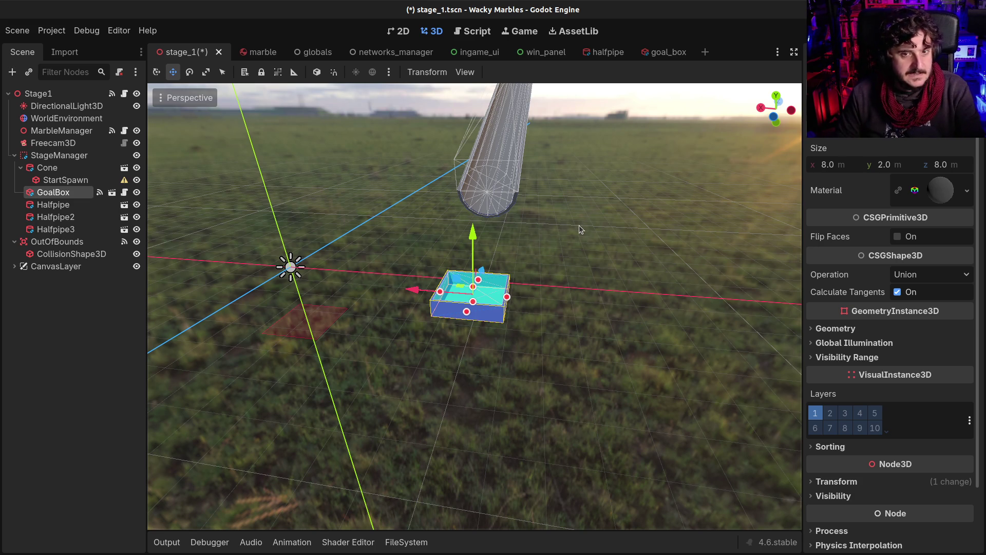
Look down the halfpipe chain, then save and run the stage with F6
{"action": "scroll", "coordinate": [558, 249], "scroll_direction": "up", "scroll_amount": 3}
{"action": "mouse_move", "coordinate": [540, 312]}
{"action": "left_mouse_down"}
{"action": "mouse_move", "coordinate": [411, 308]}
{"action": "mouse_move", "coordinate": [330, 241]}
{"action": "mouse_move", "coordinate": [257, 282]}
{"action": "mouse_move", "coordinate": [251, 273]}
{"action": "left_mouse_up"}
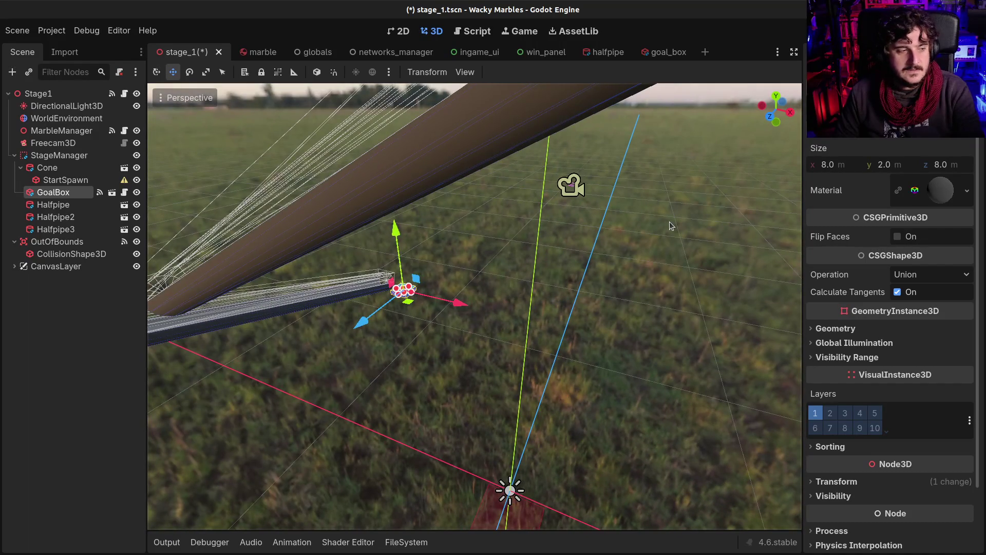
{"action": "key", "text": "F6"}
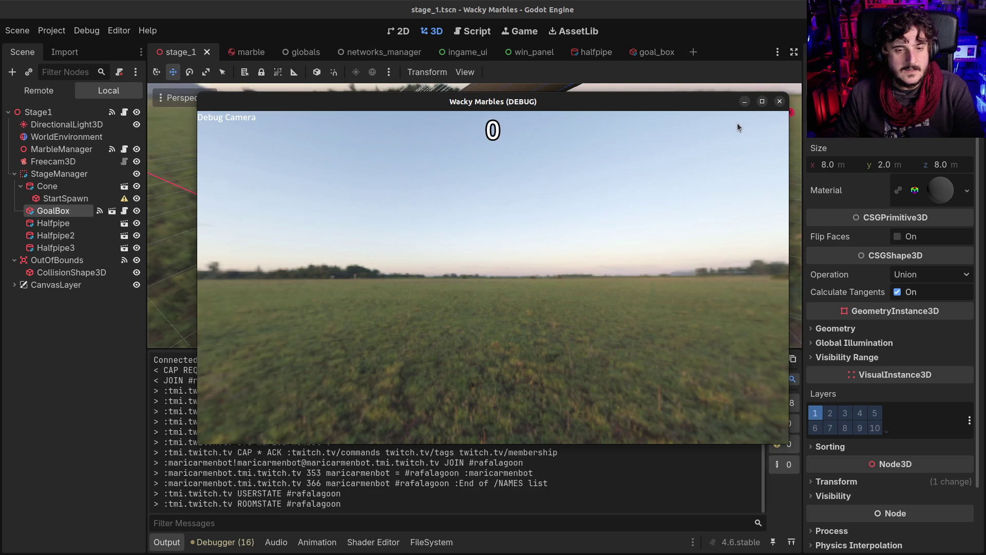
Turn on Debug Camera movement inside the running Wacky Marbles window
{"action": "left_click", "coordinate": [556, 226]}
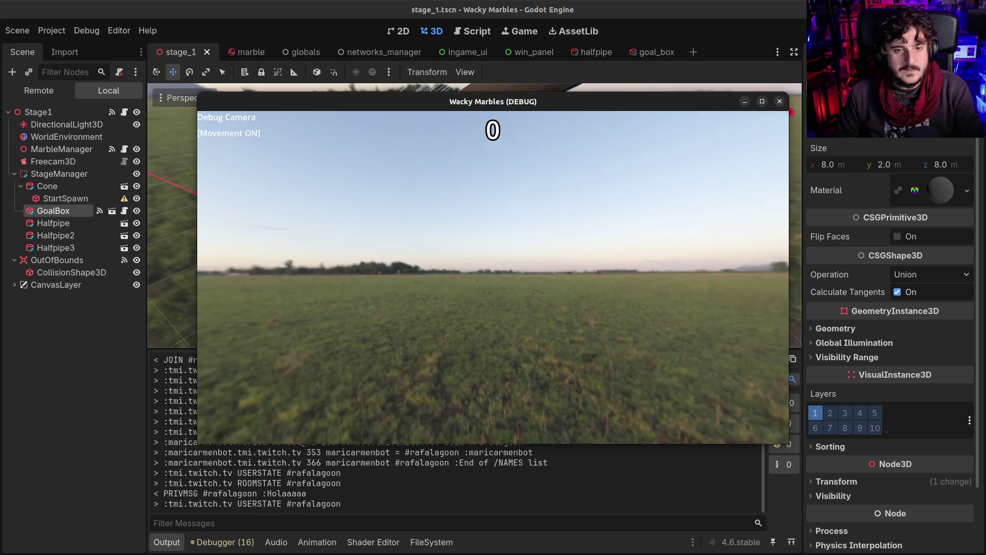
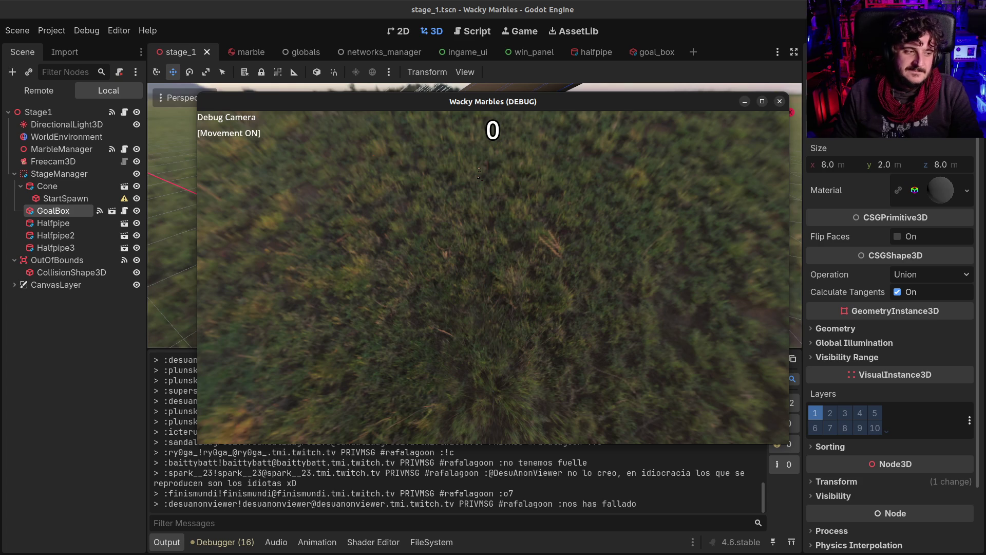
Stop the running game and slide Halfpipe2 about 4.8 m along its Z axis
{"action": "key", "text": "F8"}
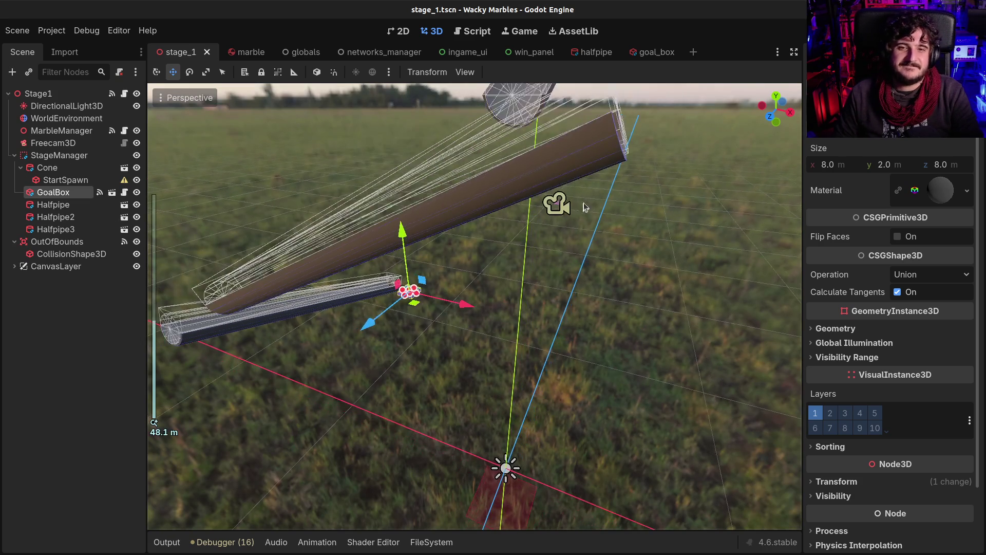
{"action": "scroll", "coordinate": [394, 234], "scroll_direction": "up", "scroll_amount": 5}
{"action": "left_click_drag", "start_coordinate": [514, 231], "coordinate": [580, 186]}
{"action": "left_click", "coordinate": [55, 216]}
{"action": "left_click_drag", "start_coordinate": [392, 217], "coordinate": [411, 221]}
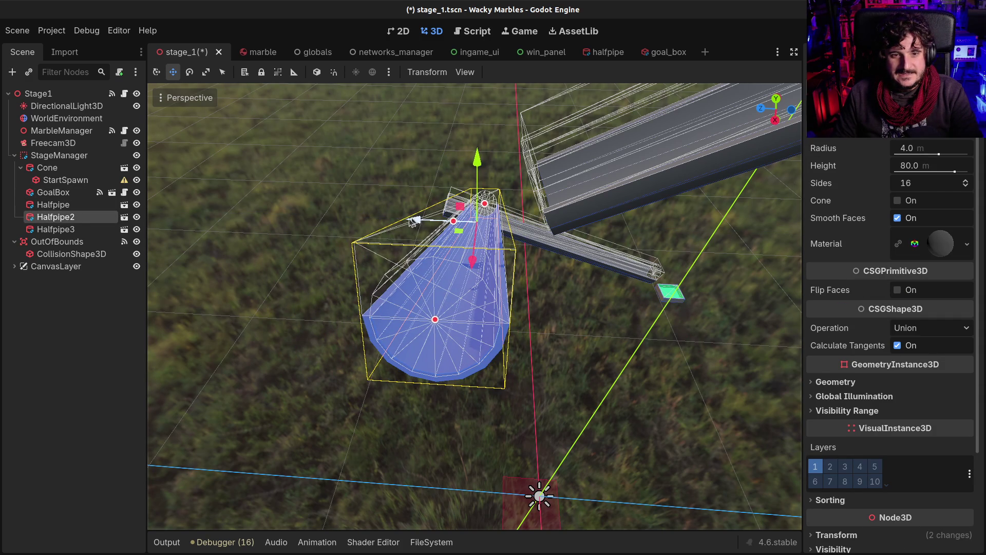
Reposition Halfpipe3 along the chute by shifting it in Z, X and raising it in Y
{"action": "left_click", "coordinate": [45, 204]}
{"action": "left_click", "coordinate": [46, 217]}
{"action": "left_click", "coordinate": [46, 237]}
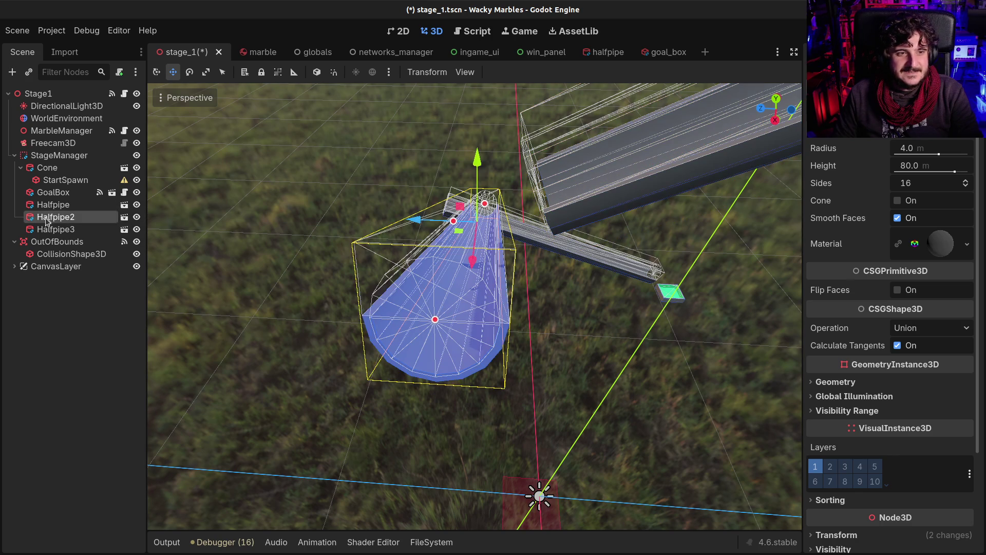
{"action": "left_click", "coordinate": [42, 230]}
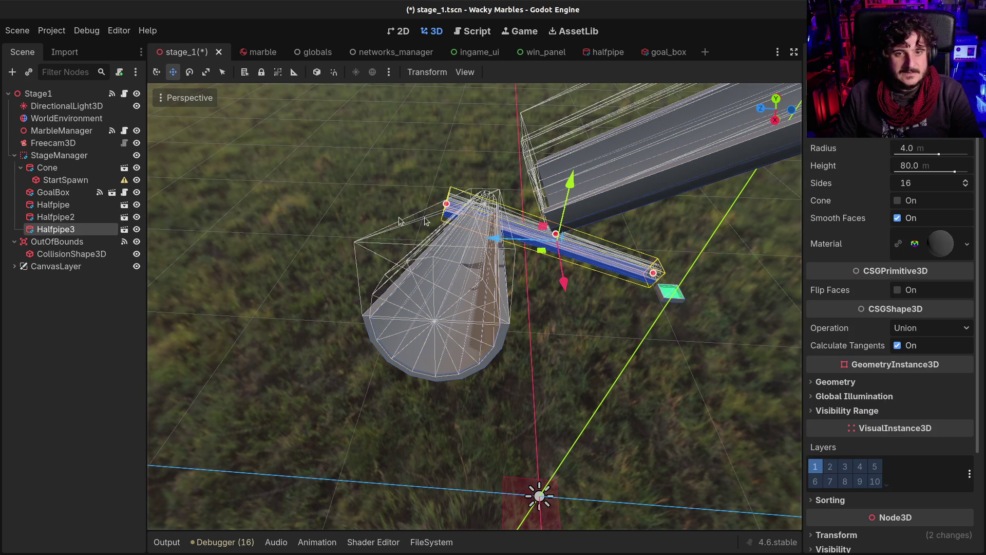
{"action": "left_click_drag", "start_coordinate": [502, 242], "coordinate": [514, 235]}
{"action": "scroll", "coordinate": [514, 236], "scroll_direction": "up", "scroll_amount": 4}
{"action": "left_click_drag", "start_coordinate": [570, 526], "coordinate": [800, 485]}
{"action": "key", "text": "f"}
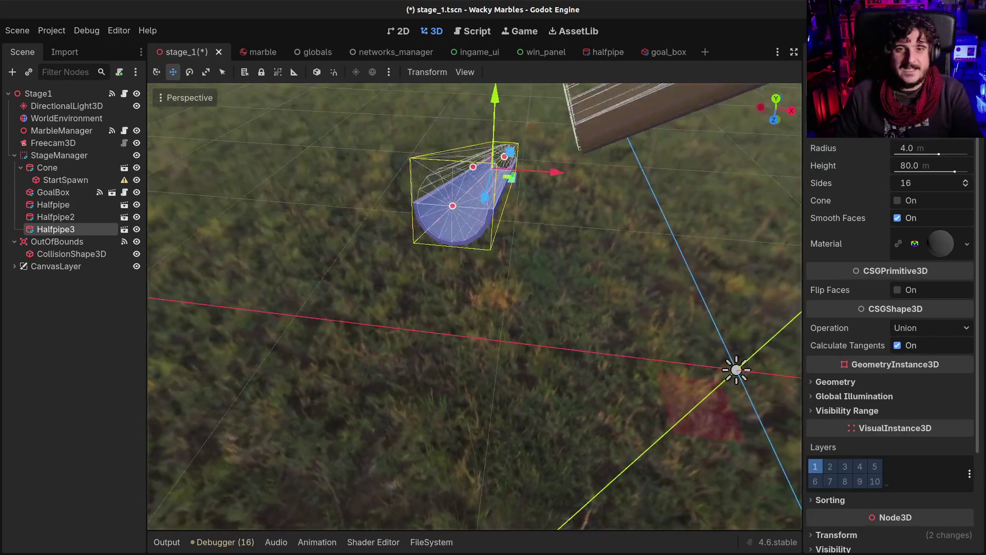
{"action": "left_click_drag", "start_coordinate": [548, 243], "coordinate": [552, 242]}
{"action": "left_click_drag", "start_coordinate": [501, 185], "coordinate": [502, 175]}
{"action": "mouse_move", "coordinate": [559, 238]}
{"action": "left_mouse_down"}
{"action": "mouse_move", "coordinate": [565, 232]}
{"action": "mouse_move", "coordinate": [493, 229]}
{"action": "left_mouse_up"}
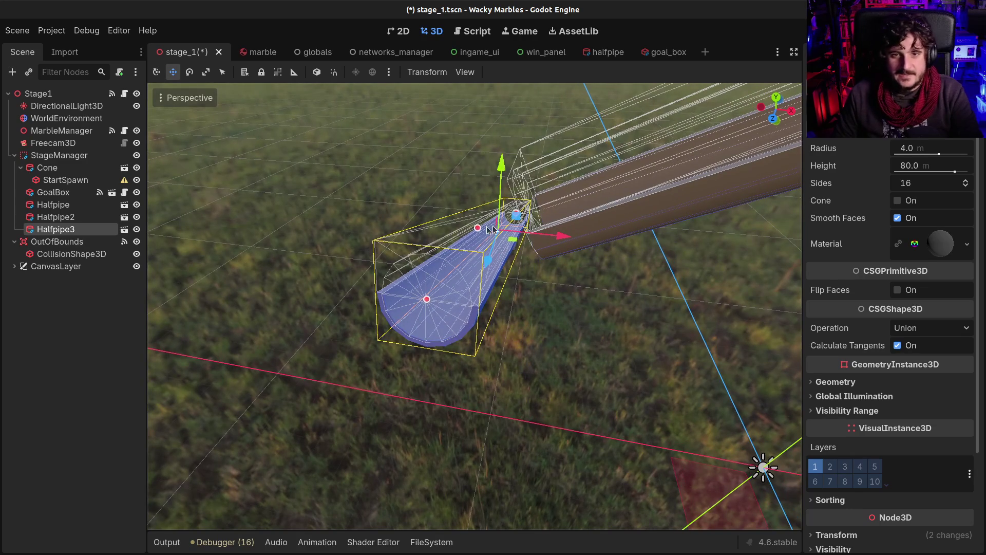
Move the GoalBox under the chute's end, then save stage_1 and run it
{"action": "left_click", "coordinate": [54, 192]}
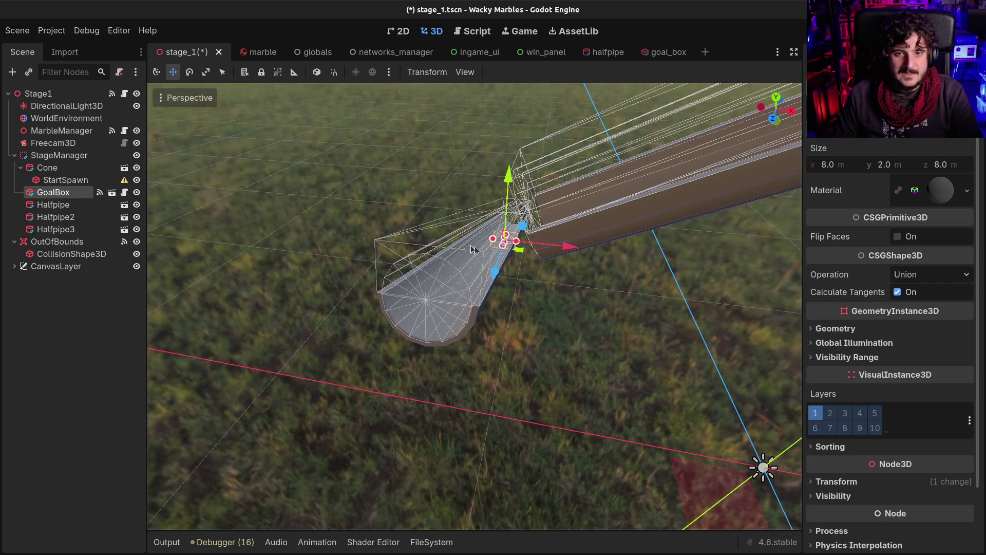
{"action": "key", "text": "f"}
{"action": "left_click_drag", "start_coordinate": [537, 313], "coordinate": [562, 315]}
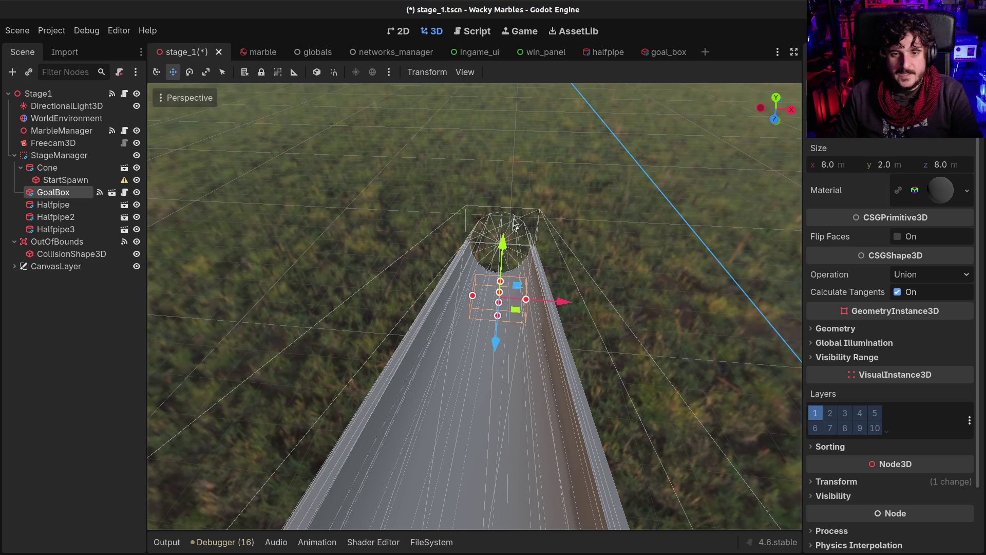
{"action": "left_click_drag", "start_coordinate": [503, 241], "coordinate": [503, 203]}
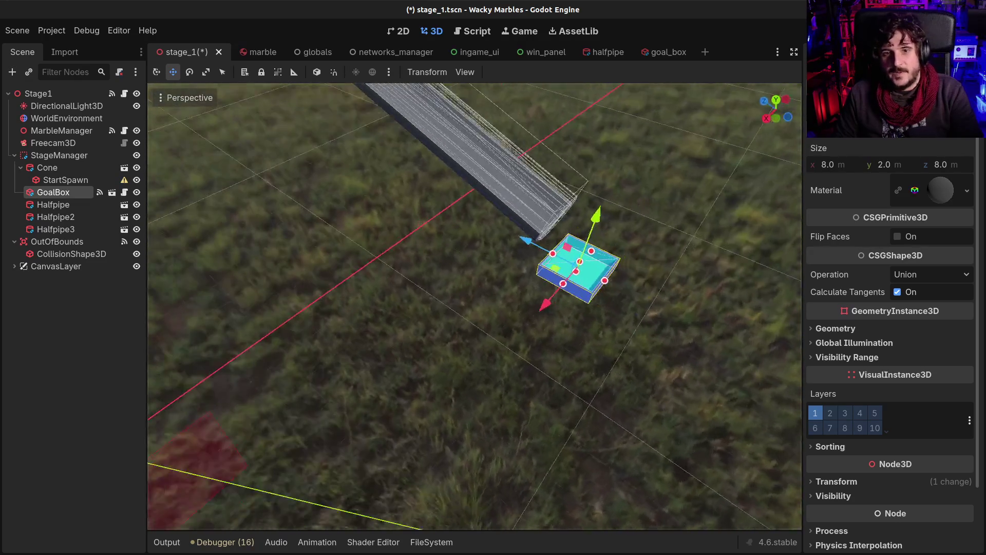
{"action": "left_click_drag", "start_coordinate": [507, 242], "coordinate": [520, 252]}
{"action": "key", "text": "ctrl+s"}
{"action": "key", "text": "F6"}
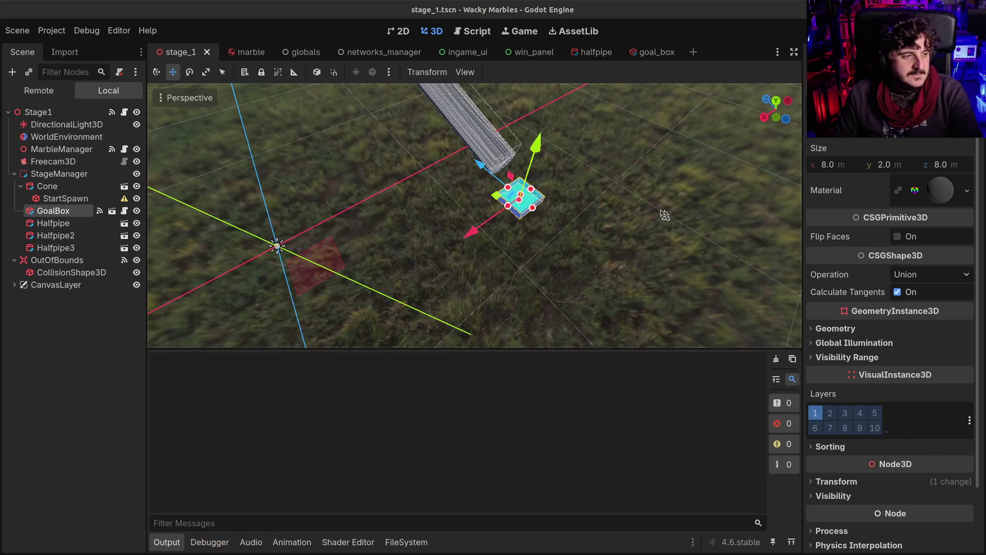
Maximise the game window and fly the free debug camera around the funnel and chutes
{"action": "left_click", "coordinate": [767, 101]}
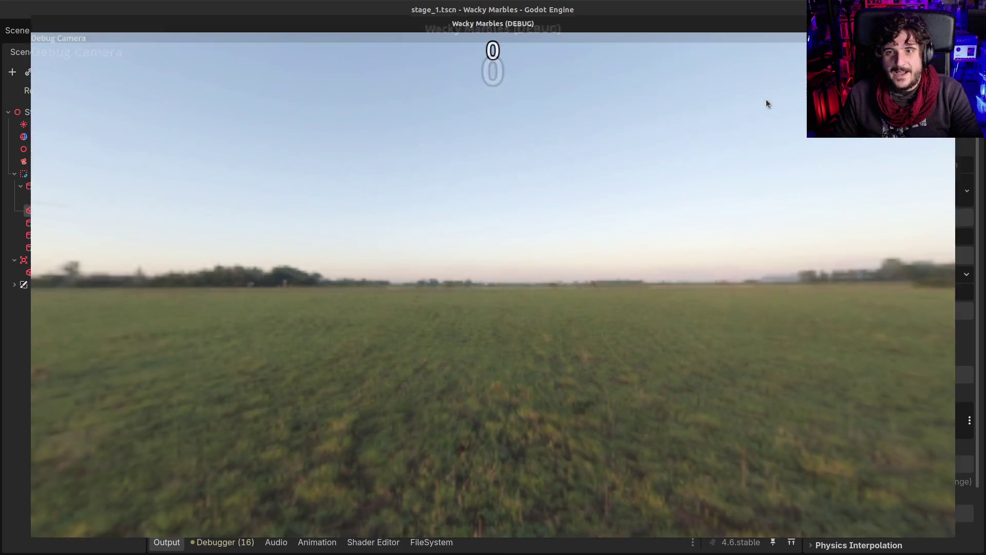
{"action": "left_click", "coordinate": [424, 211]}
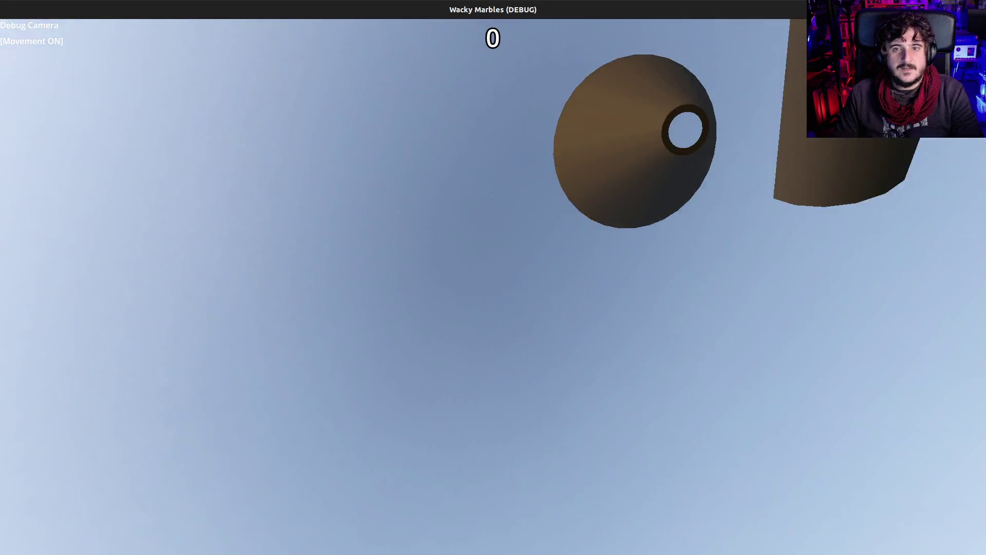
{"action": "key", "text": "s"}
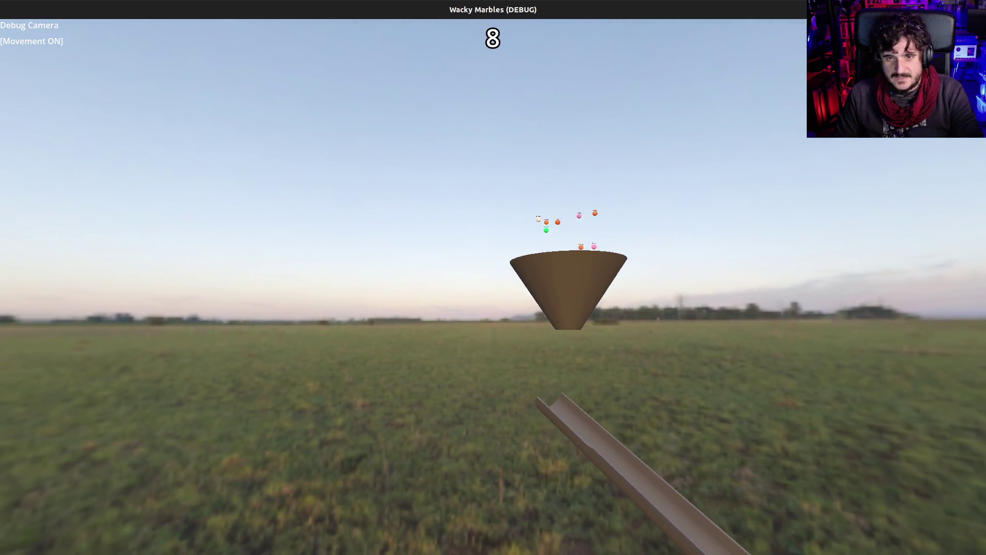
{"action": "key", "text": "s"}
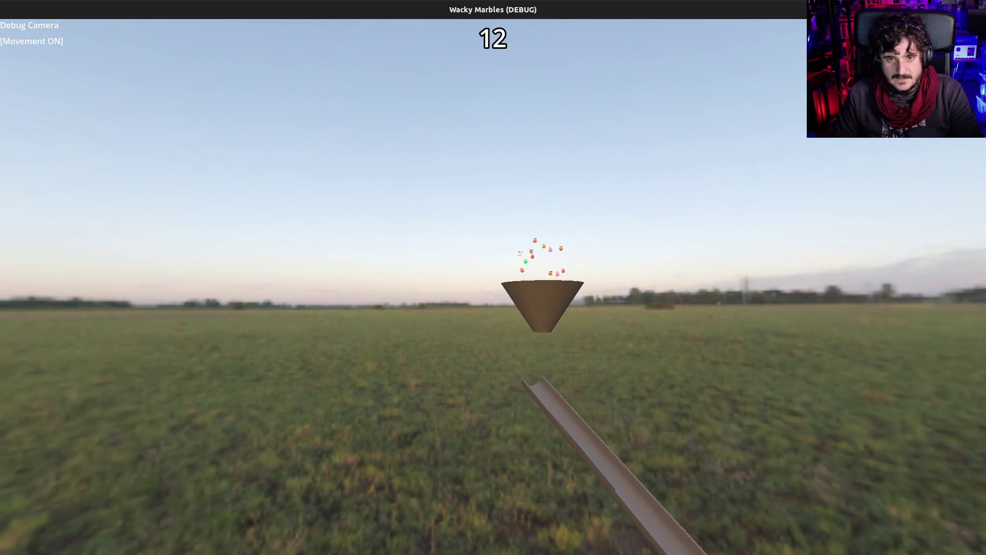
{"action": "key", "text": "w"}
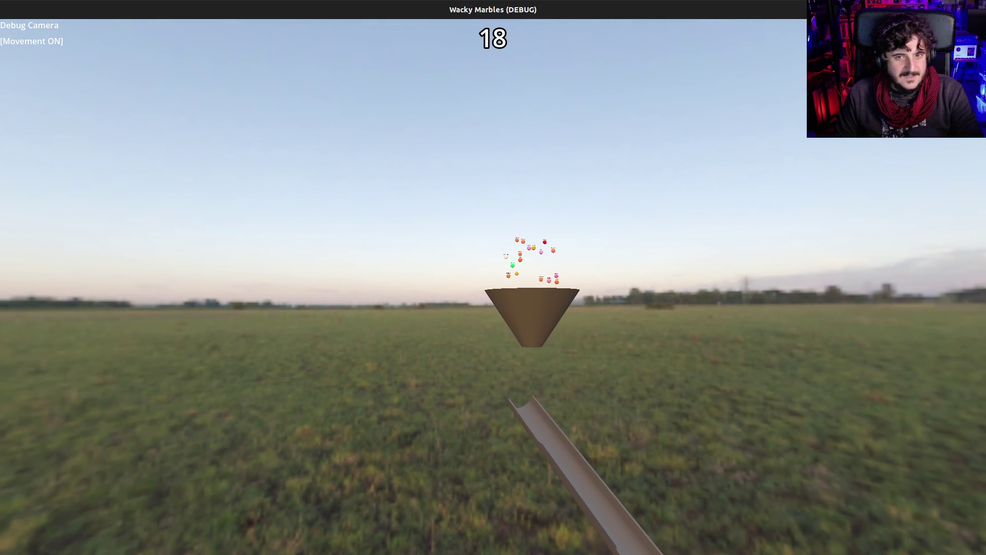
{"action": "key", "text": "s"}
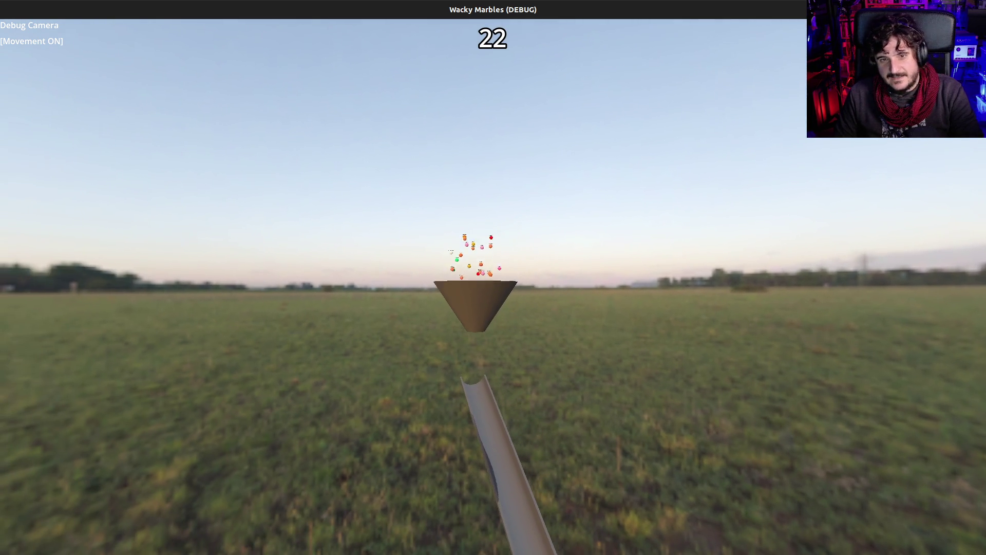
{"action": "key", "text": "w"}
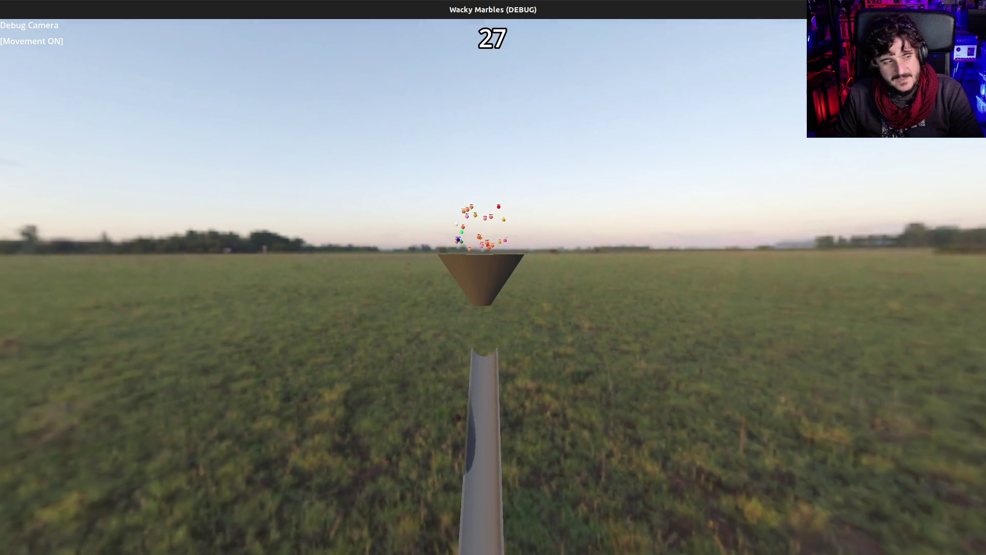
{"action": "key", "text": "s"}
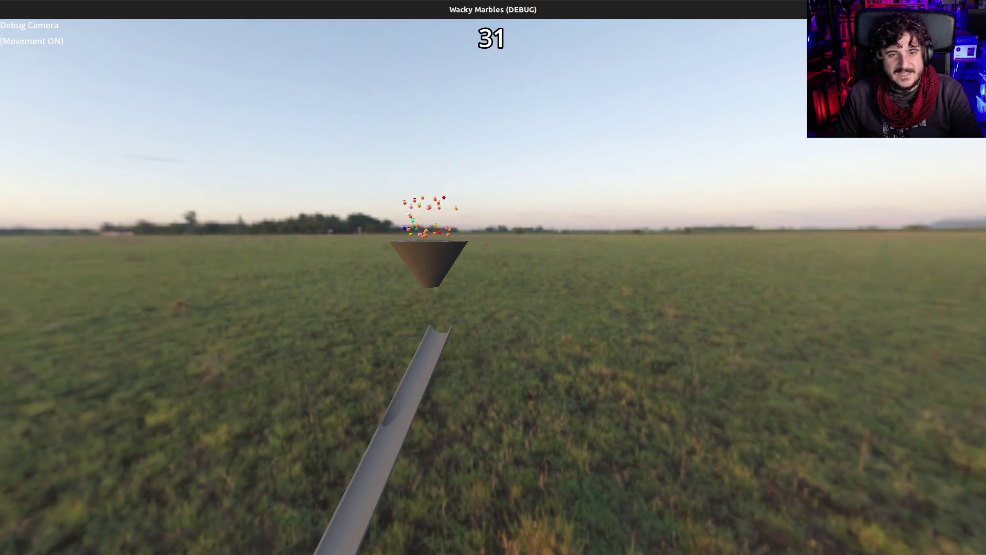
{"action": "key", "text": "w"}
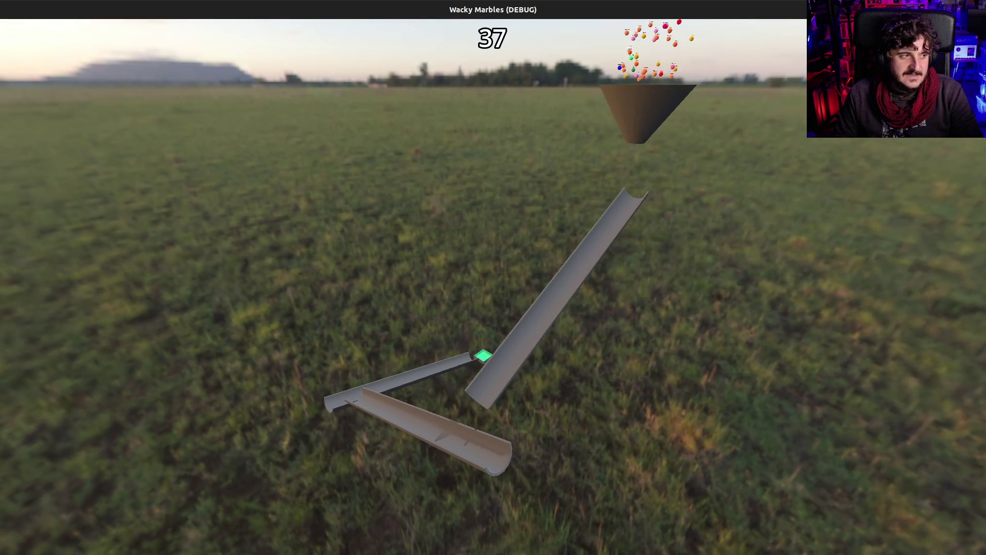
{"action": "key", "text": "w"}
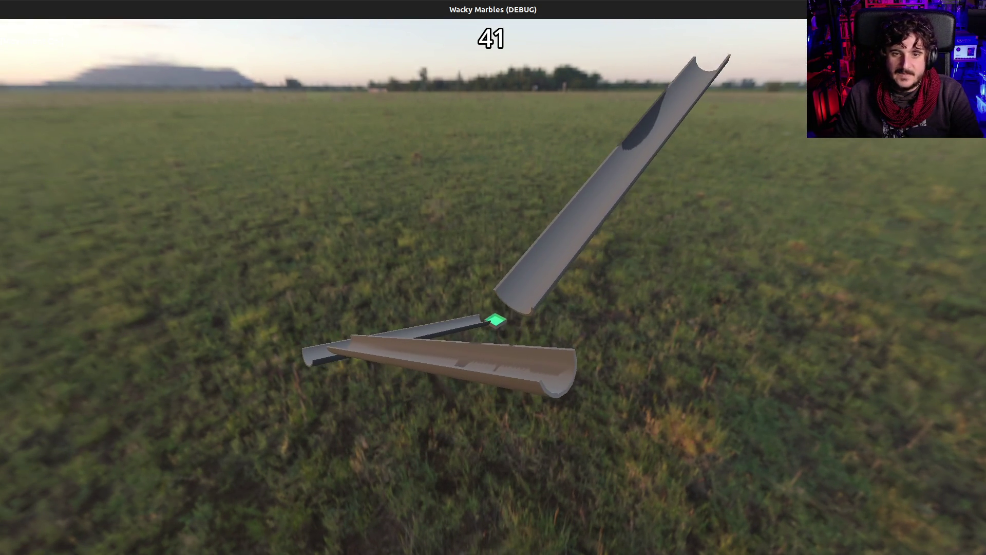
{"action": "key", "text": "a"}
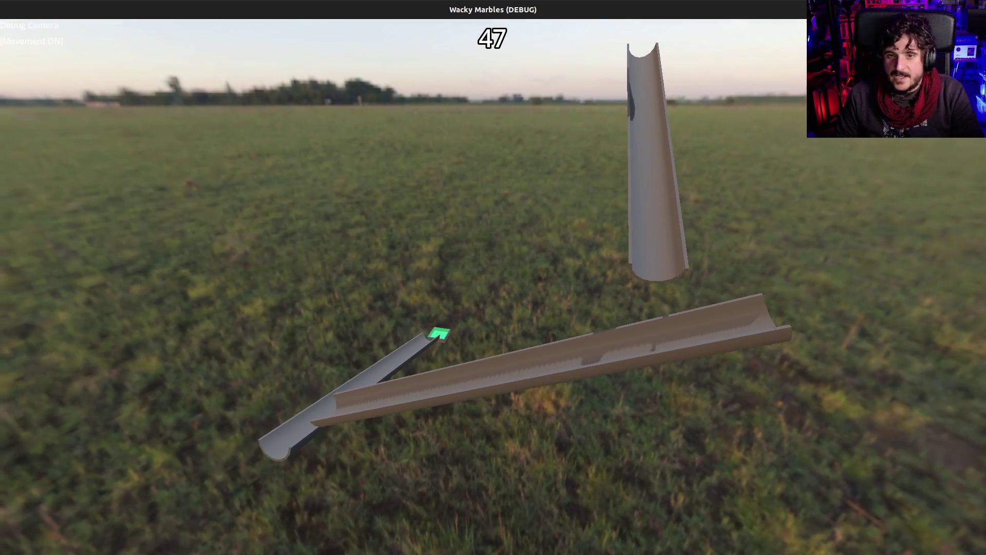
{"action": "key", "text": "d"}
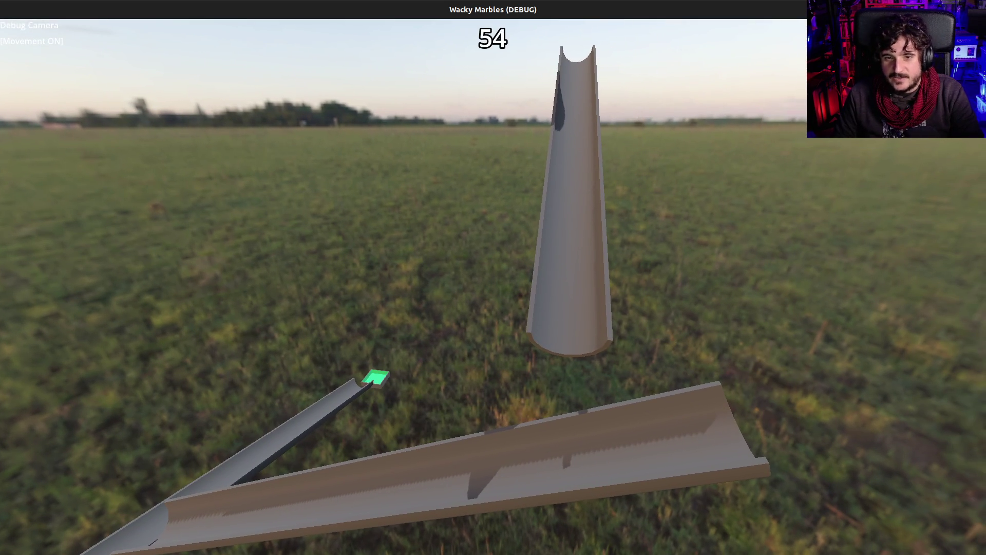
Follow the marbles down the chute to the green box, then stop the game
{"action": "key", "text": "Up"}
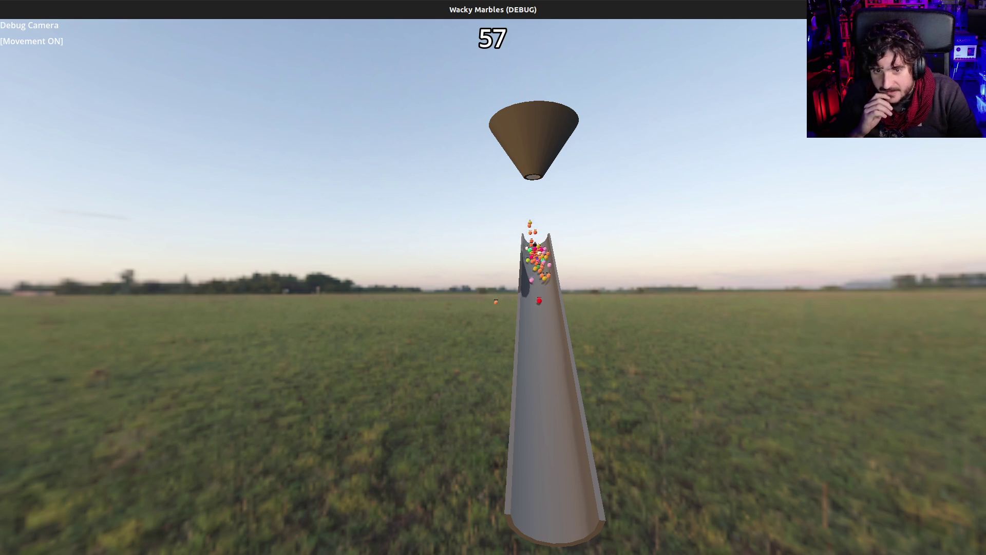
{"action": "key", "text": "Down"}
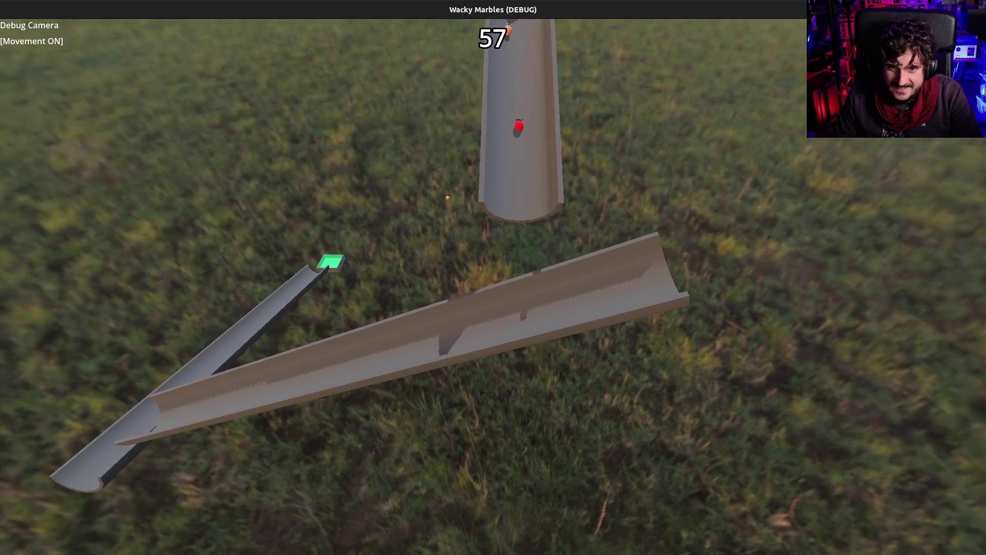
{"action": "key", "text": "w"}
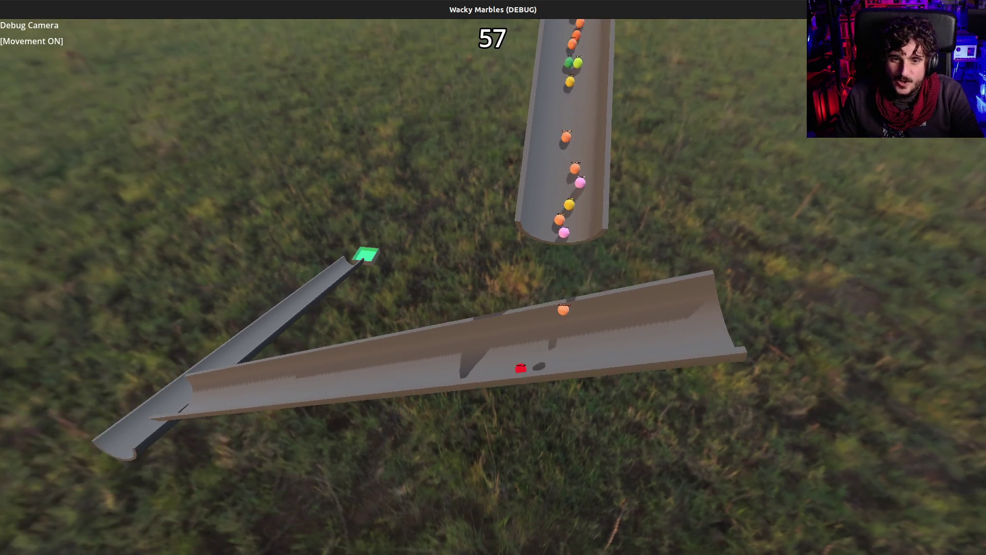
{"action": "key", "text": "c"}
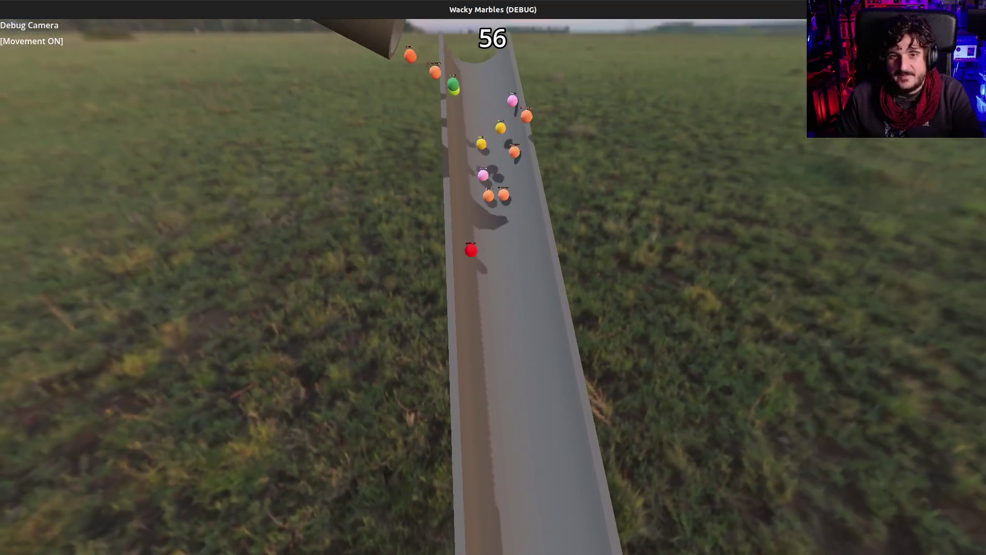
{"action": "key", "text": "d"}
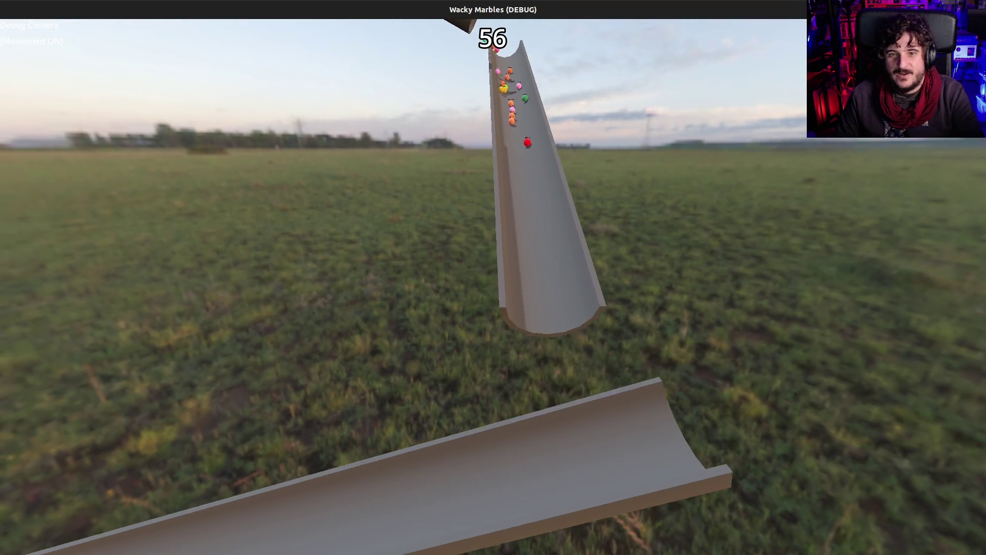
{"action": "key", "text": "w"}
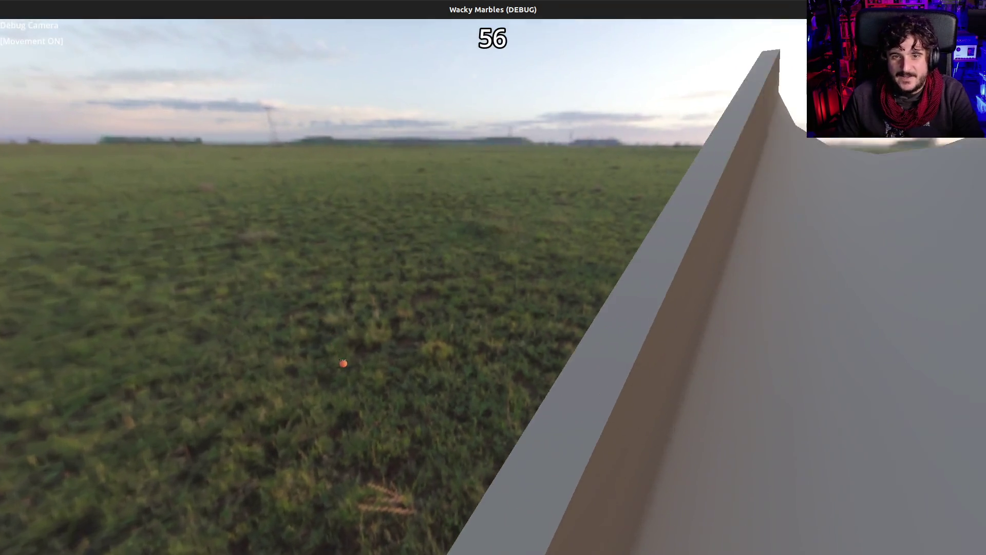
{"action": "key", "text": "s"}
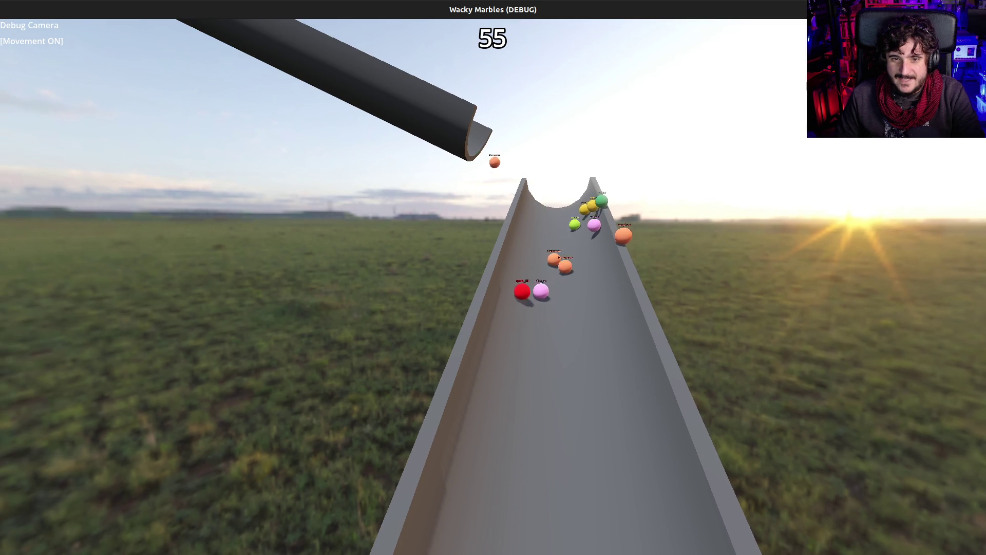
{"action": "key", "text": "a"}
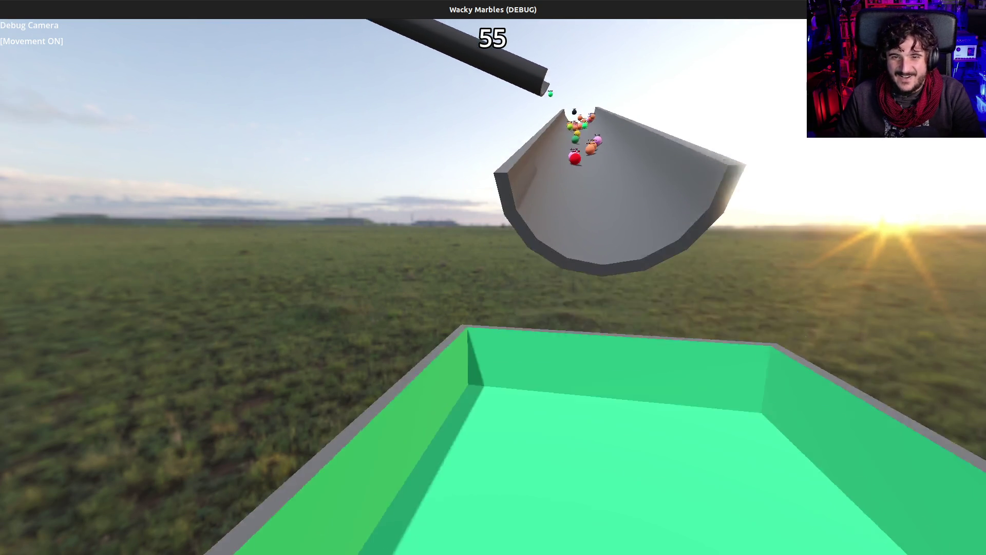
{"action": "key", "text": "s"}
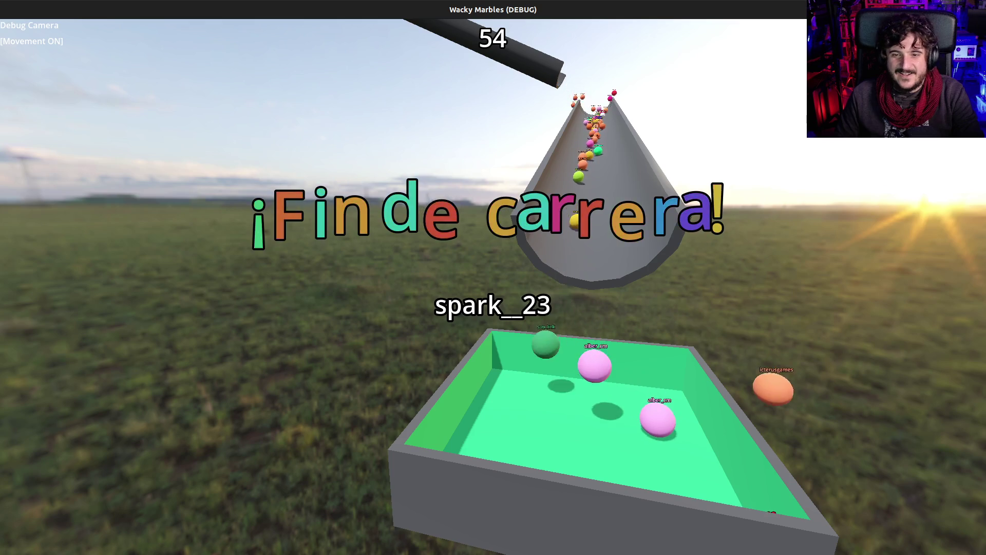
{"action": "key", "text": "w"}
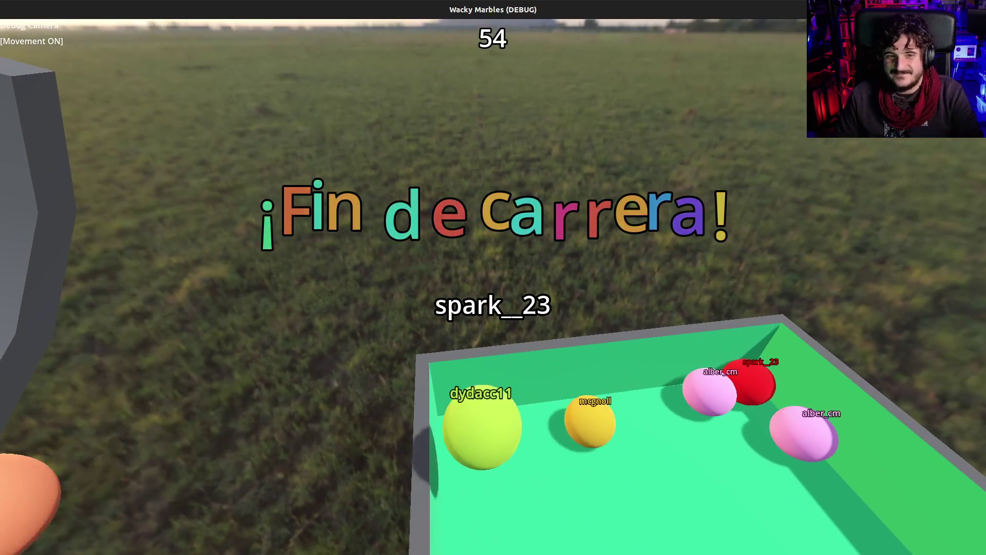
{"action": "key", "text": "s"}
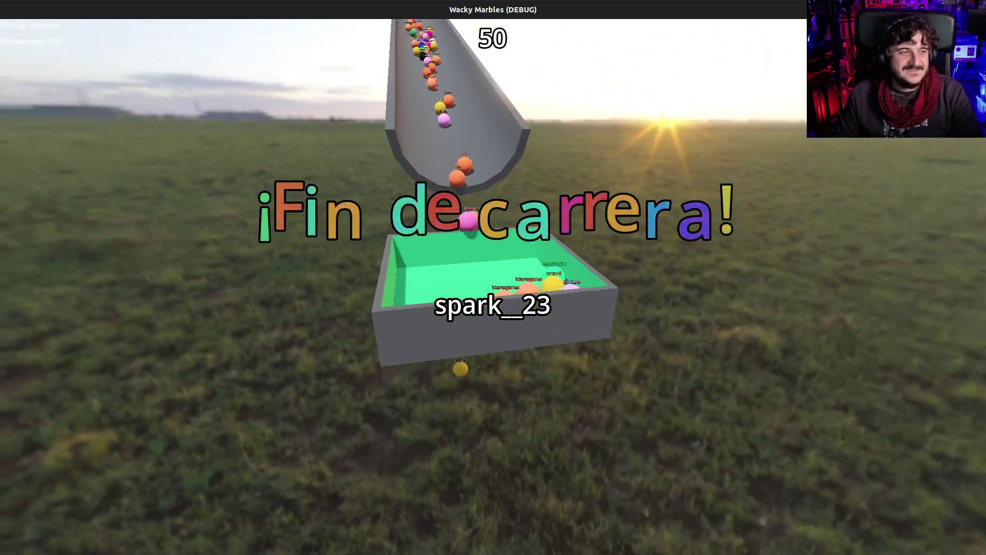
{"action": "key", "text": "d"}
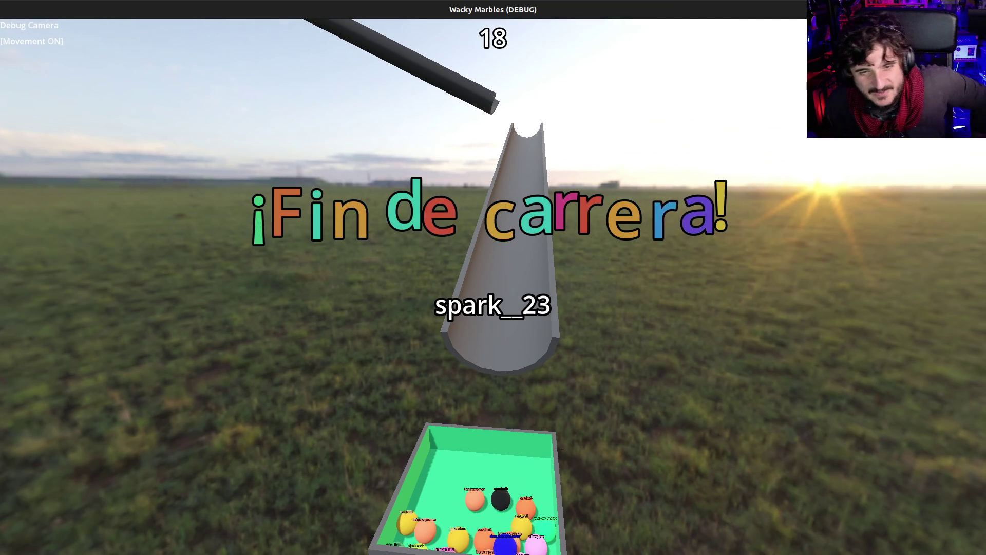
{"action": "key", "text": "F8"}
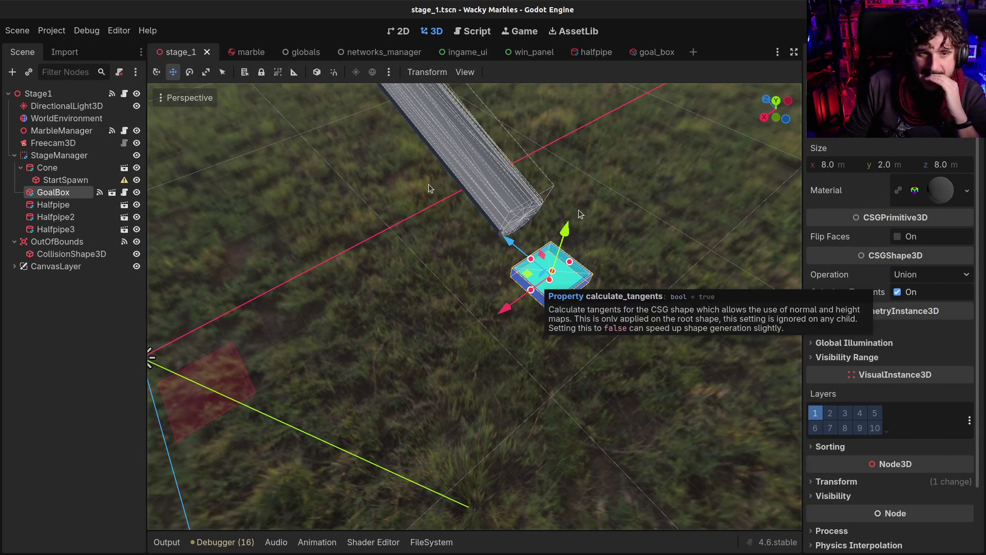
Give the marble a mass of 10 kg, save marble.tscn, and briefly test-run the game
{"action": "left_click", "coordinate": [255, 57]}
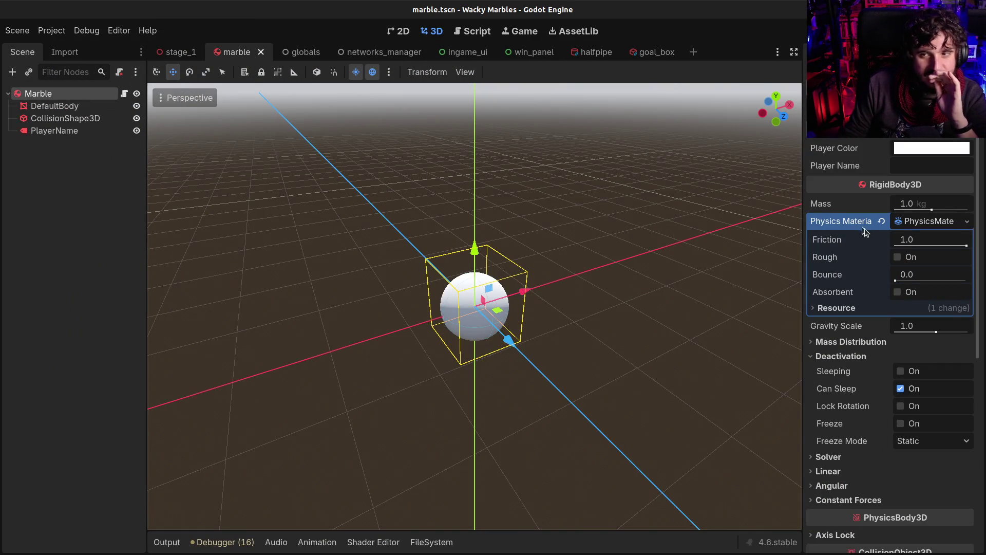
{"action": "left_click", "coordinate": [908, 206]}
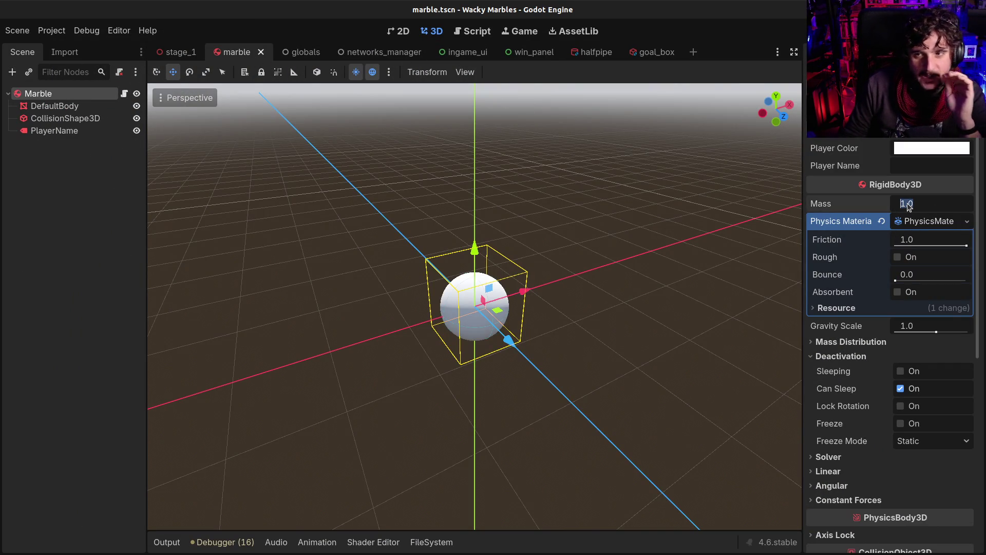
{"action": "type", "text": "10"}
{"action": "key", "text": "Return"}
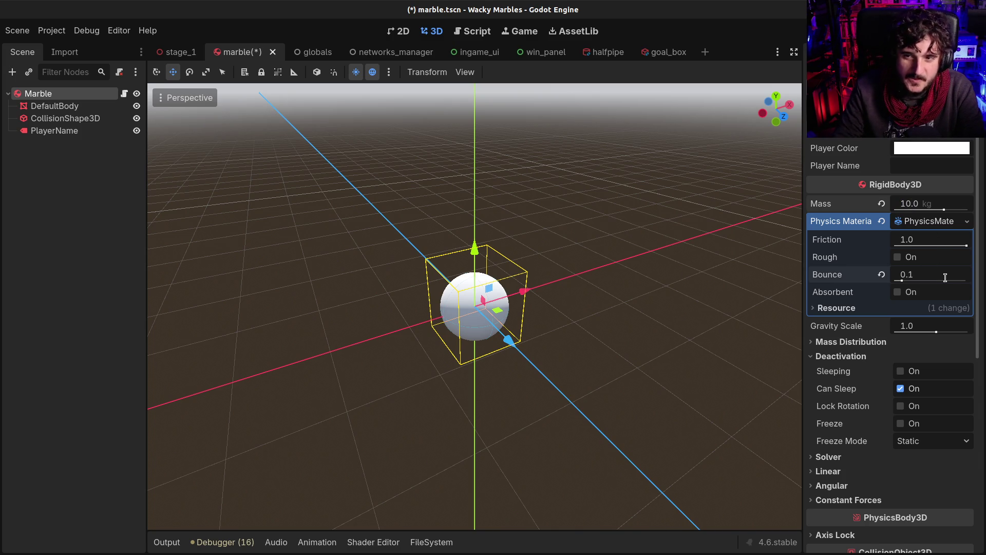
{"action": "key", "text": "ctrl+s"}
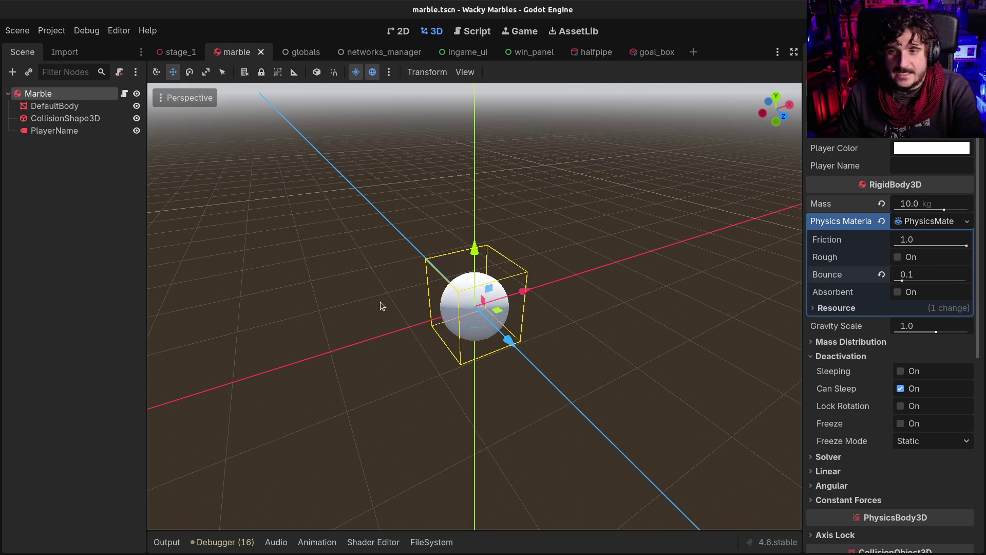
{"action": "key", "text": "F5"}
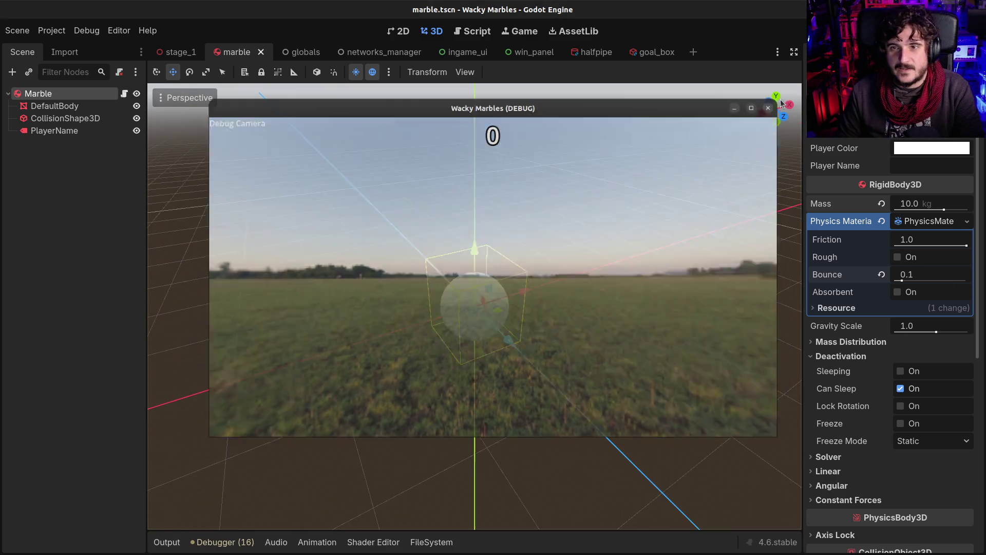
{"action": "left_click", "coordinate": [780, 101]}
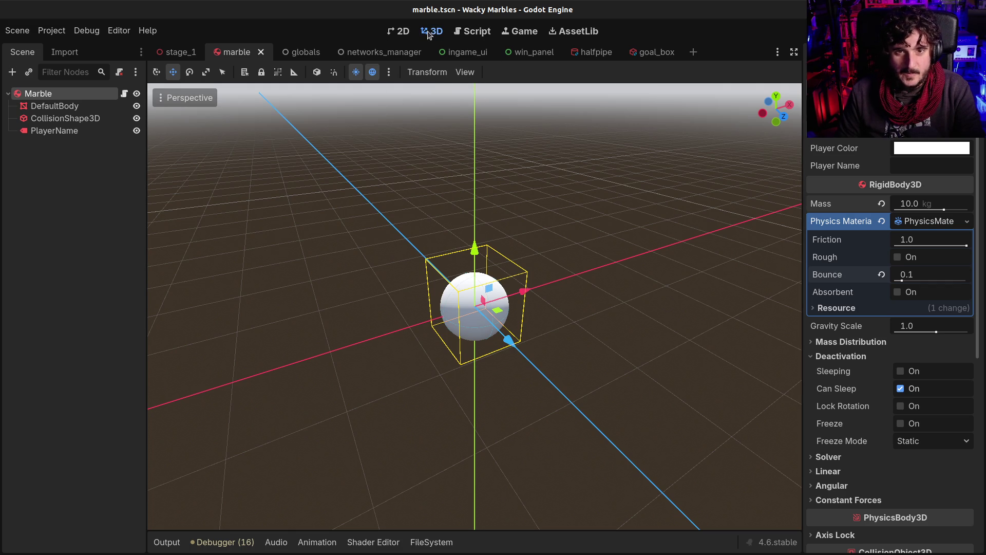
In stage_1, select Freecam3D and raise it along the Y axis
{"action": "left_click", "coordinate": [177, 52]}
{"action": "scroll", "coordinate": [429, 222], "scroll_direction": "down", "scroll_amount": 2}
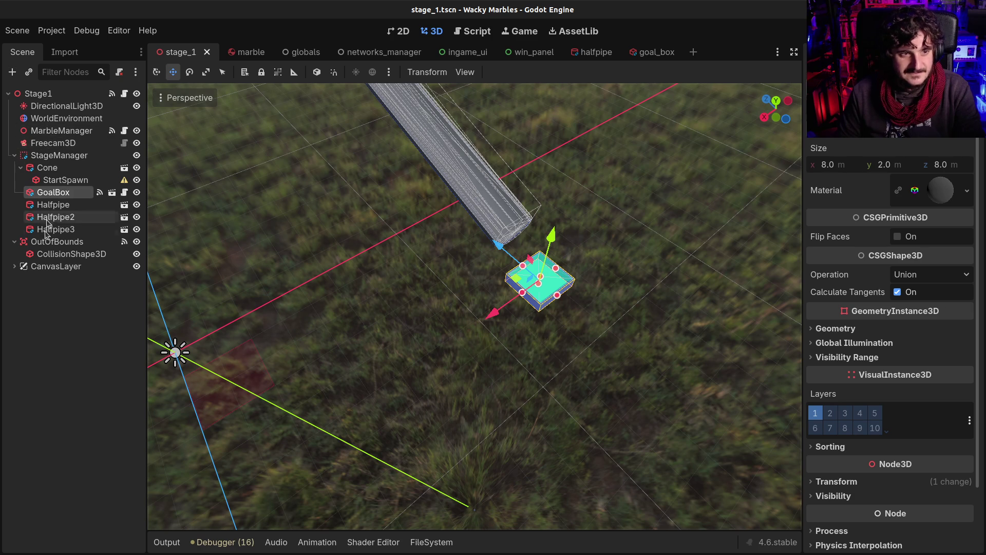
{"action": "left_click", "coordinate": [98, 142]}
{"action": "key", "text": "f"}
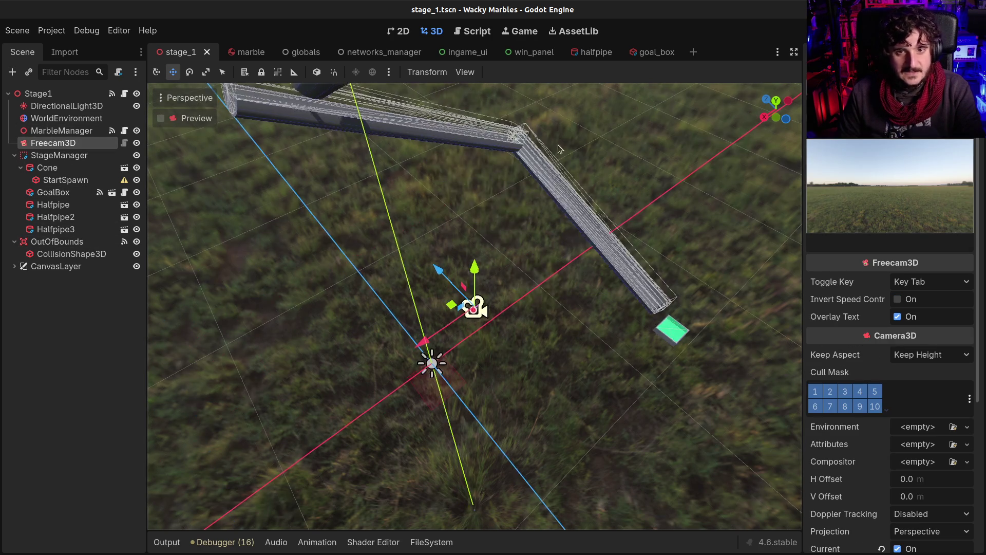
{"action": "scroll", "coordinate": [472, 298], "scroll_direction": "up", "scroll_amount": 3}
{"action": "left_click_drag", "start_coordinate": [474, 254], "coordinate": [473, 150]}
Raise Freecam3D high enough to see the cone, then save and run stage_1
{"action": "scroll", "coordinate": [473, 150], "scroll_direction": "down", "scroll_amount": 6}
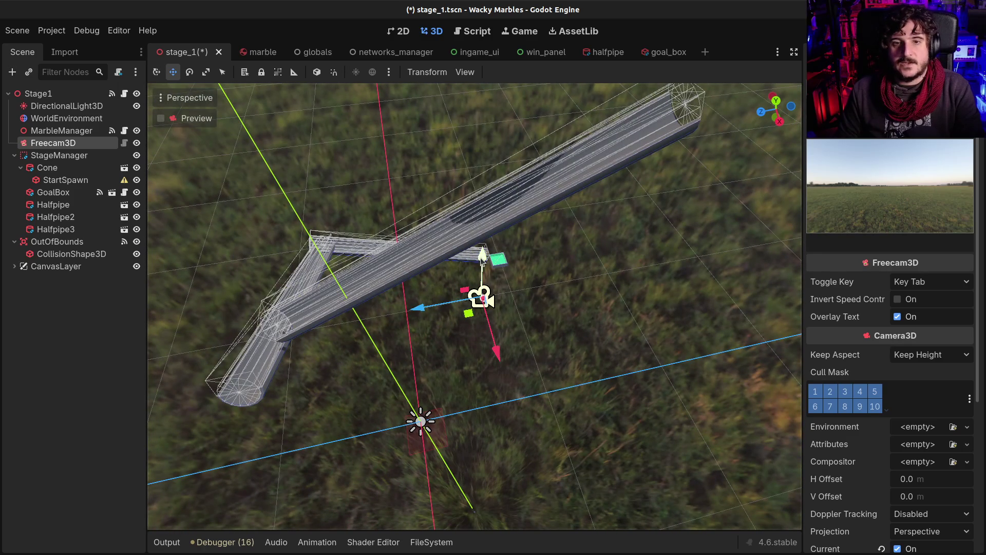
{"action": "left_click_drag", "start_coordinate": [482, 257], "coordinate": [488, 125]}
{"action": "scroll", "coordinate": [486, 153], "scroll_direction": "down", "scroll_amount": 6}
{"action": "scroll", "coordinate": [485, 153], "scroll_direction": "down", "scroll_amount": 4}
{"action": "left_click_drag", "start_coordinate": [487, 186], "coordinate": [459, 22]}
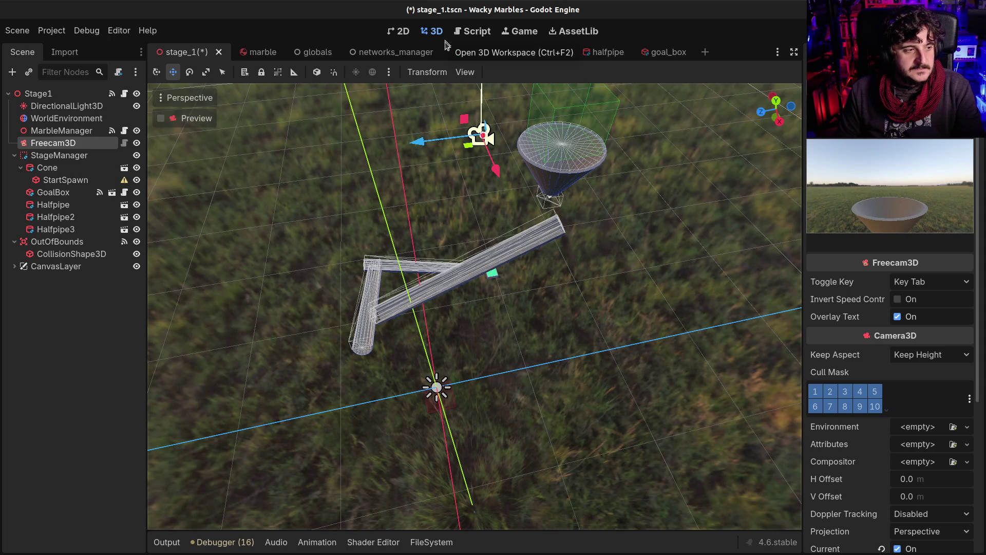
{"action": "scroll", "coordinate": [522, 246], "scroll_direction": "down", "scroll_amount": 5}
{"action": "left_click_drag", "start_coordinate": [480, 136], "coordinate": [479, 132]}
{"action": "key", "text": "ctrl+s"}
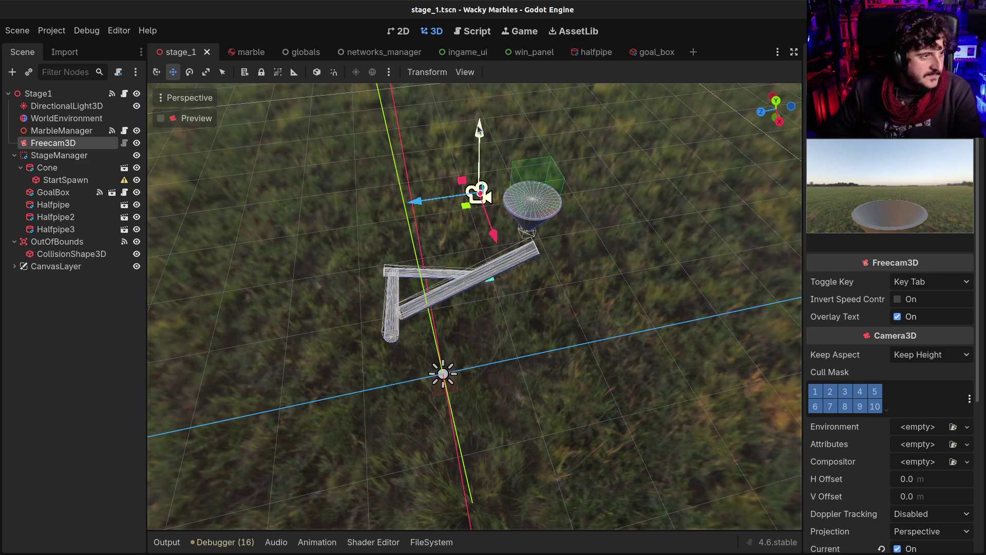
{"action": "key", "text": "F6"}
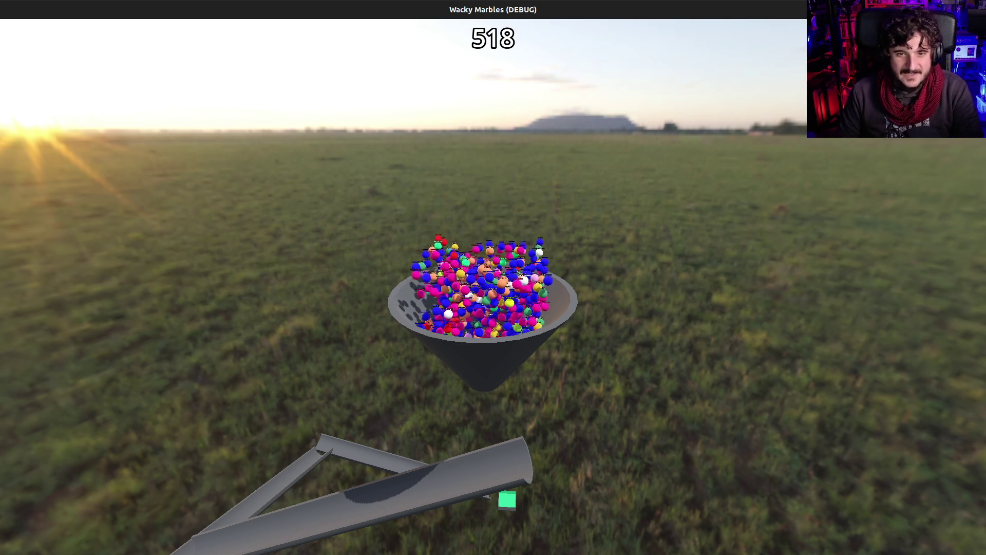
Fly the debug camera past the funnel and down the chutes, following marbles to the goal box
{"action": "key", "text": "F1"}
{"action": "key", "text": "w"}
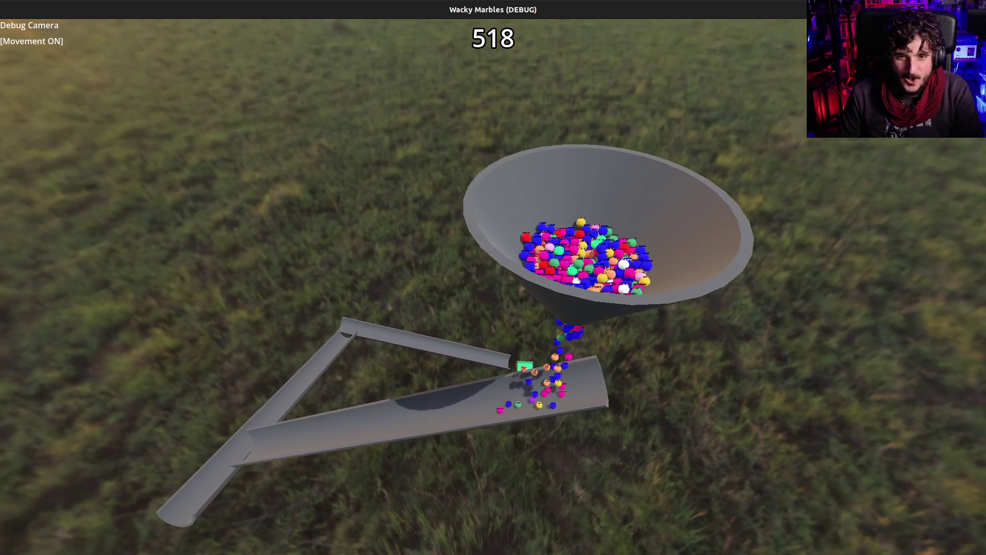
{"action": "key", "text": "w"}
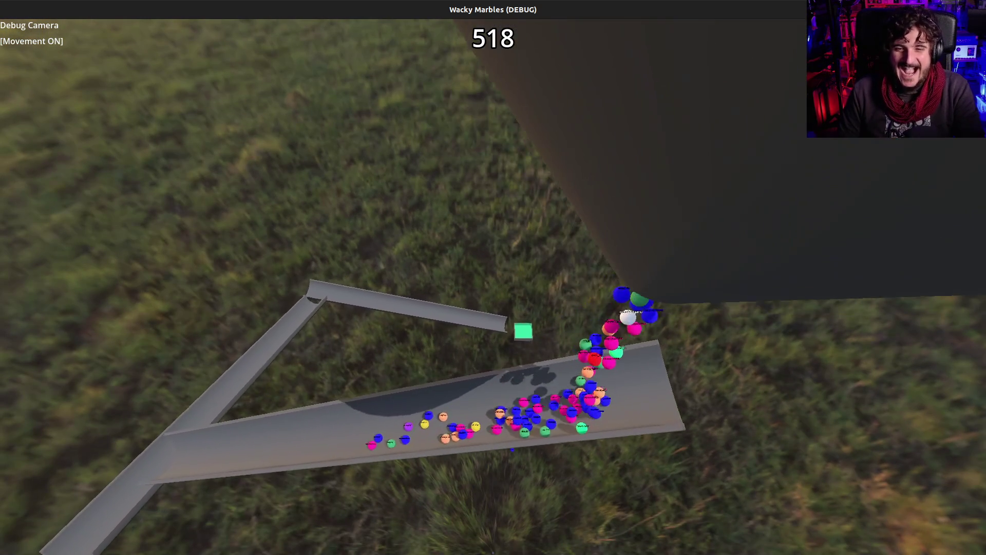
{"action": "key", "text": "s"}
{"action": "key", "text": "s"}
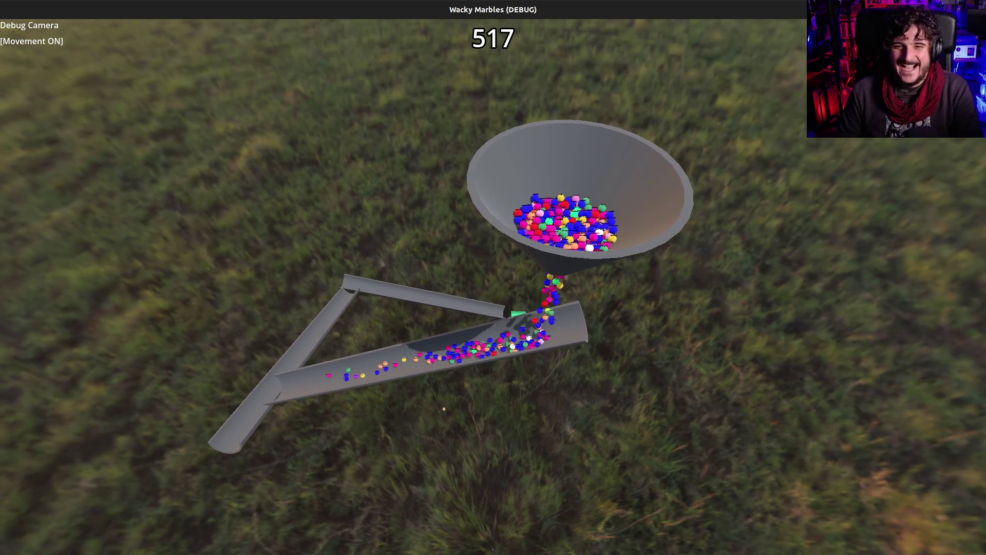
{"action": "key", "text": "w"}
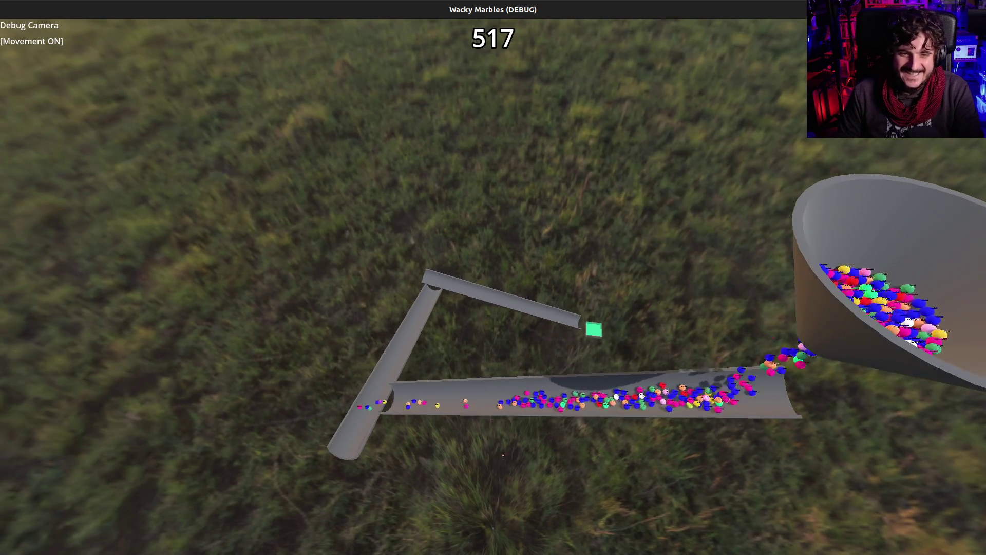
{"action": "key", "text": "w"}
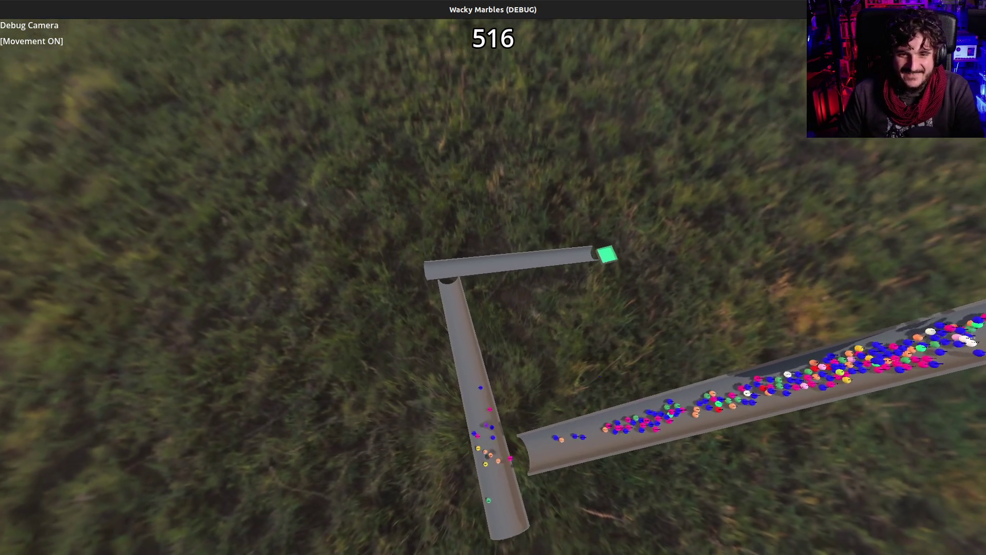
{"action": "key", "text": "e"}
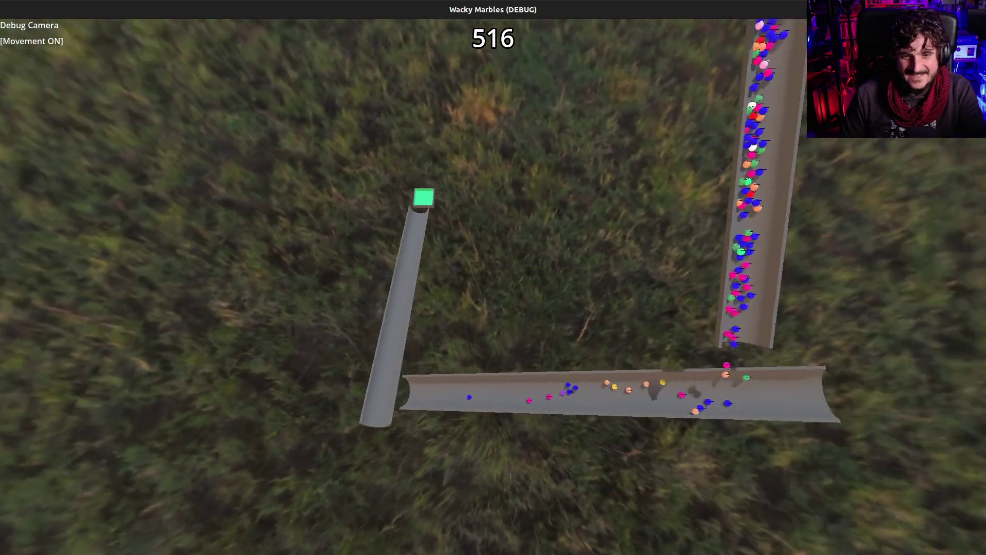
{"action": "key", "text": "s"}
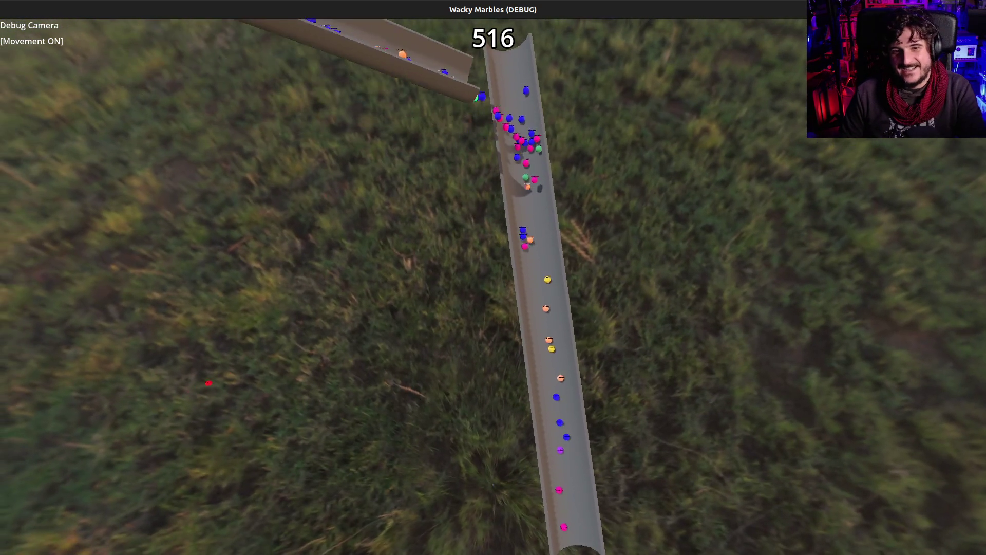
{"action": "key", "text": "s"}
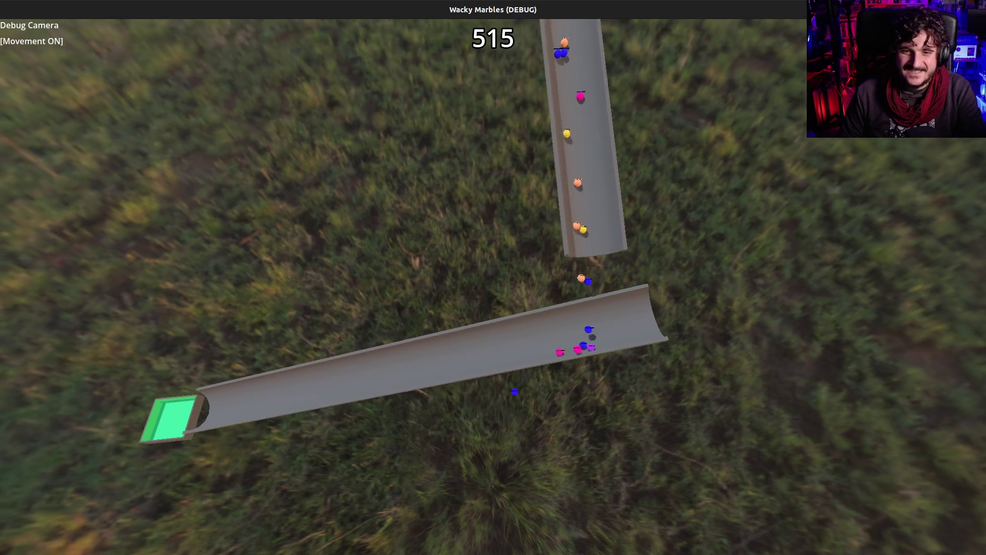
{"action": "key", "text": "s"}
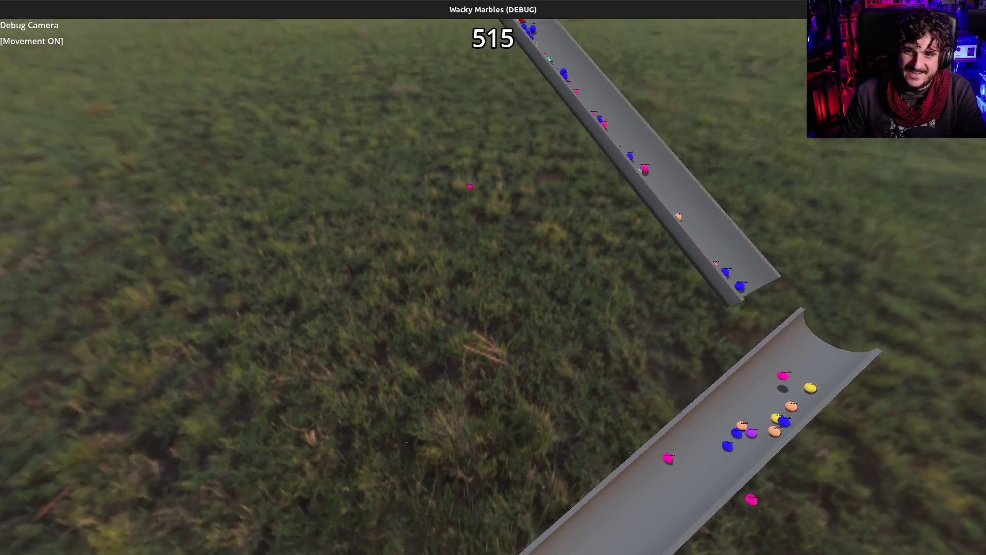
{"action": "key", "text": "s"}
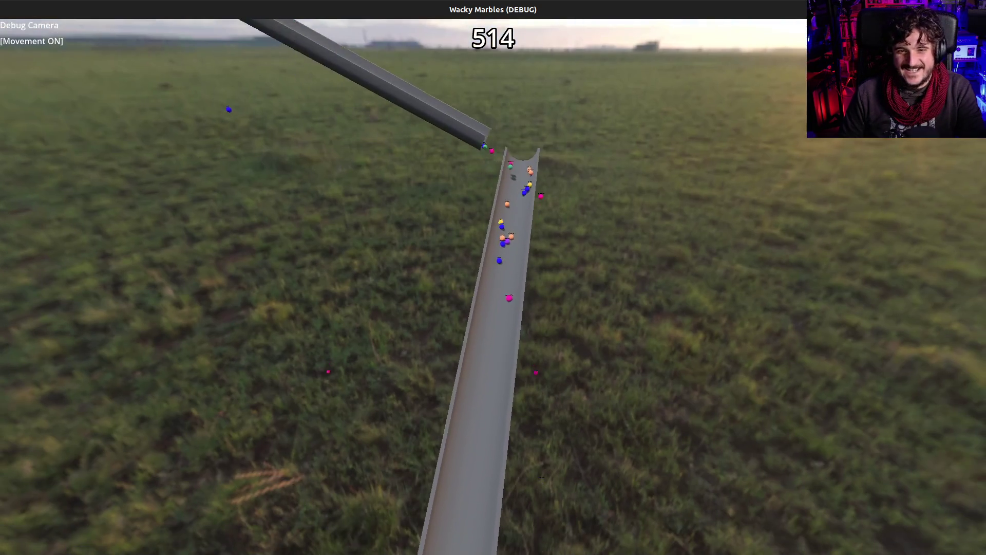
{"action": "key", "text": "s"}
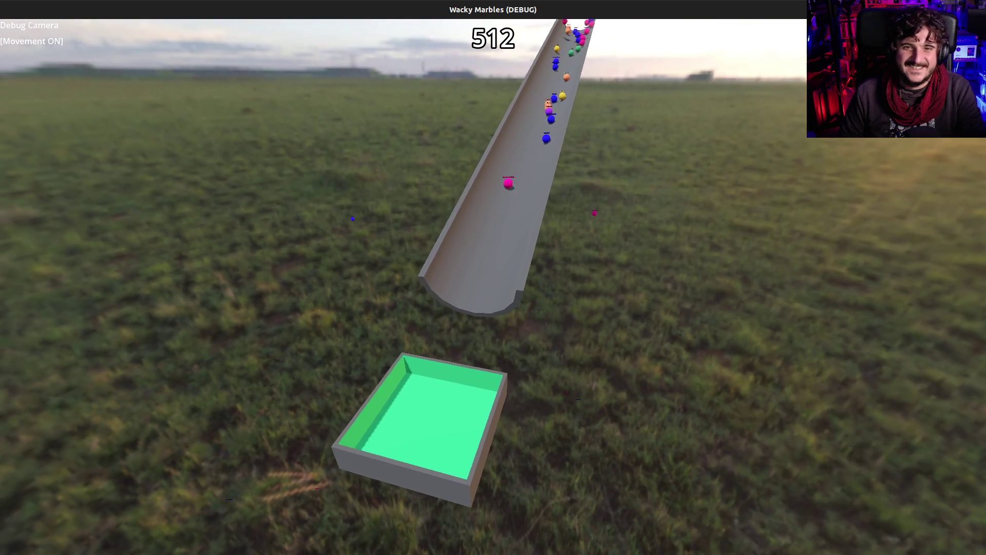
{"action": "key", "text": "s"}
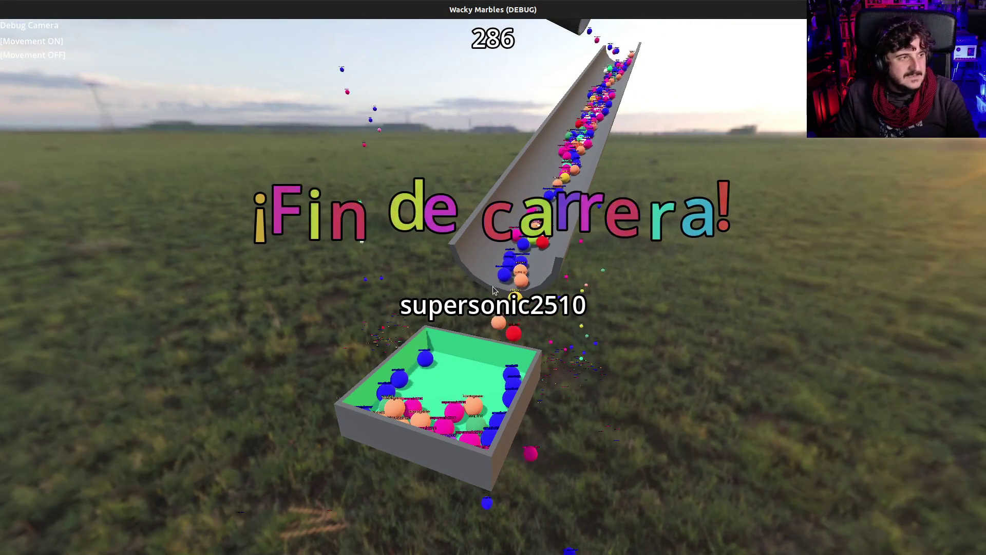
Turn off debug camera movement, focus the game window and stop the test run
{"action": "key", "text": "m"}
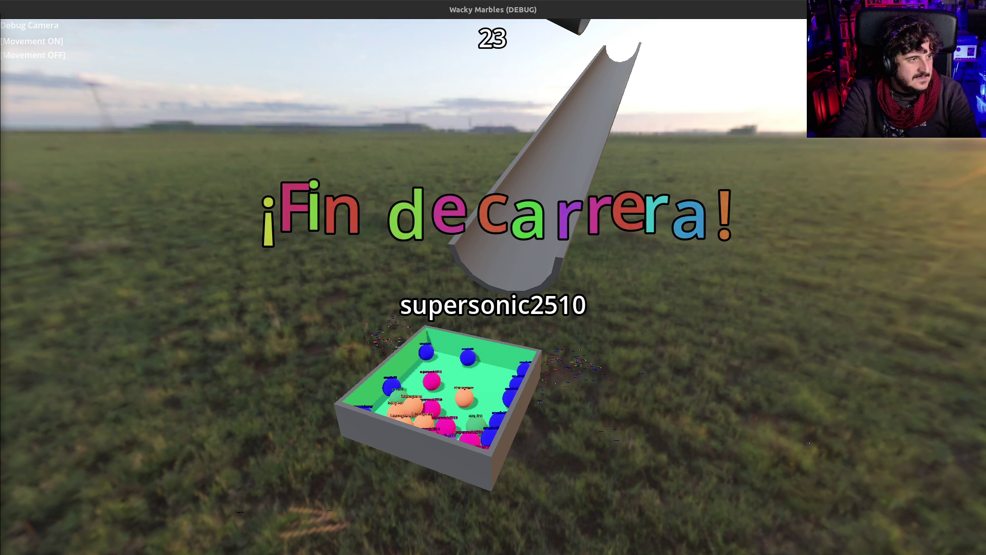
{"action": "left_click", "coordinate": [420, 241]}
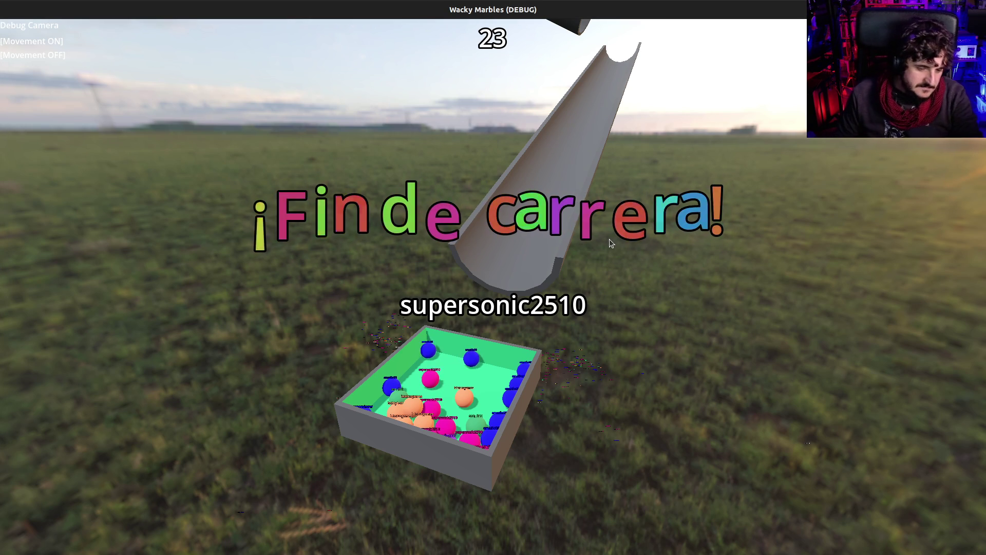
{"action": "key", "text": "F8"}
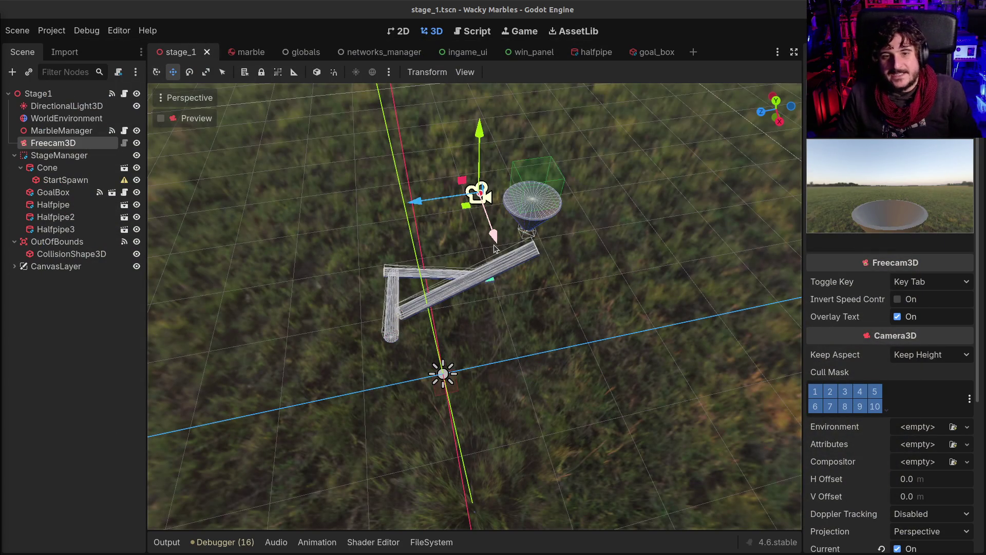
Zoom and orbit around the stage_1 halfpipes, then switch to the halfpipe scene
{"action": "scroll", "coordinate": [493, 242], "scroll_direction": "up", "scroll_amount": 5}
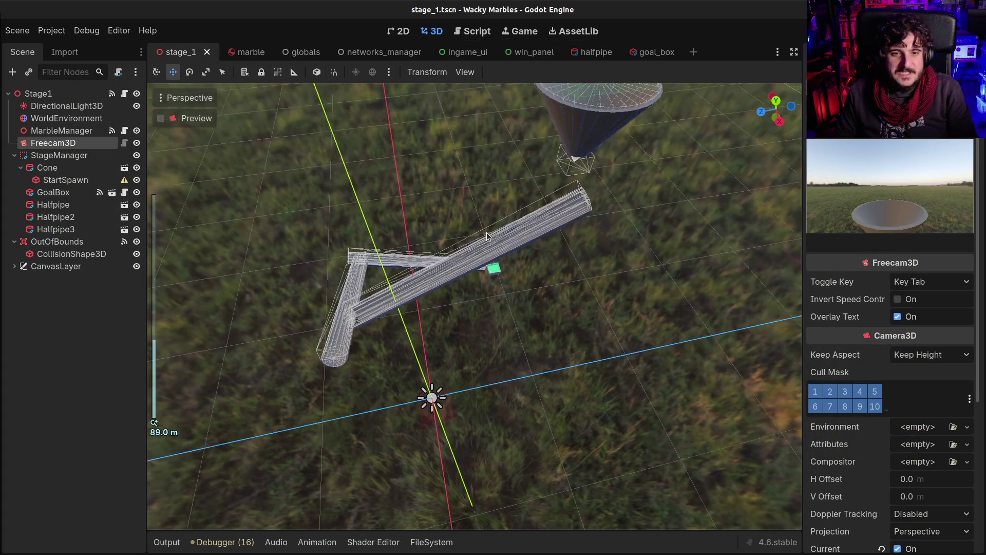
{"action": "scroll", "coordinate": [487, 235], "scroll_direction": "up", "scroll_amount": 2}
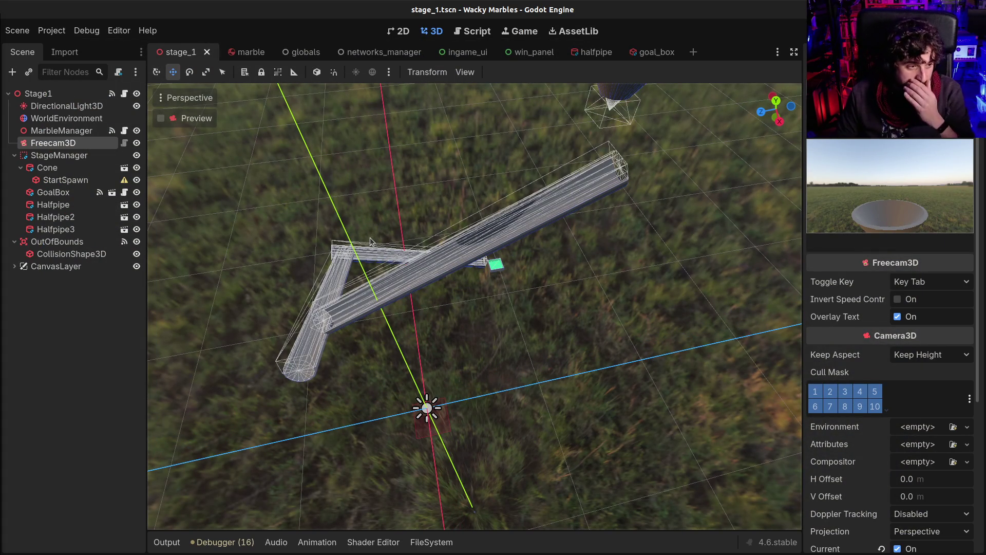
{"action": "left_click_drag", "start_coordinate": [487, 242], "coordinate": [459, 255]}
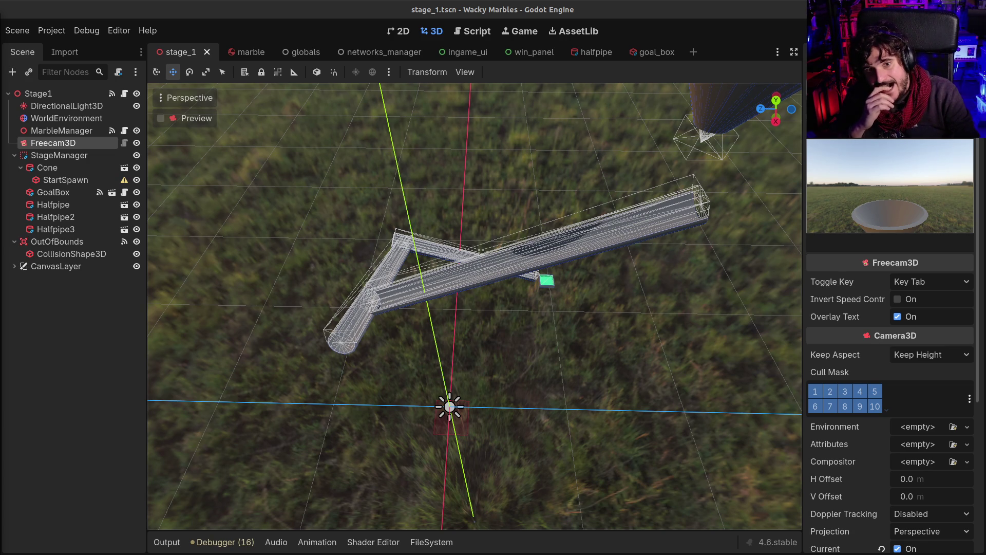
{"action": "scroll", "coordinate": [428, 288], "scroll_direction": "up", "scroll_amount": 2}
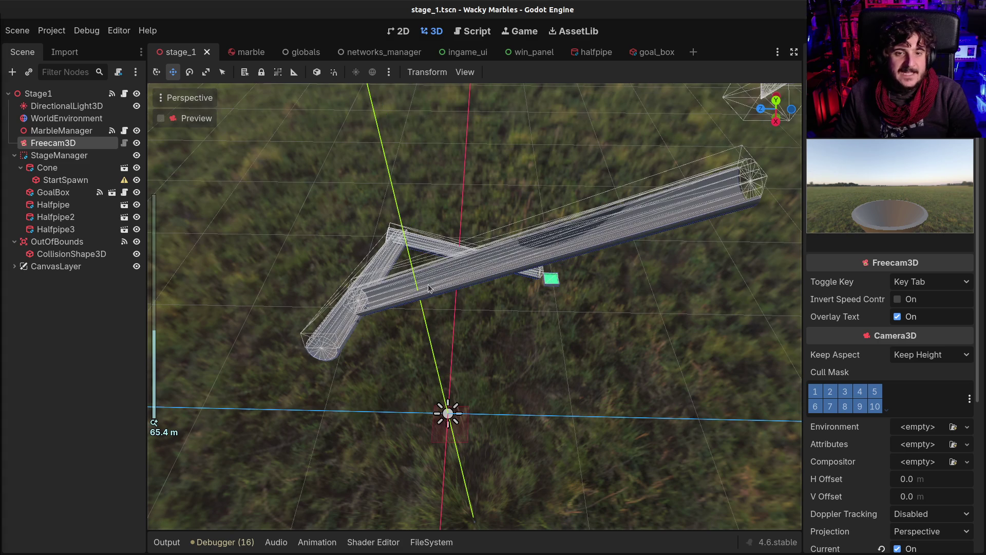
{"action": "left_click", "coordinate": [594, 53]}
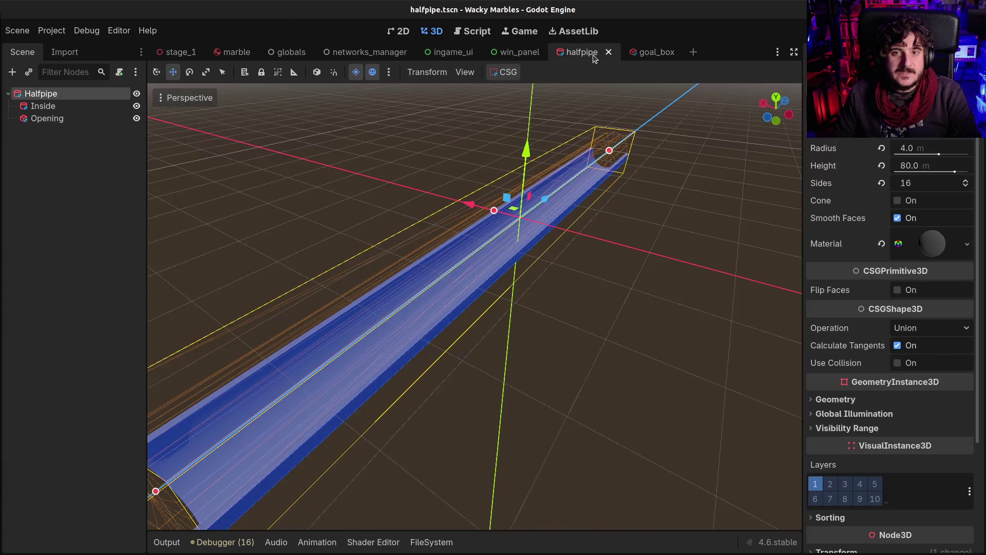
Use Save Scene As to store the halfpipe scene as halfpipe_bollard.tscn
{"action": "left_click", "coordinate": [109, 215]}
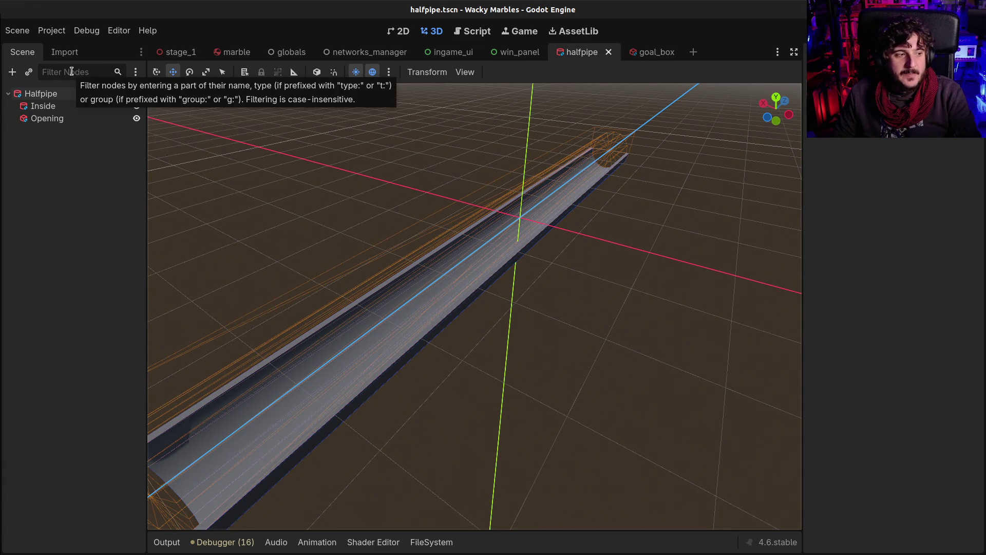
{"action": "left_click", "coordinate": [19, 31]}
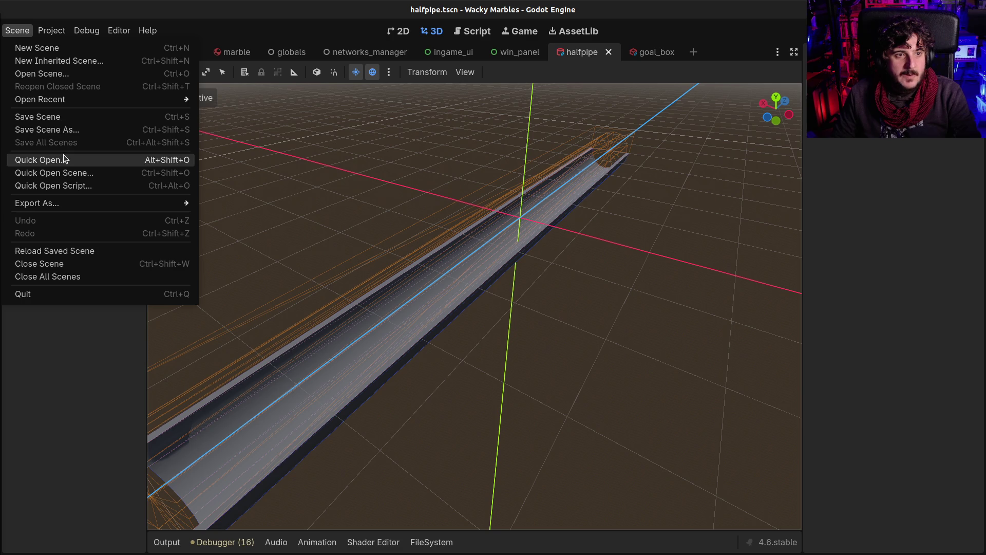
{"action": "left_click", "coordinate": [65, 130]}
{"action": "key", "text": "Right"}
{"action": "type", "text": "_"}
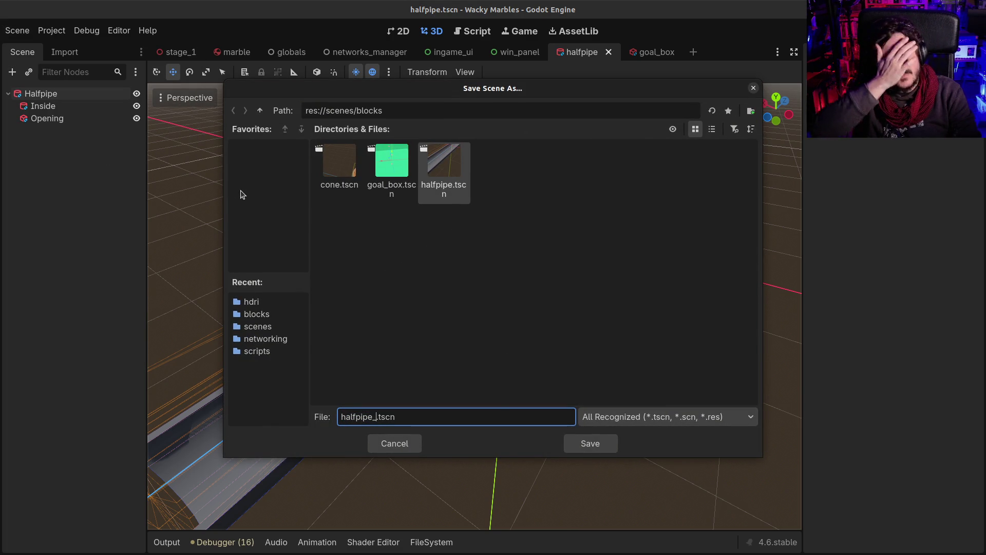
{"action": "type", "text": "bar"}
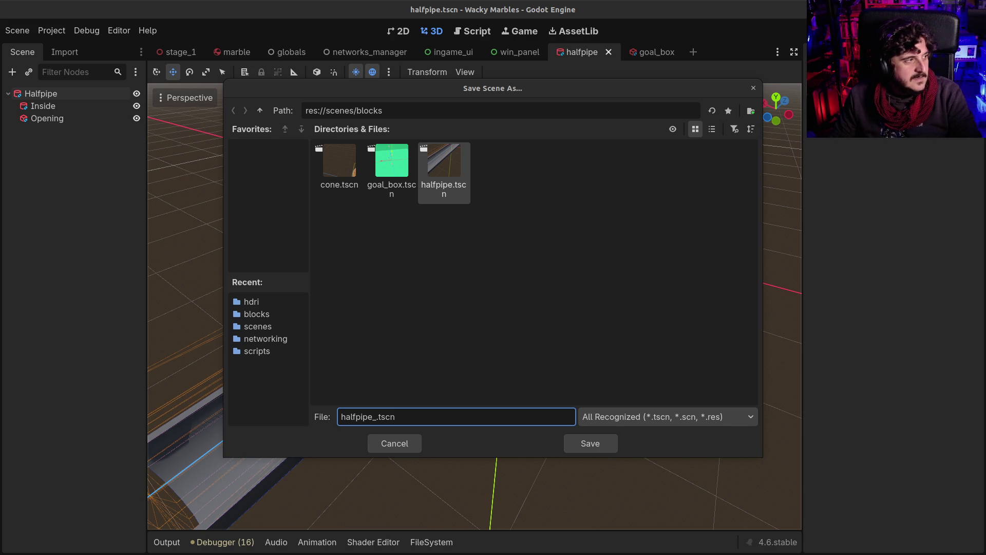
{"action": "key", "text": "alt+Tab"}
{"action": "key", "text": "Right"}
{"action": "key", "text": "Right"}
{"action": "key", "text": "Right"}
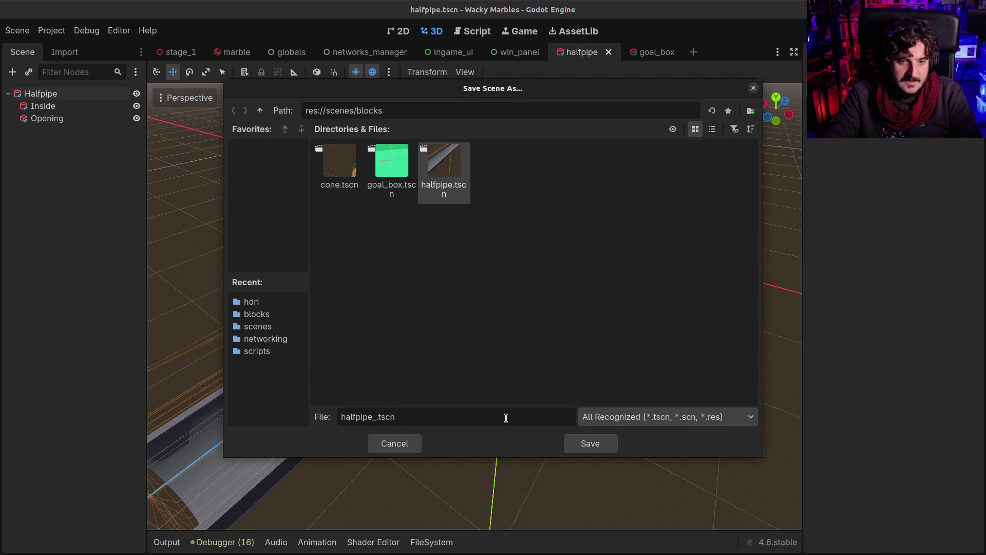
{"action": "type", "text": "bollard"}
{"action": "key", "text": "Return"}
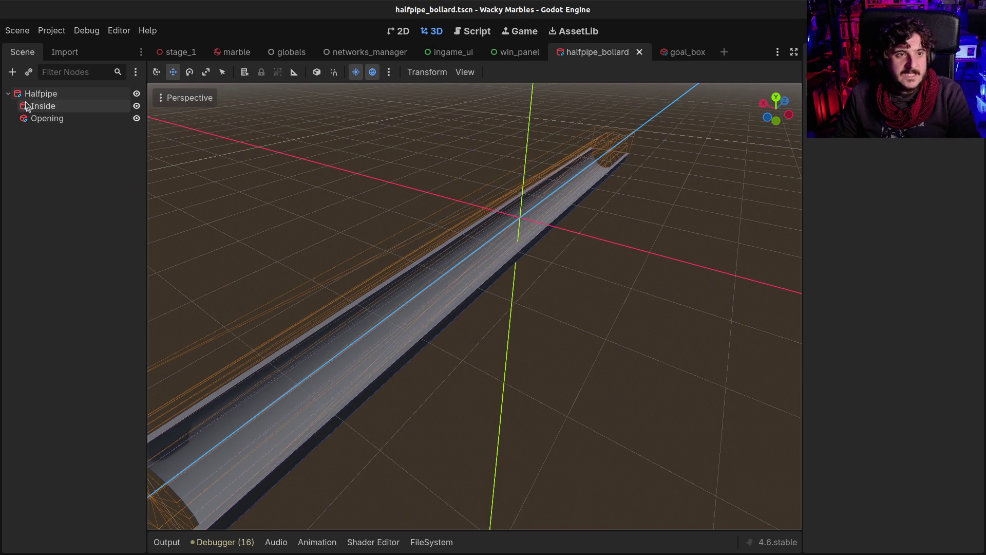
Rename the Halfpipe root node to HalfpipeBollards
{"action": "left_click", "coordinate": [67, 94]}
{"action": "left_click", "coordinate": [73, 93]}
{"action": "type", "text": "Bollards"}
{"action": "key", "text": "Return"}
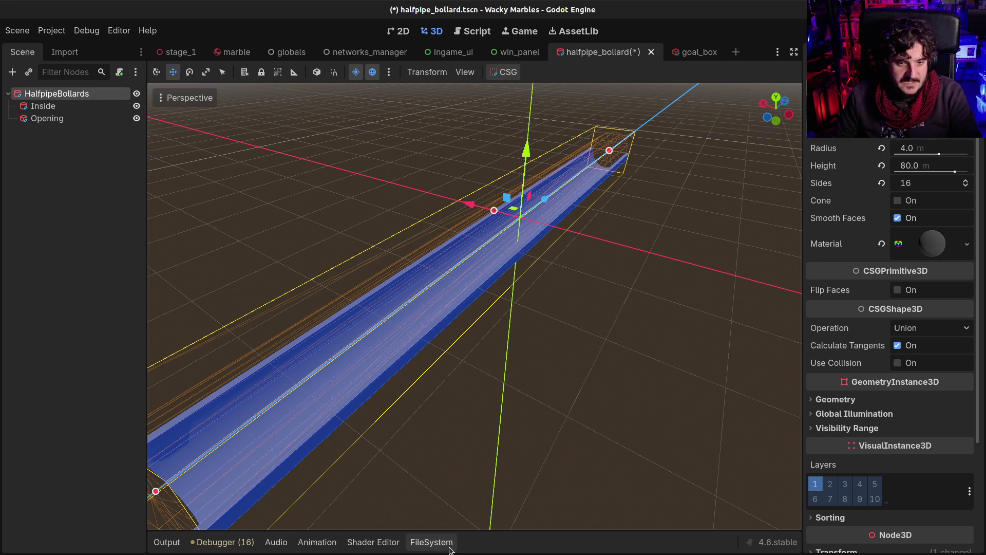
In the blocks folder, rename halfpipe_bollard.tscn to halfpipe_bollards.tscn and collapse the bottom panel
{"action": "left_click", "coordinate": [419, 541]}
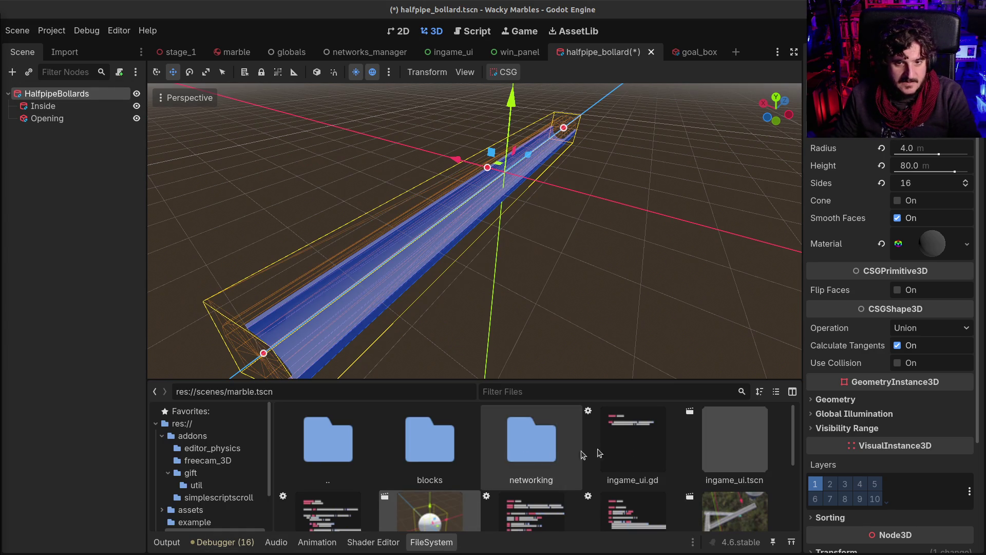
{"action": "scroll", "coordinate": [644, 451], "scroll_direction": "down", "scroll_amount": 3}
{"action": "scroll", "coordinate": [644, 479], "scroll_direction": "down", "scroll_amount": 1}
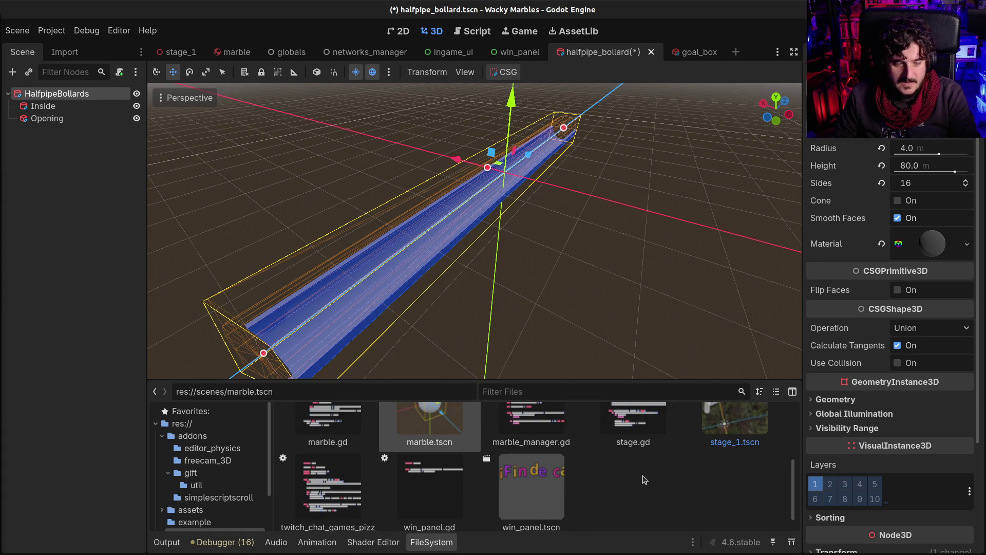
{"action": "scroll", "coordinate": [434, 470], "scroll_direction": "down", "scroll_amount": 1}
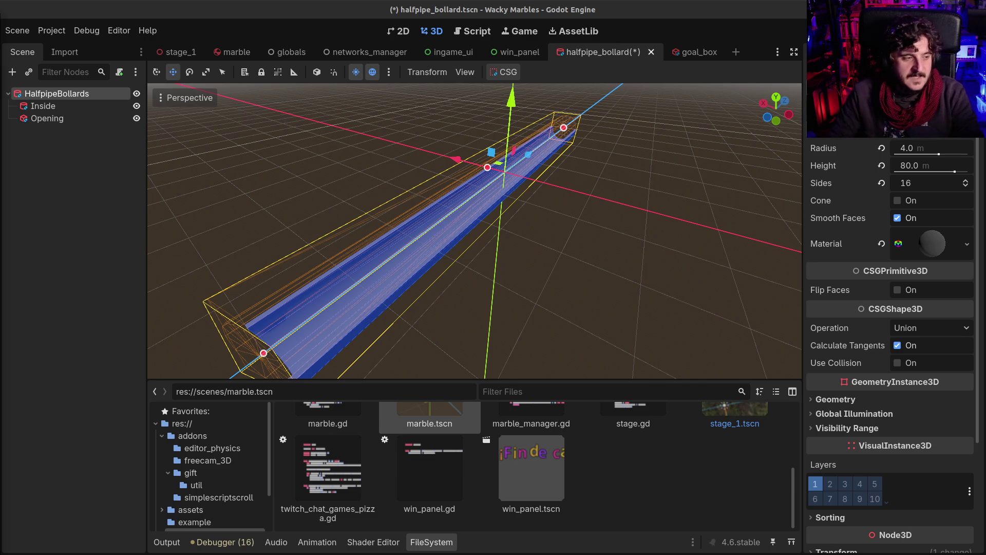
{"action": "scroll", "coordinate": [565, 452], "scroll_direction": "up", "scroll_amount": 1}
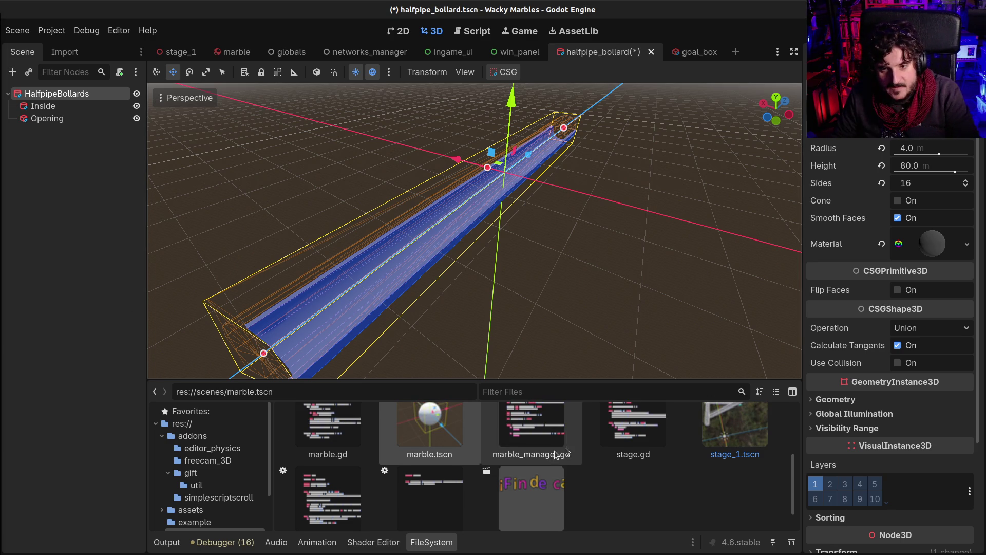
{"action": "scroll", "coordinate": [708, 440], "scroll_direction": "up", "scroll_amount": 3}
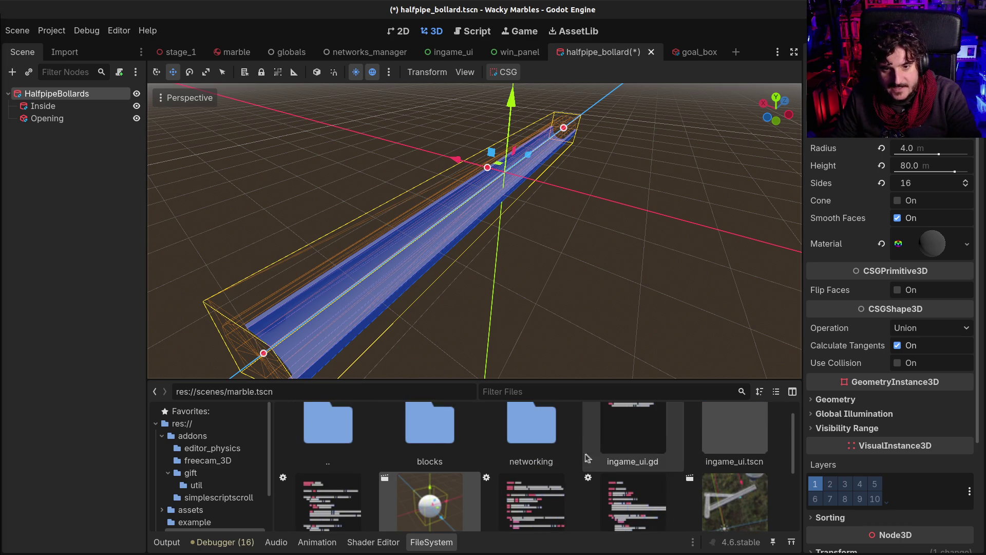
{"action": "double_click", "coordinate": [430, 437]}
{"action": "scroll", "coordinate": [631, 479], "scroll_direction": "down", "scroll_amount": 1}
{"action": "left_click", "coordinate": [332, 522]}
{"action": "key", "text": "F2"}
{"action": "key", "text": "Right"}
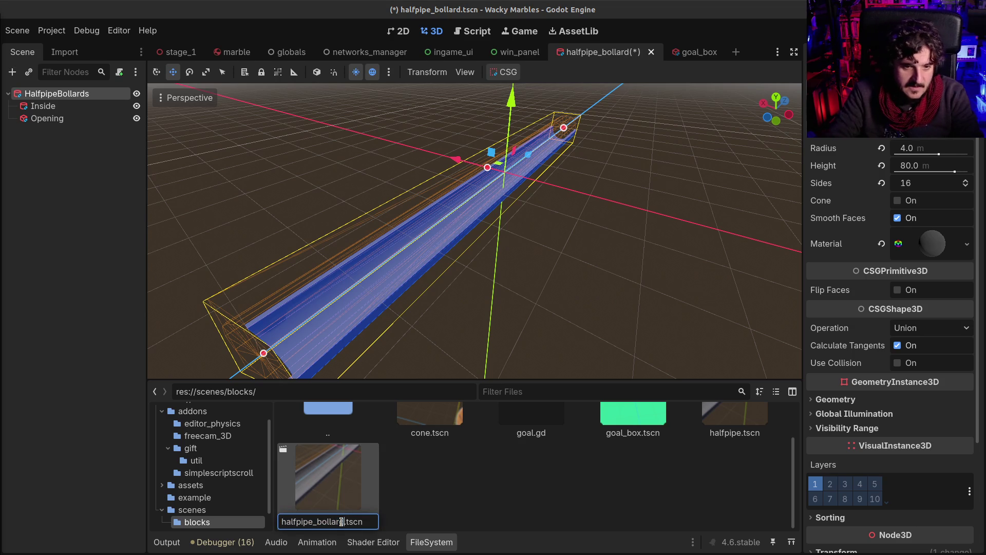
{"action": "type", "text": "s"}
{"action": "key", "text": "Return"}
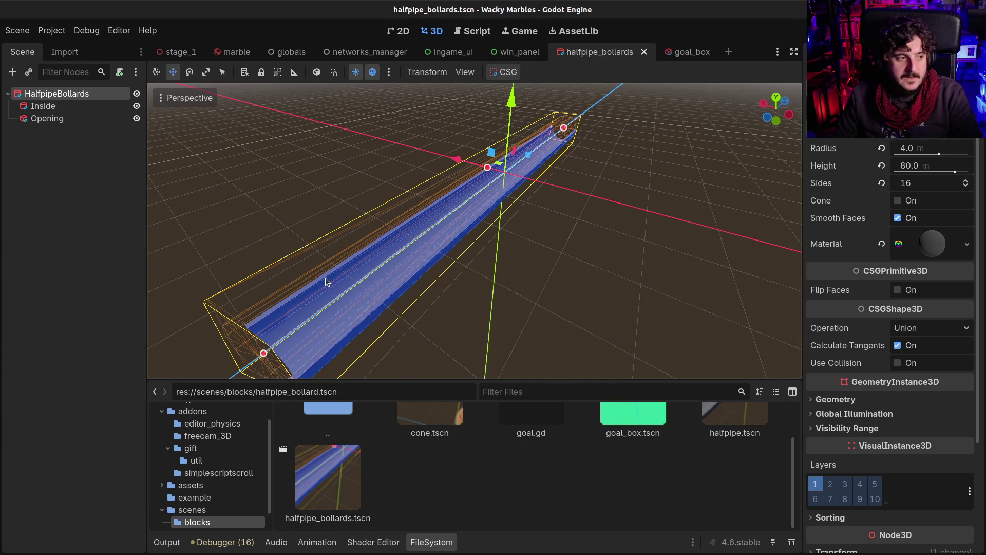
{"action": "left_click", "coordinate": [167, 542]}
{"action": "left_click", "coordinate": [167, 542]}
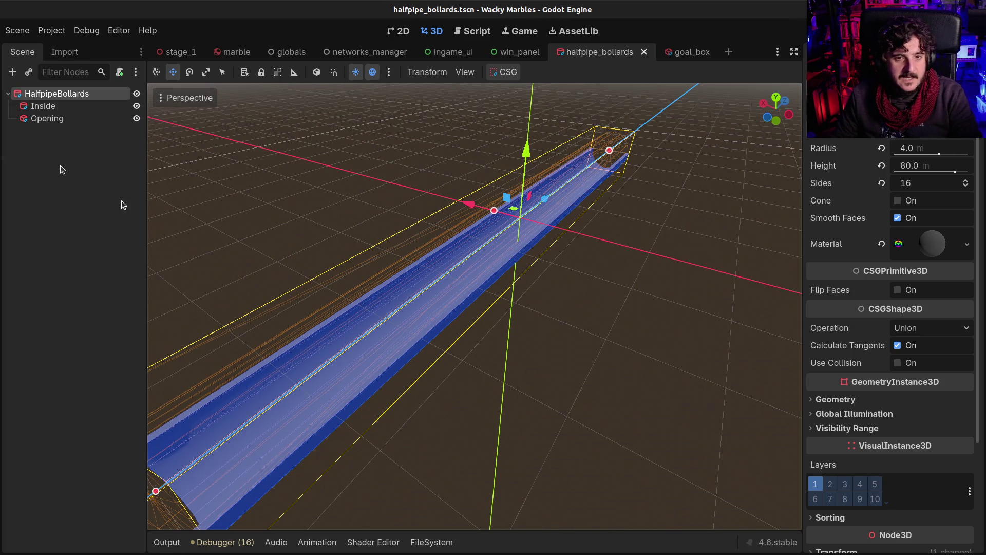
{"action": "left_click", "coordinate": [43, 105]}
{"action": "left_click", "coordinate": [52, 94]}
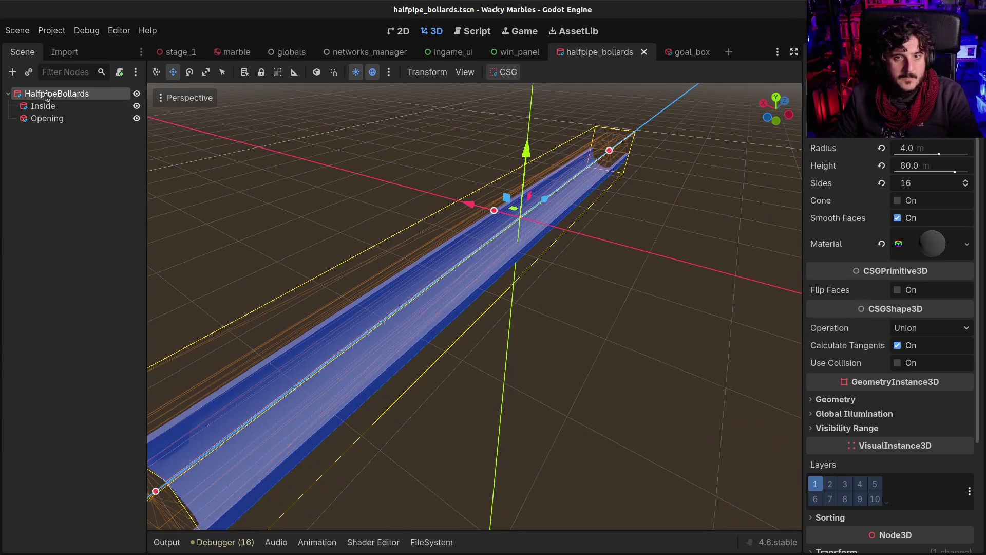
{"action": "key", "text": "ctrl+a"}
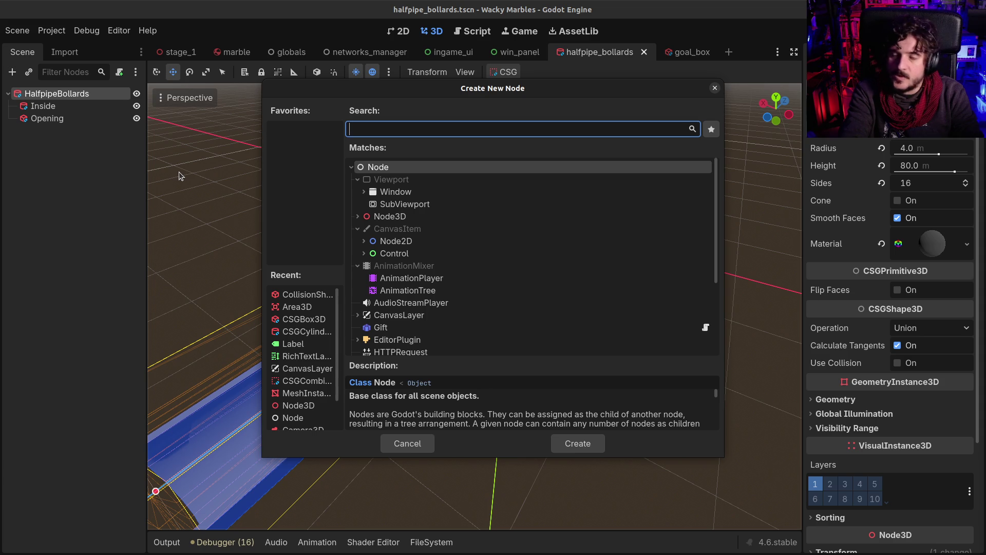
{"action": "type", "text": "cs"}
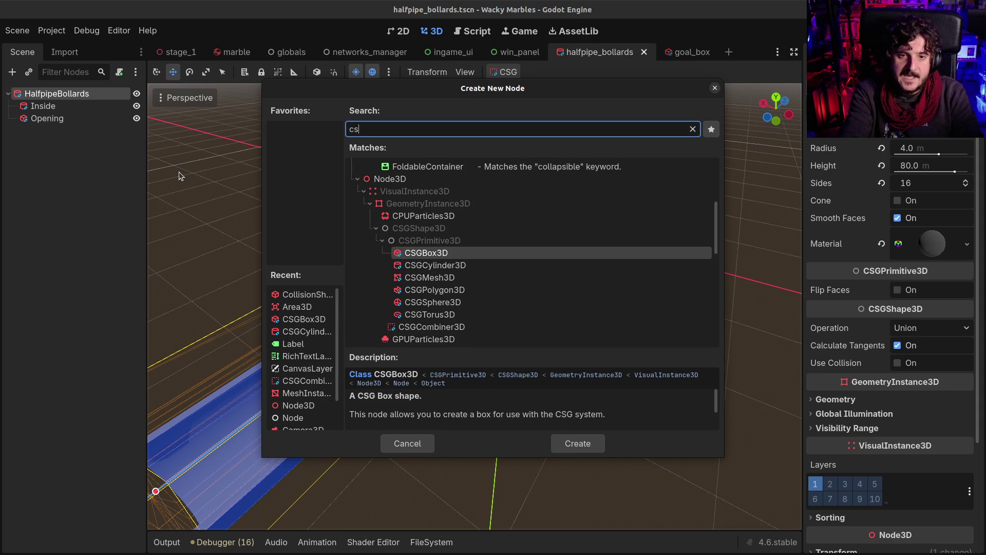
{"action": "key", "text": "Down"}
{"action": "key", "text": "Return"}
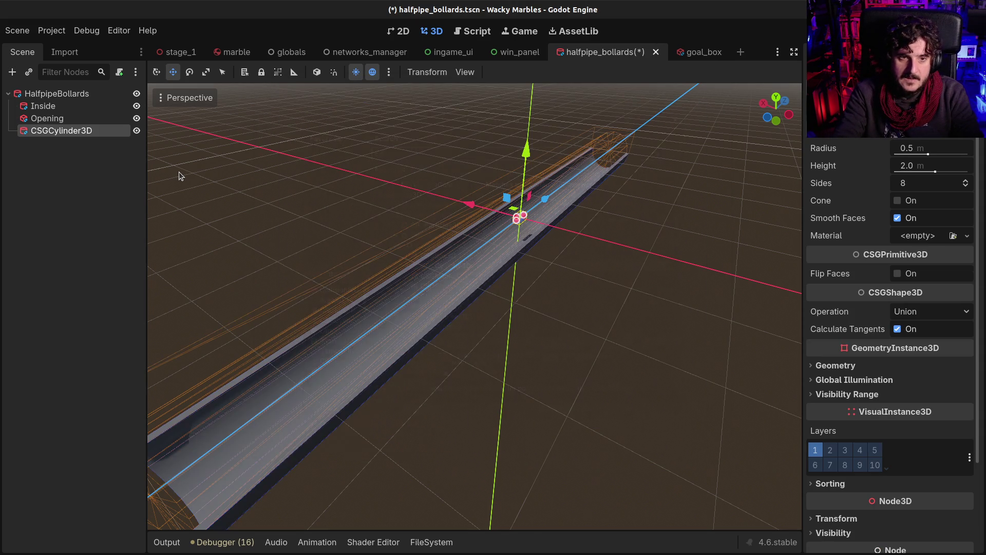
{"action": "mouse_move", "coordinate": [686, 206]}
{"action": "left_mouse_down"}
{"action": "mouse_move", "coordinate": [591, 257]}
{"action": "mouse_move", "coordinate": [384, 194]}
{"action": "left_mouse_up"}
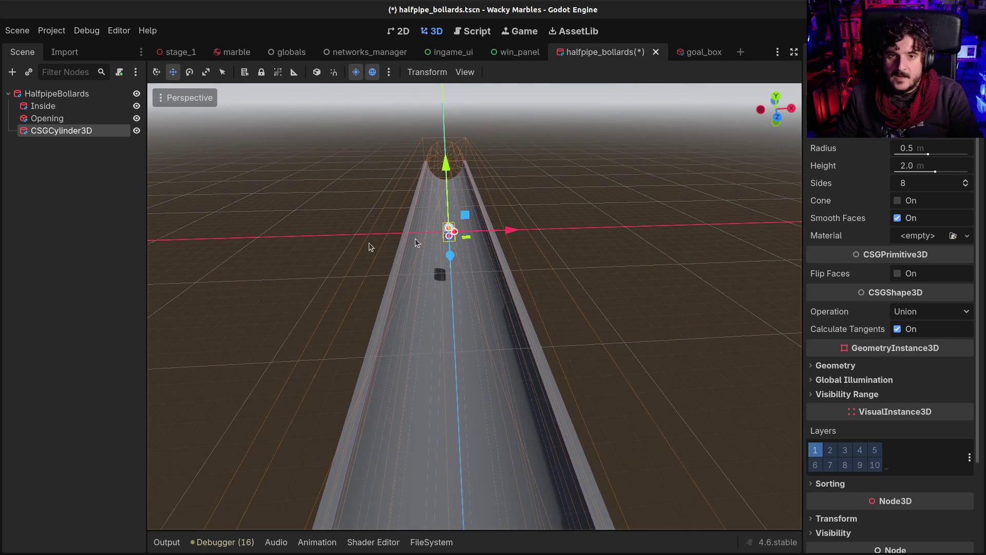
{"action": "mouse_move", "coordinate": [301, 224]}
{"action": "left_mouse_down"}
{"action": "mouse_move", "coordinate": [387, 243]}
{"action": "mouse_move", "coordinate": [566, 237]}
{"action": "mouse_move", "coordinate": [532, 236]}
{"action": "mouse_move", "coordinate": [529, 281]}
{"action": "left_mouse_up"}
{"action": "key", "text": "e"}
{"action": "left_click", "coordinate": [908, 168]}
{"action": "type", "text": "4"}
{"action": "key", "text": "Return"}
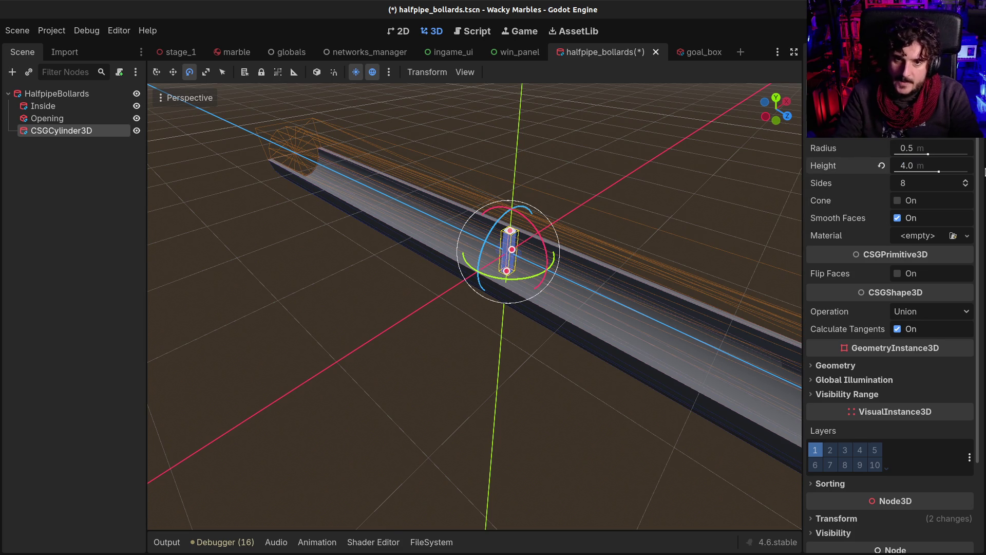
{"action": "left_click_drag", "start_coordinate": [654, 212], "coordinate": [495, 219]}
{"action": "left_click", "coordinate": [54, 164]}
{"action": "left_click", "coordinate": [46, 131]}
{"action": "key", "text": "Delete"}
{"action": "key", "text": "Return"}
{"action": "left_click", "coordinate": [46, 95]}
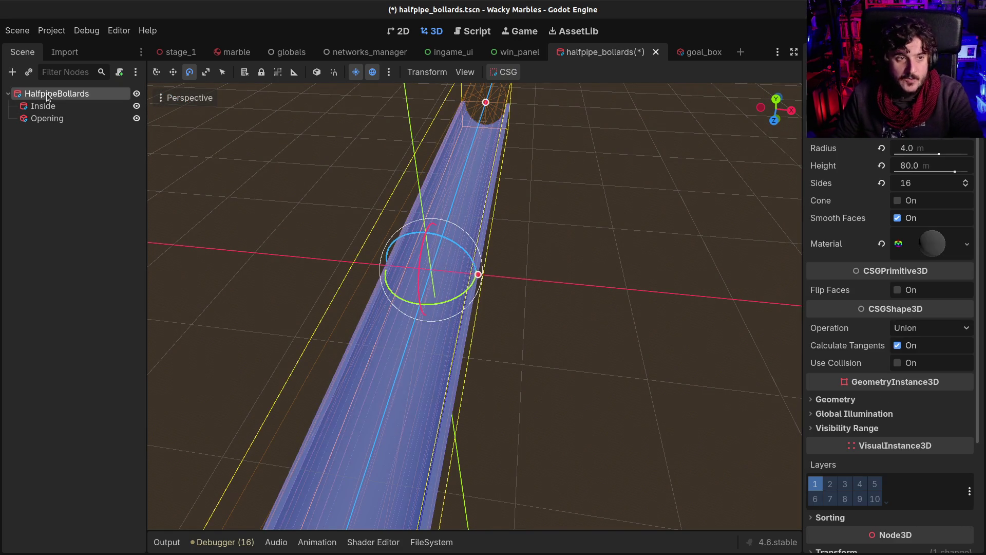
Add a MeshInstance3D under the root and name it Bollard
{"action": "key", "text": "ctrl+a"}
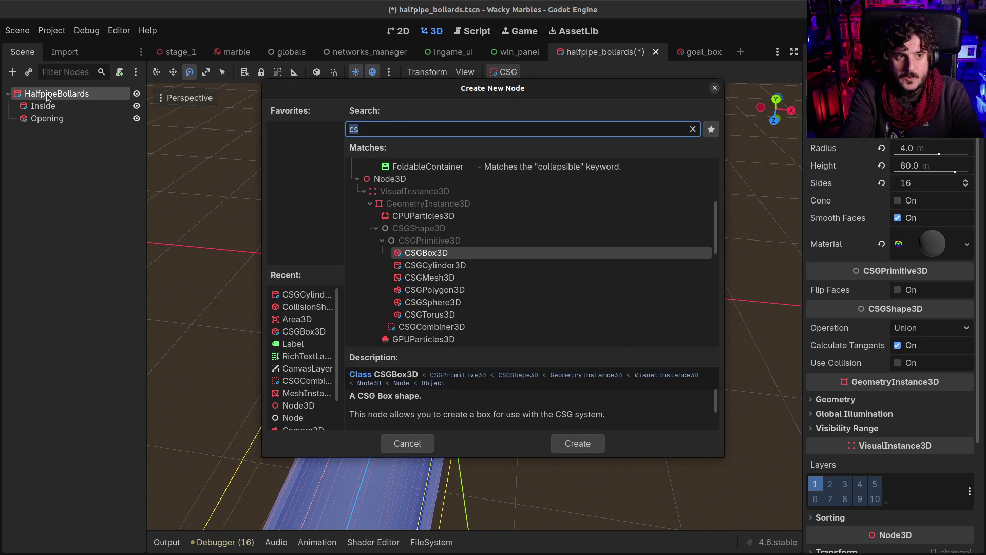
{"action": "type", "text": "mes"}
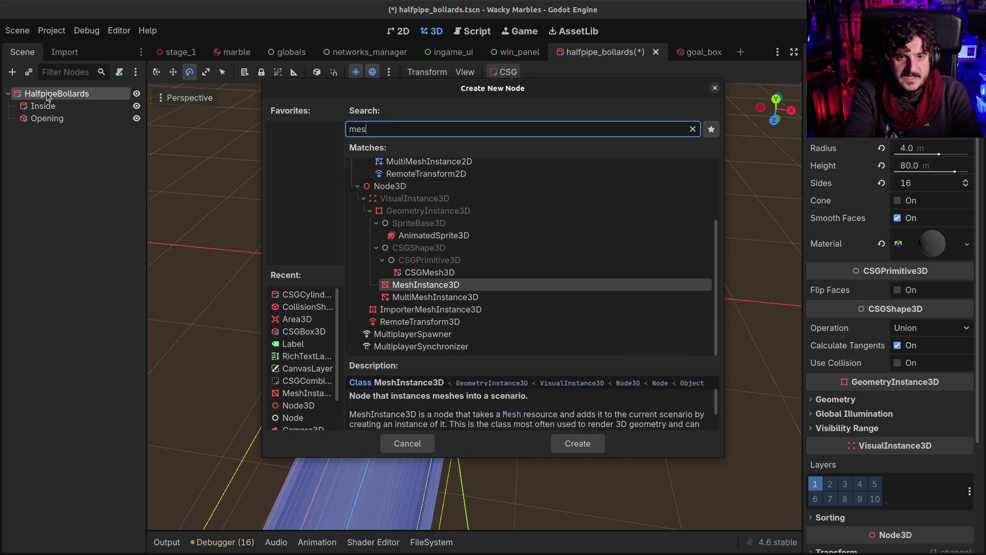
{"action": "key", "text": "Return"}
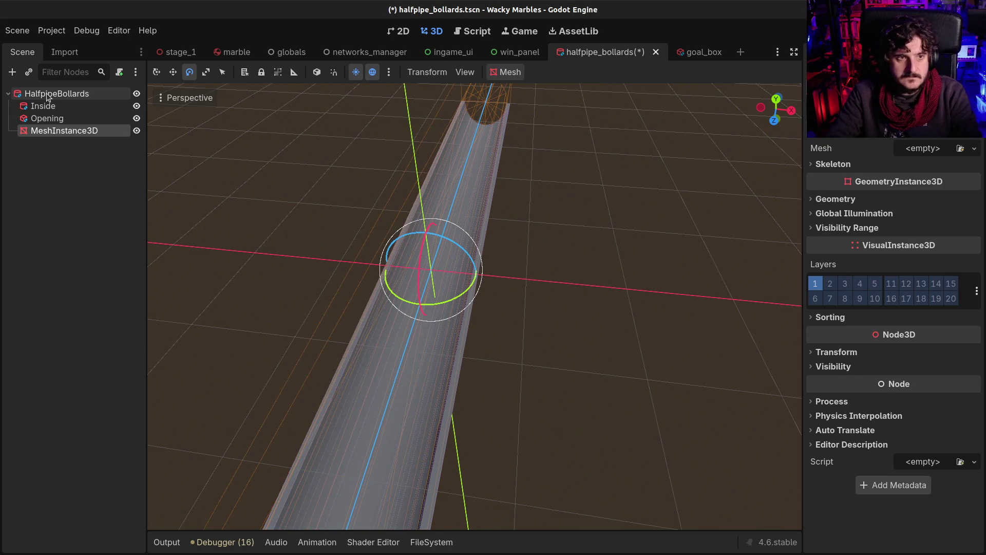
{"action": "double_click", "coordinate": [73, 132]}
{"action": "type", "text": "Bollard"}
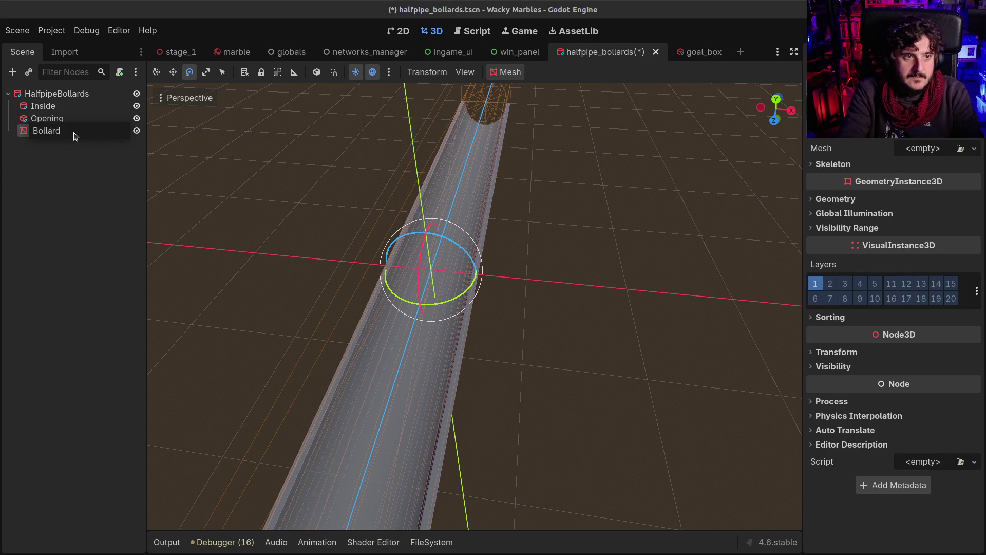
{"action": "key", "text": "Return"}
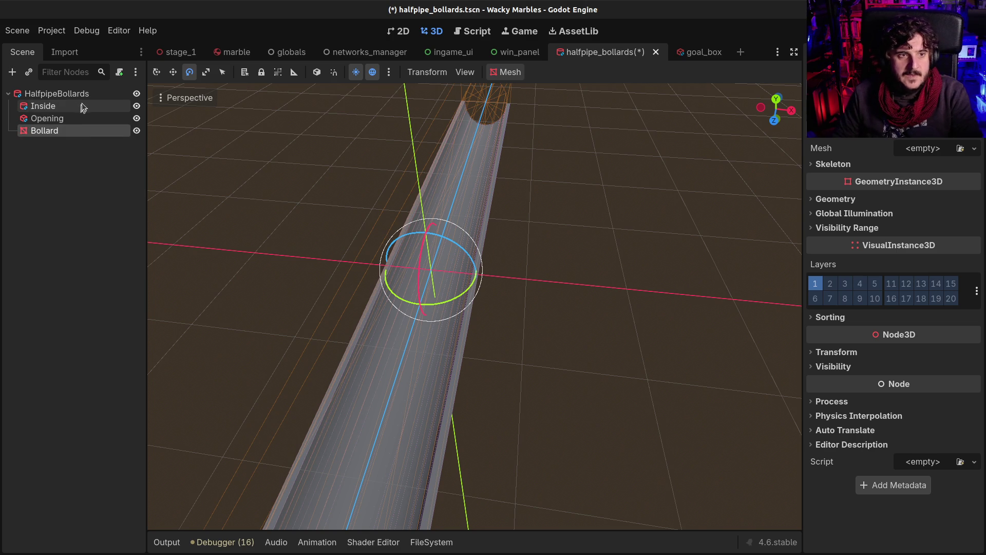
Rename the Bollard mesh node to Bollard1
{"action": "left_click", "coordinate": [79, 95]}
{"action": "key", "text": "ctrl+a"}
{"action": "key", "text": "Escape"}
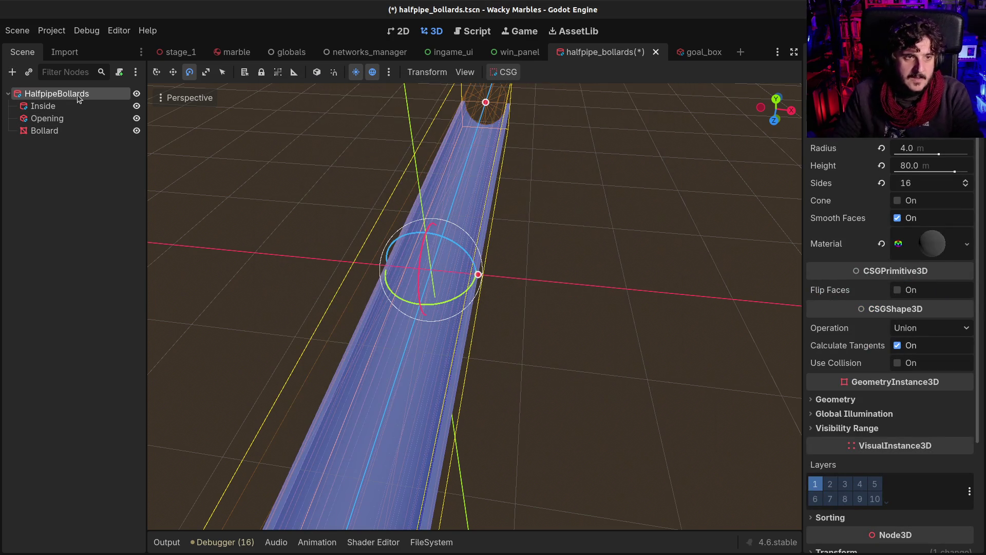
{"action": "double_click", "coordinate": [64, 131]}
{"action": "type", "text": "1"}
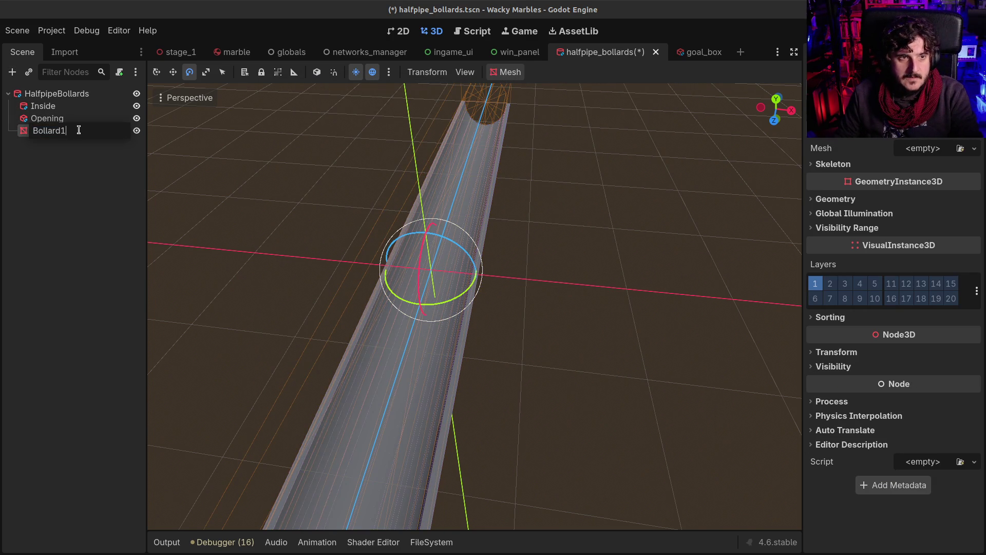
{"action": "key", "text": "Return"}
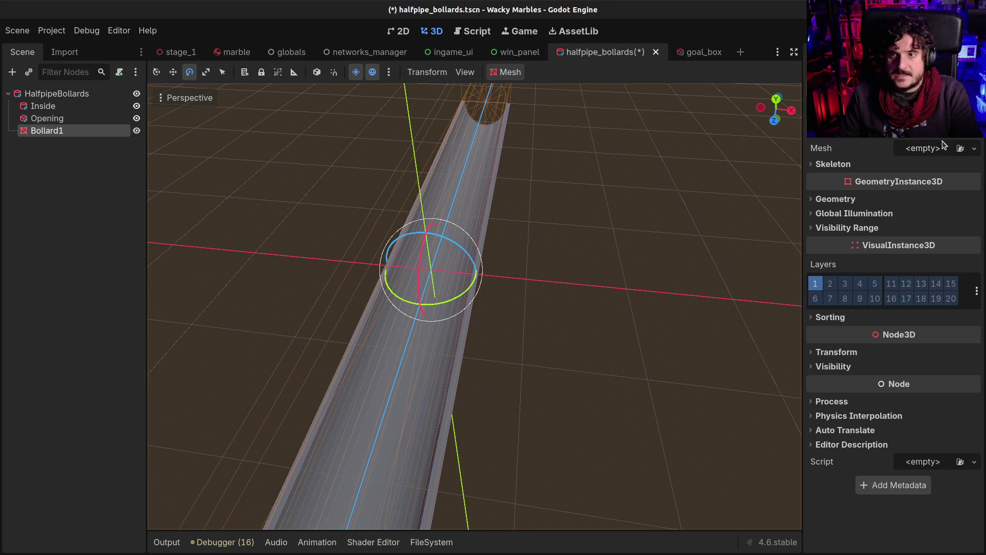
Give Bollard1 a new CylinderMesh and rotate it 90° to stand upright
{"action": "left_click", "coordinate": [931, 152]}
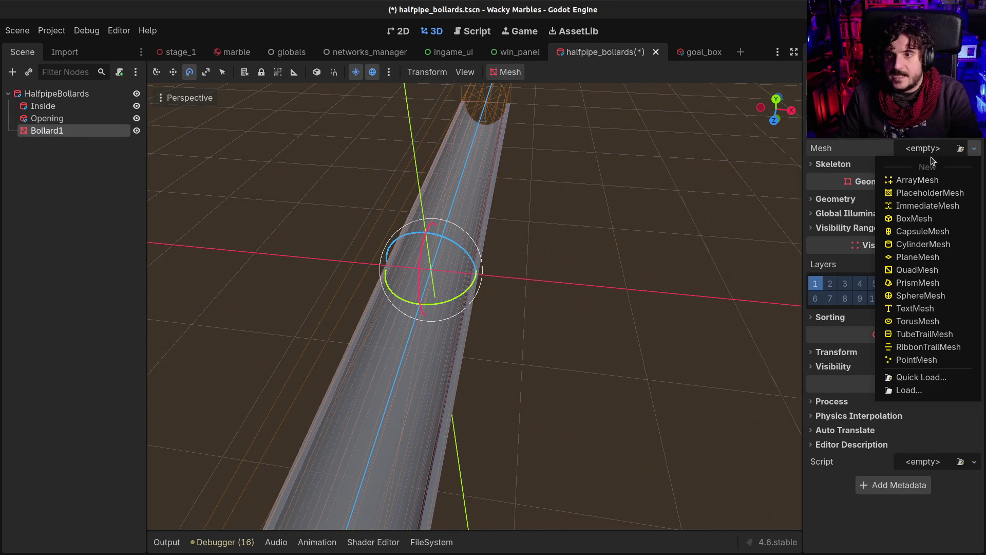
{"action": "left_click", "coordinate": [913, 246]}
{"action": "left_click_drag", "start_coordinate": [330, 301], "coordinate": [468, 276]}
{"action": "scroll", "coordinate": [597, 220], "scroll_direction": "down", "scroll_amount": 2}
{"action": "left_click_drag", "start_coordinate": [597, 219], "coordinate": [510, 206]}
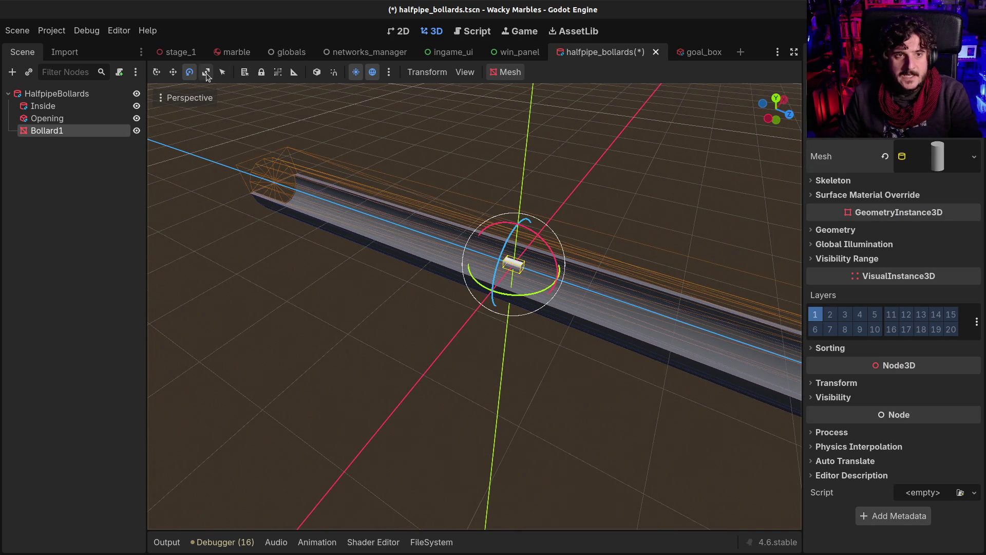
{"action": "left_click_drag", "start_coordinate": [544, 239], "coordinate": [538, 296]}
Set the cylinder's height to 4 m and its top and bottom radius to 0.25 m
{"action": "left_click", "coordinate": [932, 157]}
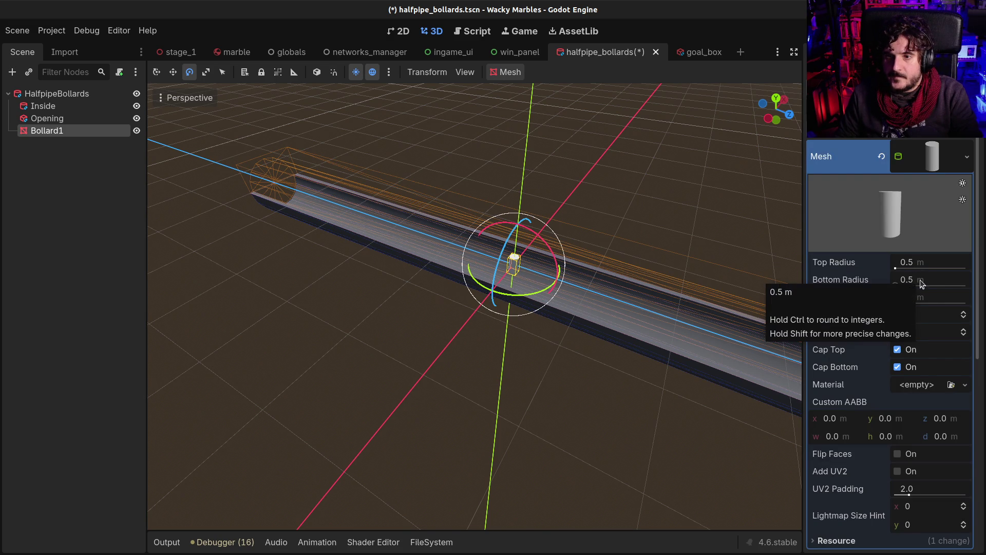
{"action": "left_click", "coordinate": [933, 300]}
{"action": "type", "text": "4"}
{"action": "key", "text": "Return"}
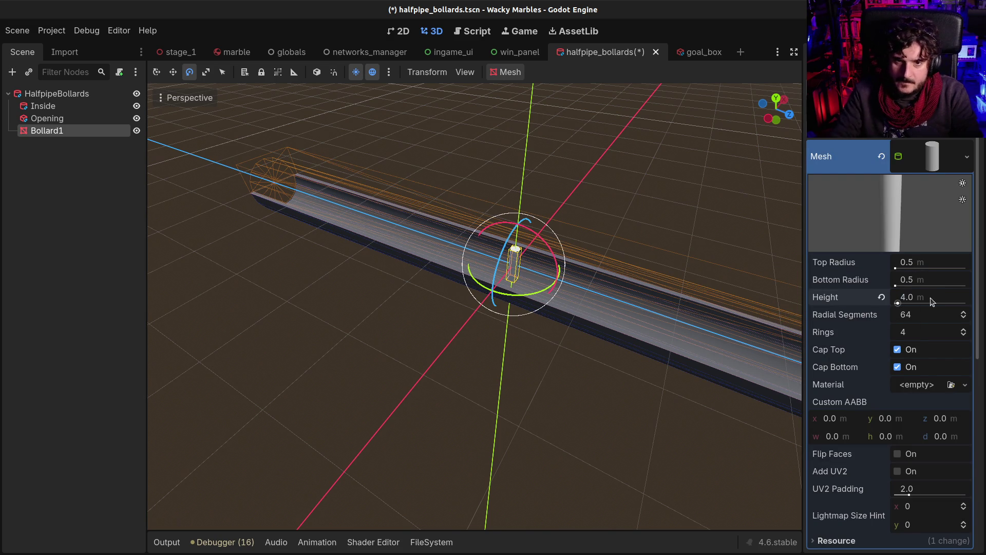
{"action": "mouse_move", "coordinate": [616, 292]}
{"action": "left_mouse_down"}
{"action": "mouse_move", "coordinate": [475, 275]}
{"action": "mouse_move", "coordinate": [475, 284]}
{"action": "mouse_move", "coordinate": [586, 286]}
{"action": "left_mouse_up"}
{"action": "left_click", "coordinate": [939, 268]}
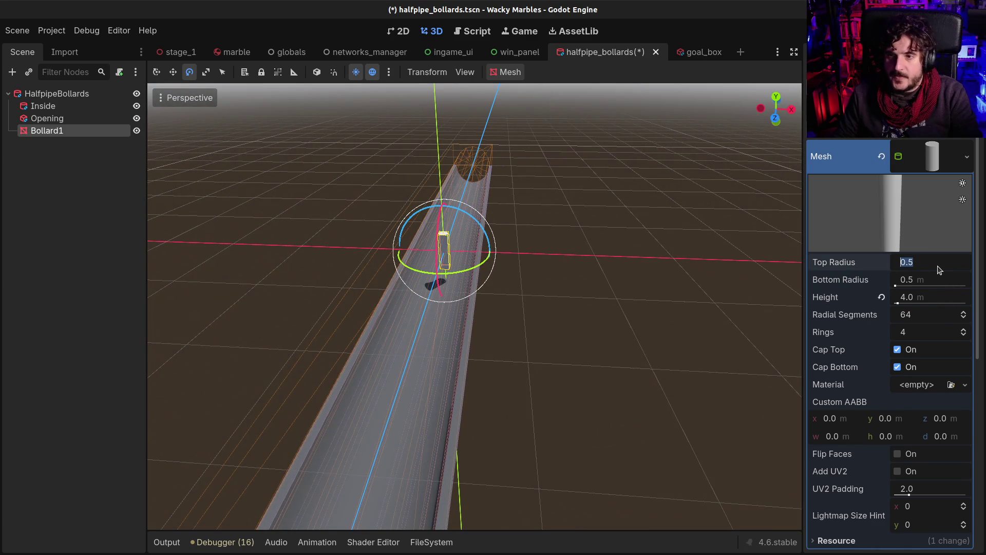
{"action": "type", "text": "0."}
{"action": "key", "text": "Tab"}
{"action": "key", "text": "Return"}
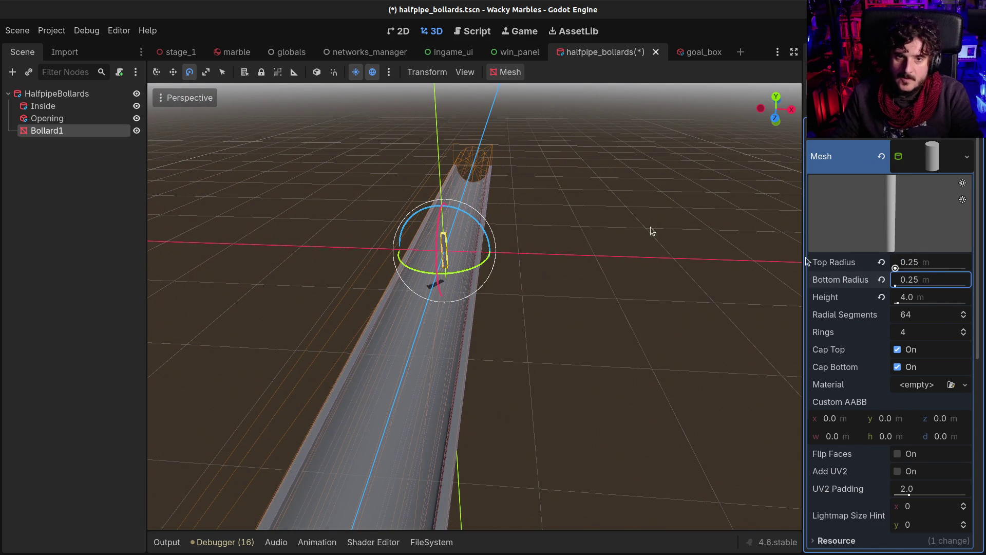
{"action": "scroll", "coordinate": [417, 202], "scroll_direction": "up", "scroll_amount": 5}
{"action": "mouse_move", "coordinate": [418, 202]}
{"action": "left_mouse_down"}
{"action": "mouse_move", "coordinate": [473, 213]}
{"action": "mouse_move", "coordinate": [370, 185]}
{"action": "left_mouse_up"}
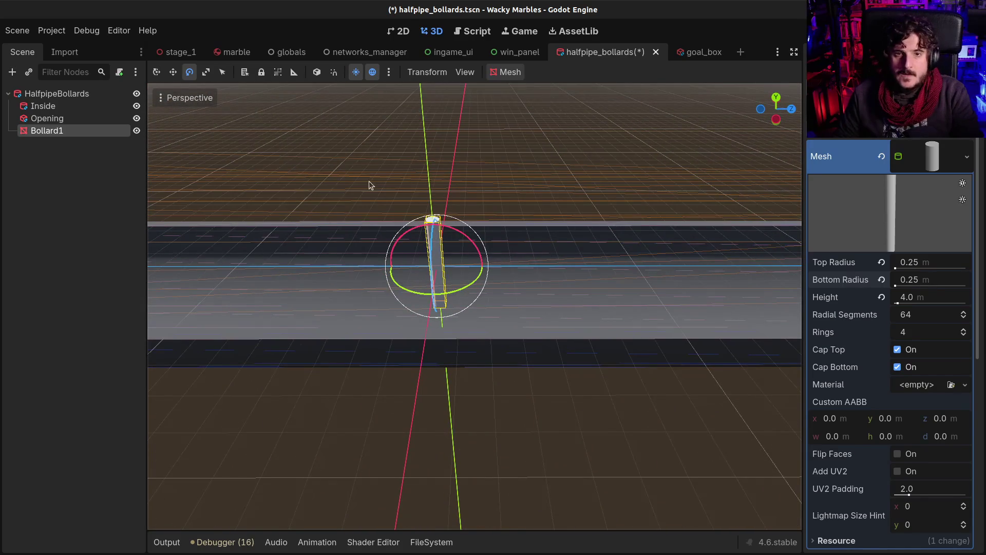
Give the bollard cylinder a new StandardMaterial3D and expand its Albedo settings
{"action": "left_click", "coordinate": [930, 386]}
{"action": "left_click", "coordinate": [905, 411]}
{"action": "left_click", "coordinate": [933, 386]}
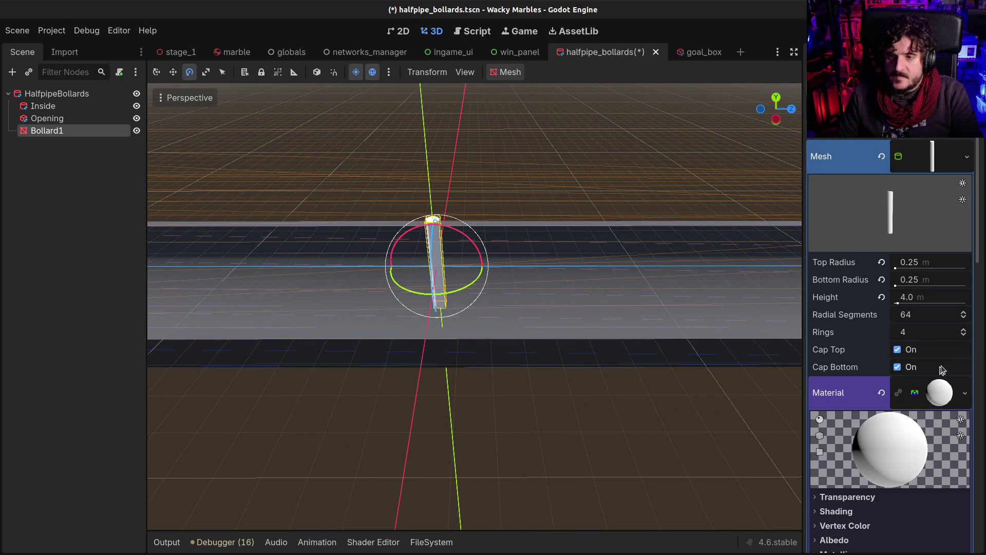
{"action": "scroll", "coordinate": [873, 538], "scroll_direction": "down", "scroll_amount": 3}
{"action": "left_click", "coordinate": [835, 433]}
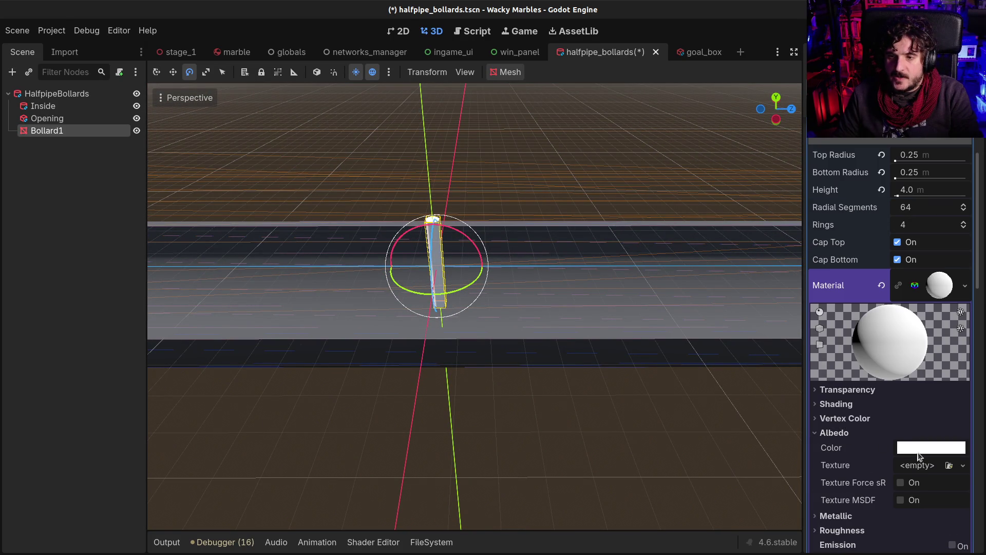
Set the material's albedo colour to dark brown 45240a
{"action": "left_click", "coordinate": [918, 452]}
{"action": "left_click", "coordinate": [894, 309]}
{"action": "left_click_drag", "start_coordinate": [977, 190], "coordinate": [971, 188]}
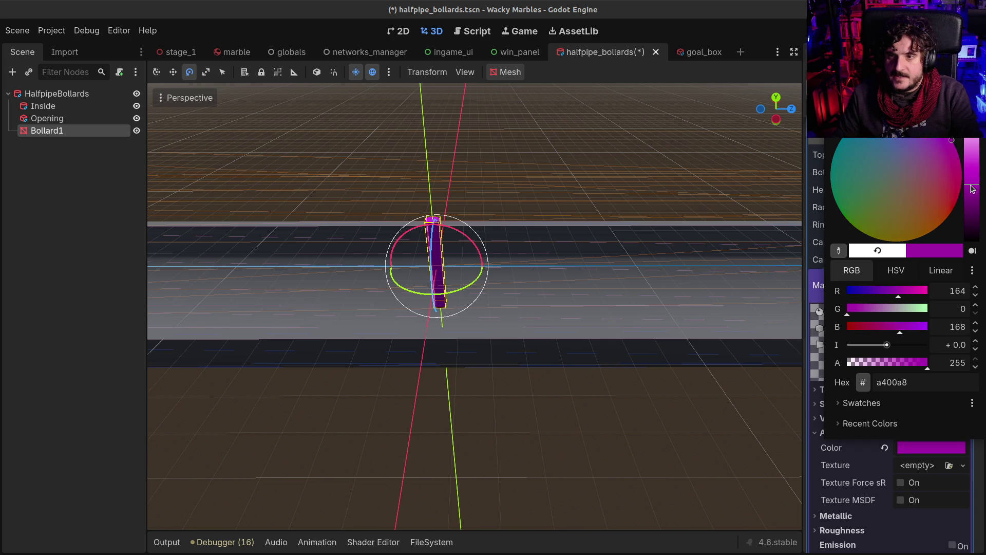
{"action": "mouse_move", "coordinate": [902, 216]}
{"action": "left_mouse_down"}
{"action": "mouse_move", "coordinate": [937, 226]}
{"action": "mouse_move", "coordinate": [954, 194]}
{"action": "mouse_move", "coordinate": [912, 129]}
{"action": "left_mouse_up"}
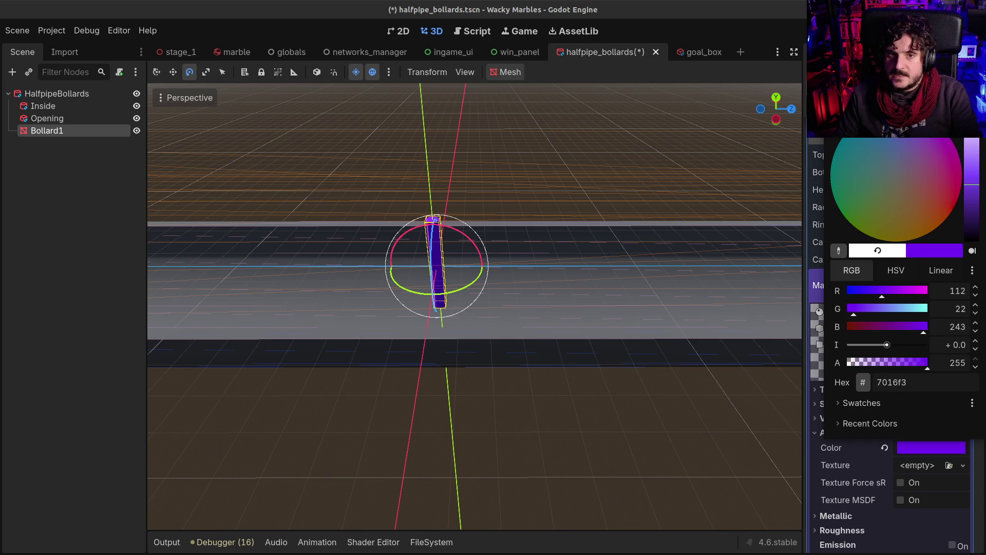
{"action": "left_click_drag", "start_coordinate": [840, 139], "coordinate": [777, 173]}
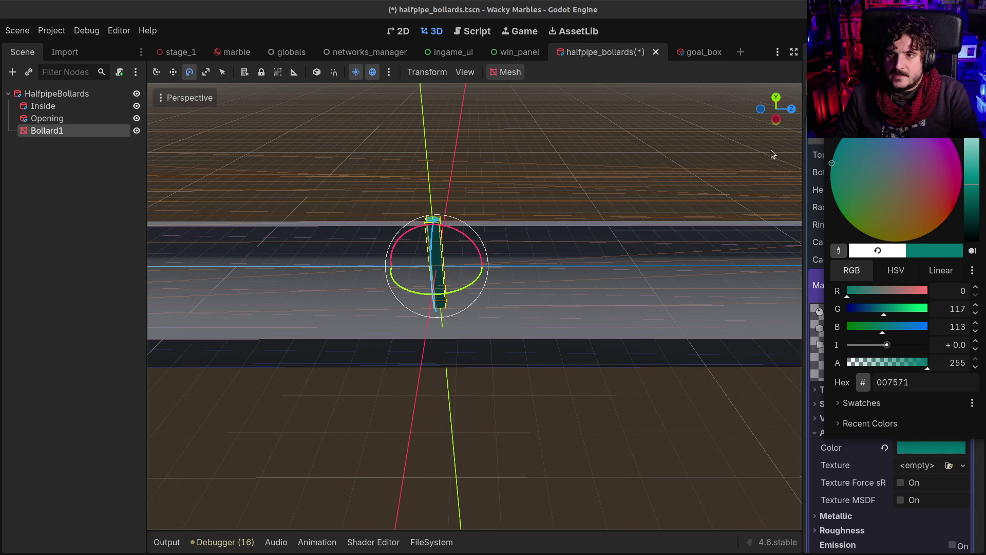
{"action": "left_click_drag", "start_coordinate": [297, 275], "coordinate": [378, 360]}
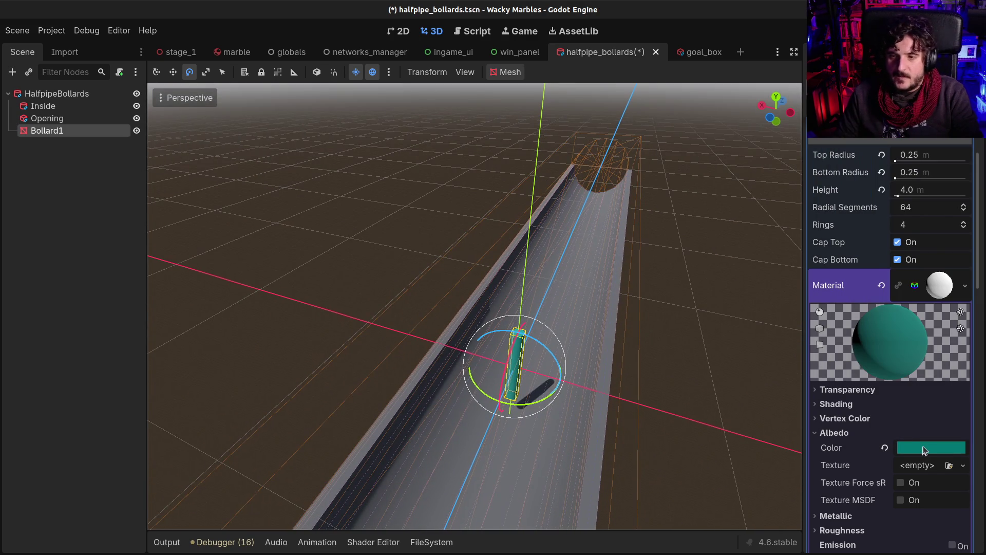
{"action": "left_click", "coordinate": [922, 448]}
{"action": "mouse_move", "coordinate": [945, 211]}
{"action": "left_mouse_down"}
{"action": "mouse_move", "coordinate": [953, 172]}
{"action": "mouse_move", "coordinate": [948, 191]}
{"action": "mouse_move", "coordinate": [902, 224]}
{"action": "mouse_move", "coordinate": [932, 195]}
{"action": "mouse_move", "coordinate": [924, 218]}
{"action": "mouse_move", "coordinate": [974, 215]}
{"action": "left_mouse_up"}
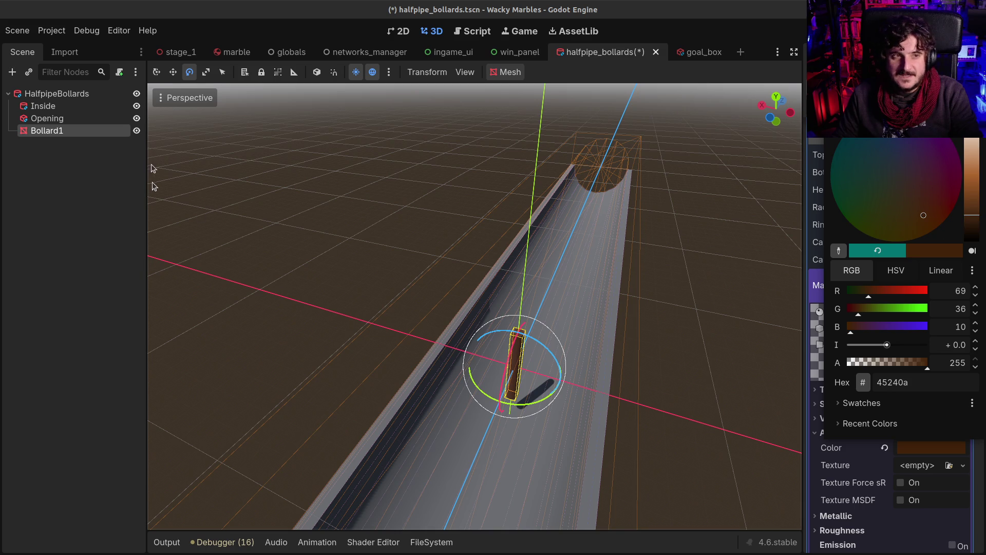
Move Bollard1 further up the halfpipe track
{"action": "left_click", "coordinate": [173, 72]}
{"action": "mouse_move", "coordinate": [536, 334]}
{"action": "left_mouse_down"}
{"action": "mouse_move", "coordinate": [540, 298]}
{"action": "mouse_move", "coordinate": [584, 225]}
{"action": "left_mouse_up"}
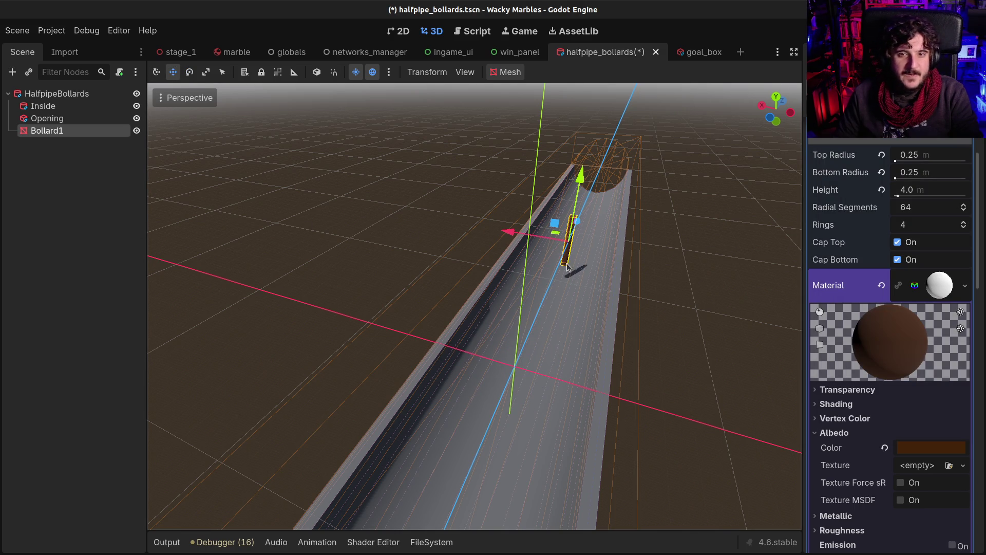
{"action": "scroll", "coordinate": [566, 264], "scroll_direction": "up", "scroll_amount": 3}
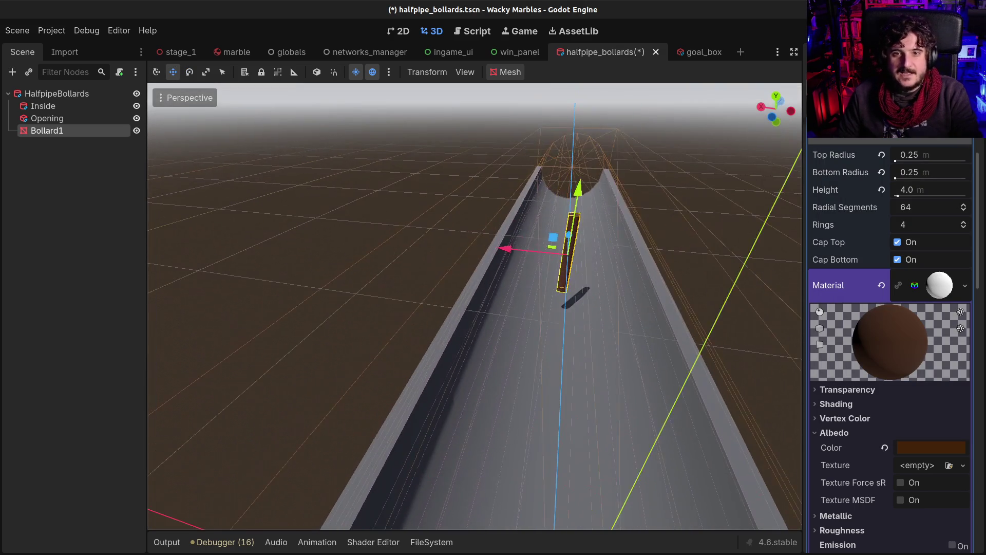
Add a StaticBody3D cylinder collision shape to Bollard1, aligned on its longest axis, and save
{"action": "left_click", "coordinate": [509, 72]}
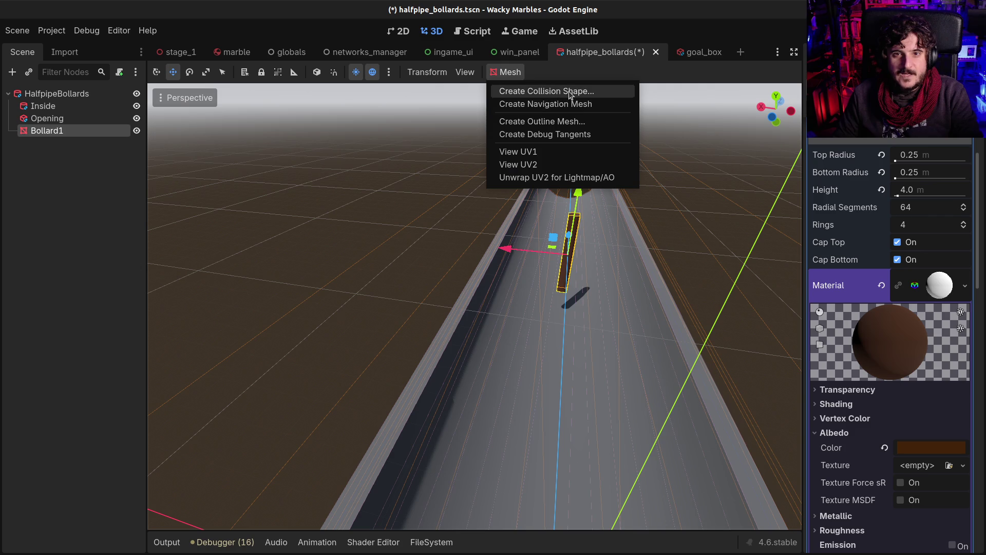
{"action": "left_click", "coordinate": [565, 91]}
{"action": "left_click", "coordinate": [512, 237]}
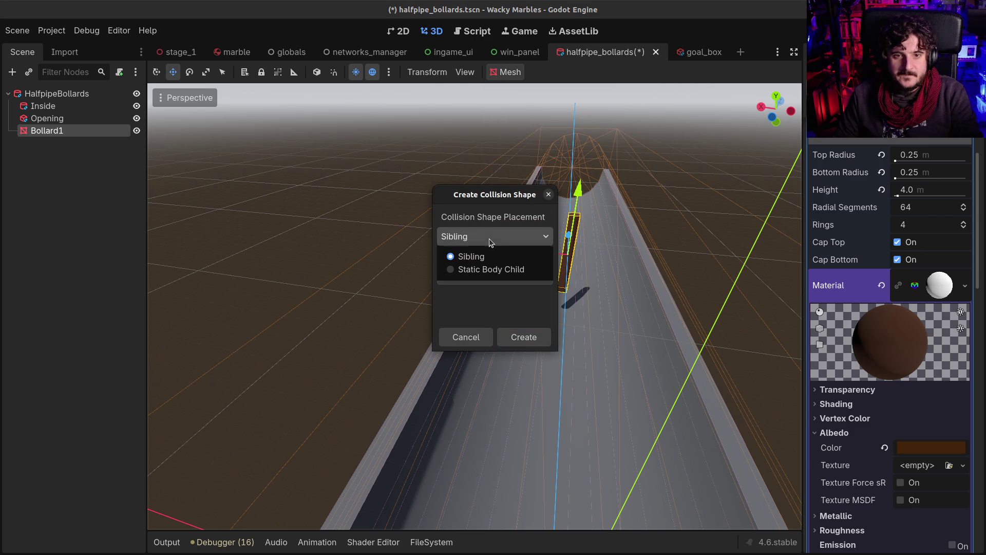
{"action": "left_click", "coordinate": [488, 268]}
{"action": "left_click", "coordinate": [488, 275]}
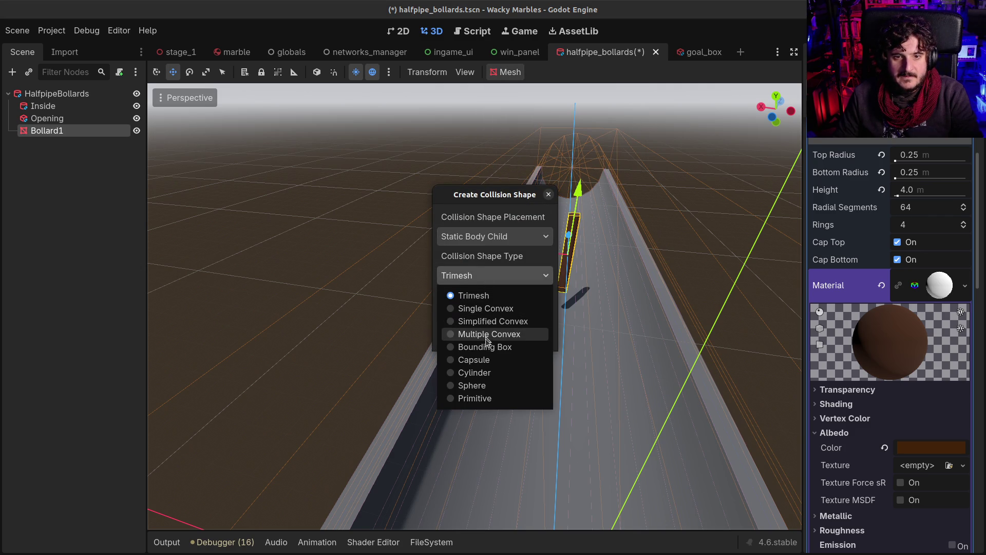
{"action": "left_click", "coordinate": [475, 373]}
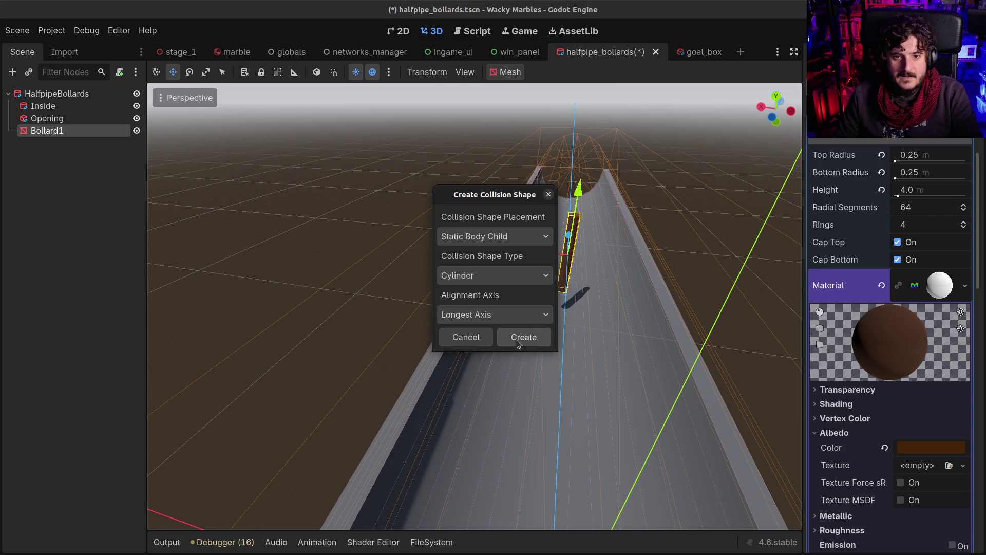
{"action": "left_click", "coordinate": [511, 314]}
{"action": "left_click", "coordinate": [517, 294]}
{"action": "left_click", "coordinate": [520, 337]}
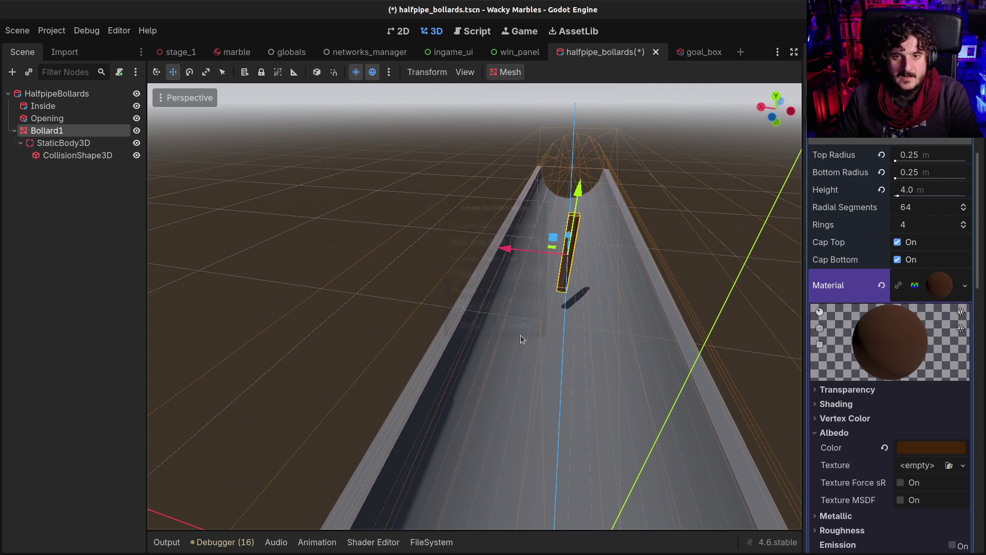
{"action": "scroll", "coordinate": [474, 307], "scroll_direction": "up", "scroll_amount": 2}
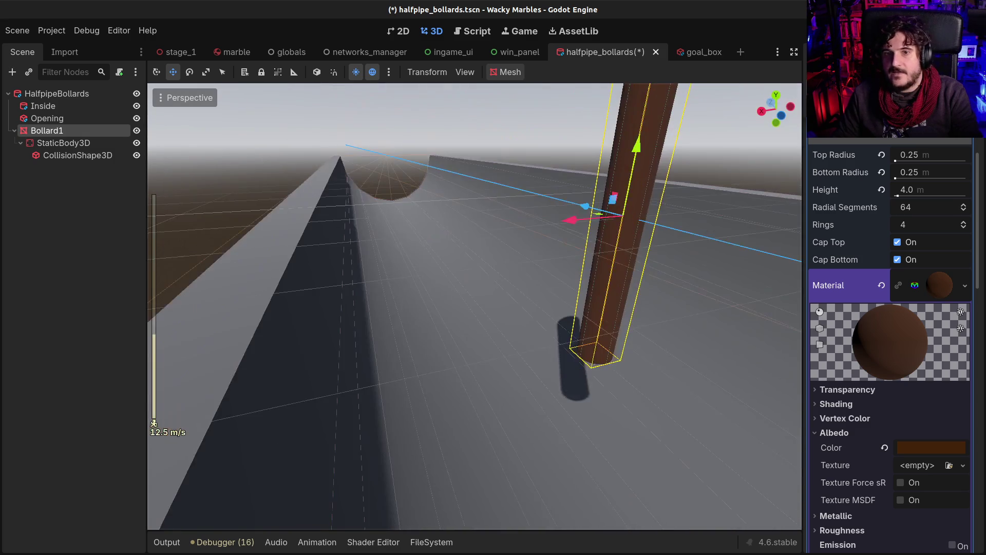
{"action": "key", "text": "s"}
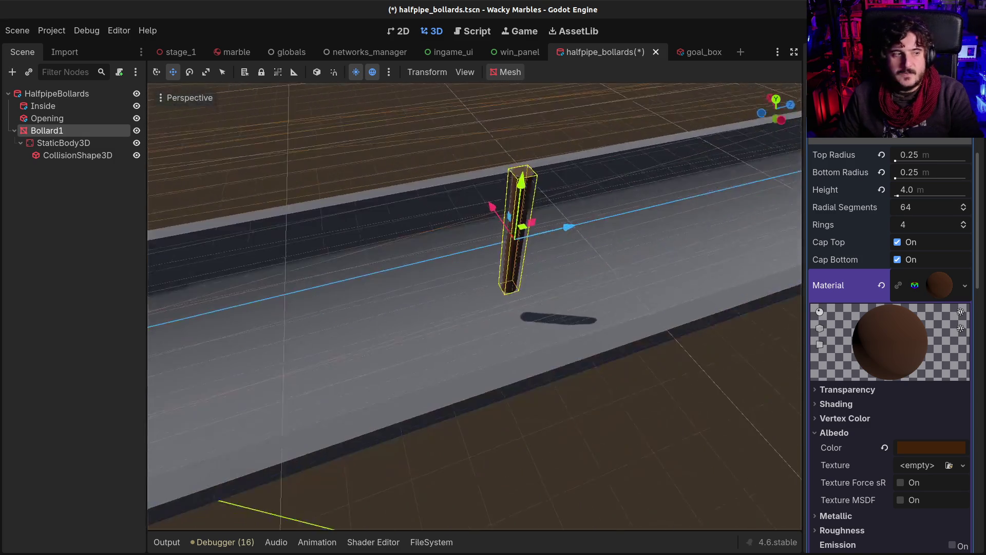
{"action": "key", "text": "ctrl+s"}
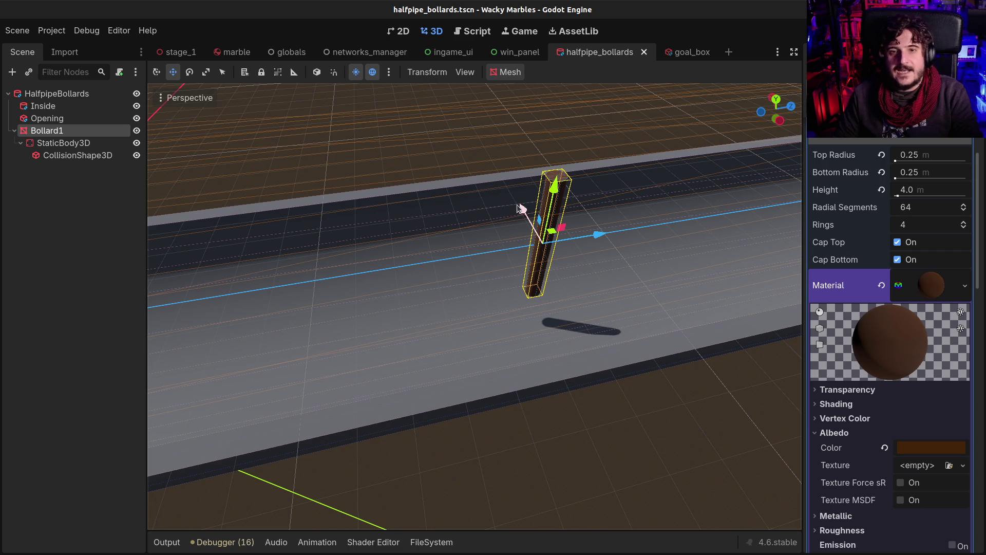
Reposition Bollard1 to the track's left side, lowering it about 0.69 m
{"action": "left_click", "coordinate": [535, 253]}
{"action": "left_click_drag", "start_coordinate": [597, 258], "coordinate": [590, 262]}
{"action": "key", "text": "w"}
{"action": "scroll", "coordinate": [563, 321], "scroll_direction": "down", "scroll_amount": 3}
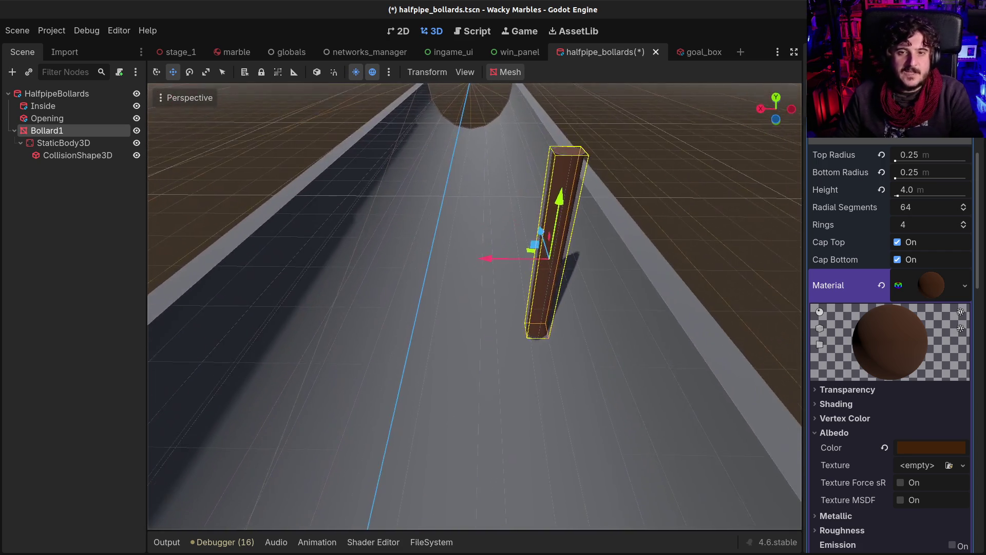
{"action": "left_click_drag", "start_coordinate": [478, 268], "coordinate": [304, 268]}
{"action": "left_click_drag", "start_coordinate": [346, 209], "coordinate": [347, 239]}
{"action": "left_click_drag", "start_coordinate": [316, 288], "coordinate": [319, 286]}
{"action": "key", "text": "s"}
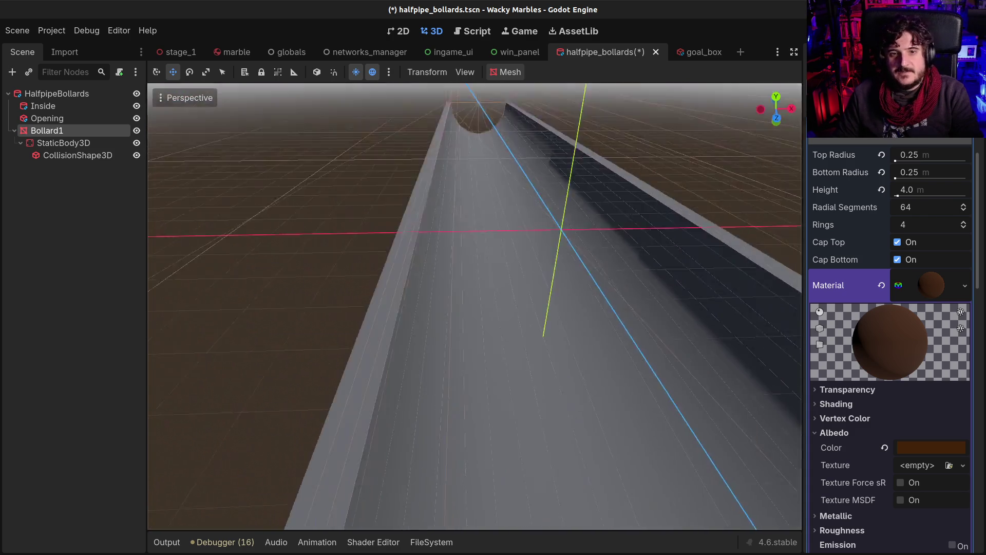
{"action": "key", "text": "d"}
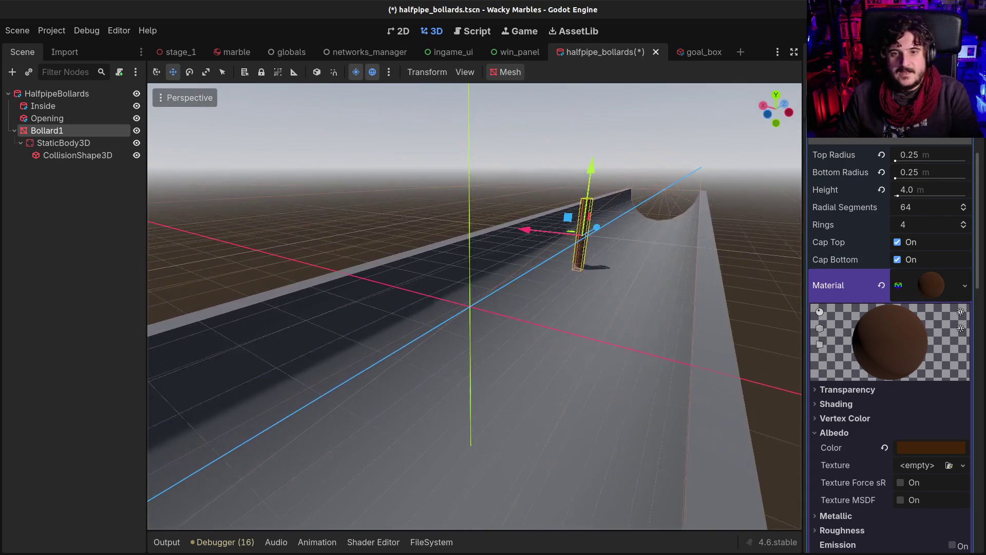
{"action": "key", "text": "s"}
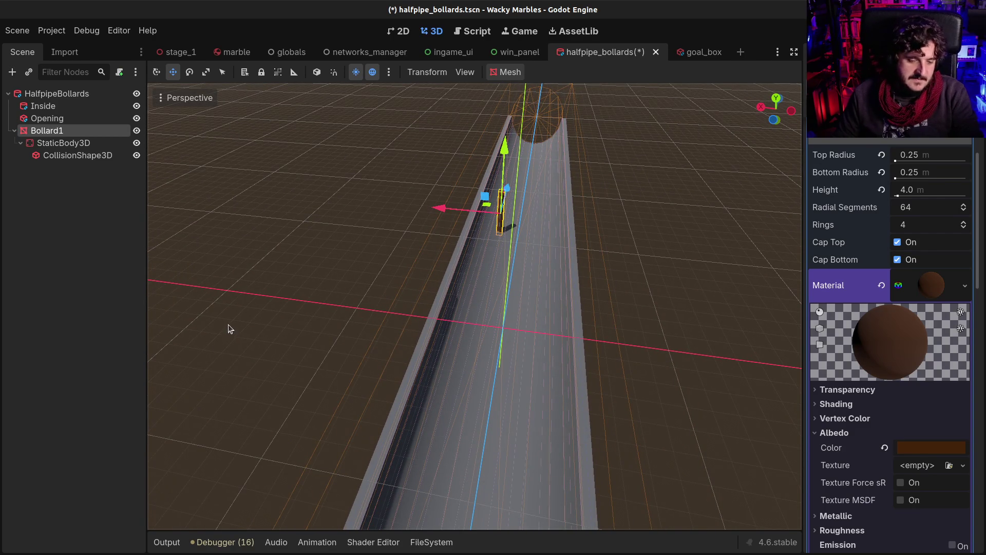
Duplicate Bollard1 as Bollard2 and slide it about 15 m down the halfpipe
{"action": "key", "text": "ctrl+d"}
{"action": "left_click_drag", "start_coordinate": [442, 212], "coordinate": [475, 212]}
{"action": "mouse_move", "coordinate": [538, 194]}
{"action": "left_mouse_down"}
{"action": "mouse_move", "coordinate": [496, 374]}
{"action": "mouse_move", "coordinate": [463, 379]}
{"action": "left_mouse_up"}
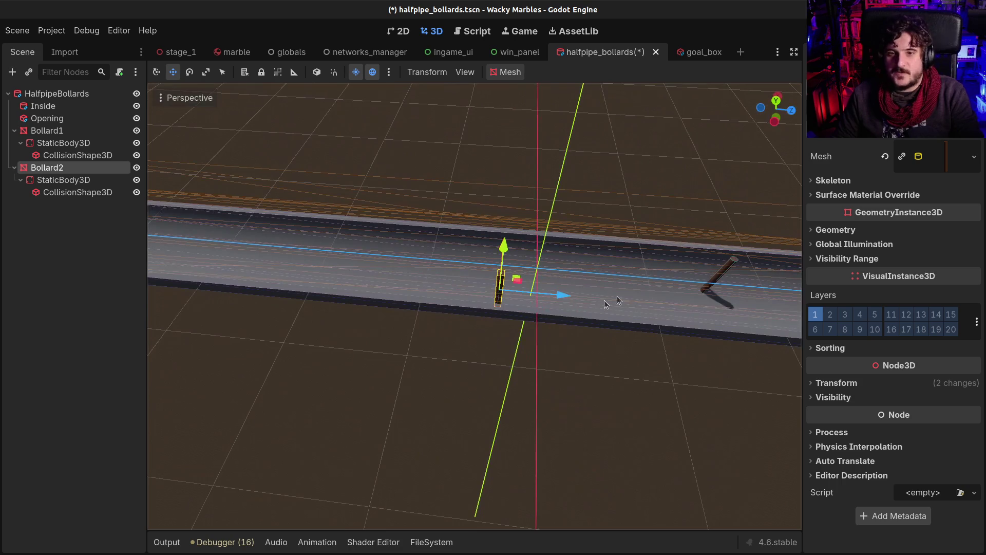
Shift Bollard2 further along the halfpipe, nudge it sideways, and save halfpipe_bollards.tscn
{"action": "left_click_drag", "start_coordinate": [564, 299], "coordinate": [505, 301]}
{"action": "key", "text": "ctrl+s"}
{"action": "scroll", "coordinate": [506, 285], "scroll_direction": "down", "scroll_amount": 3}
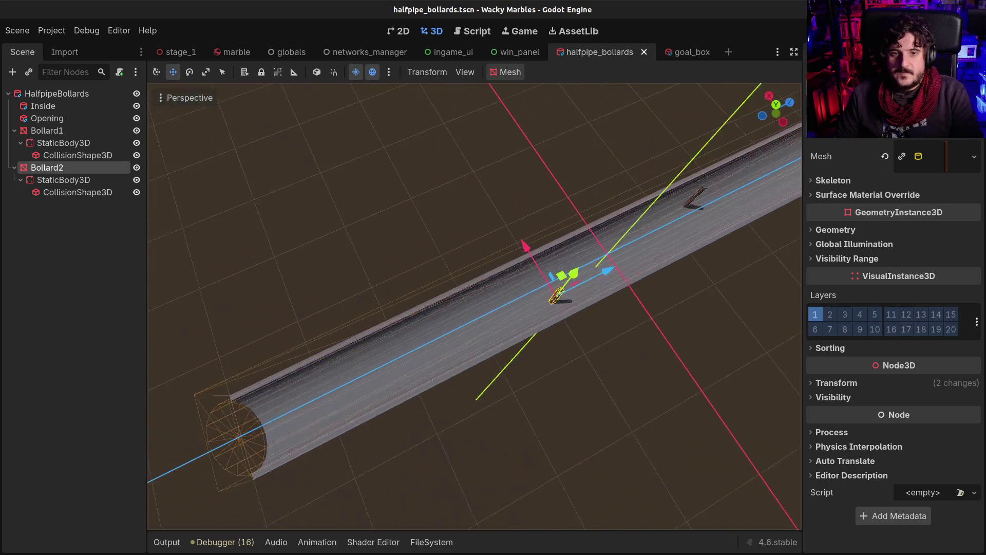
{"action": "key", "text": "a"}
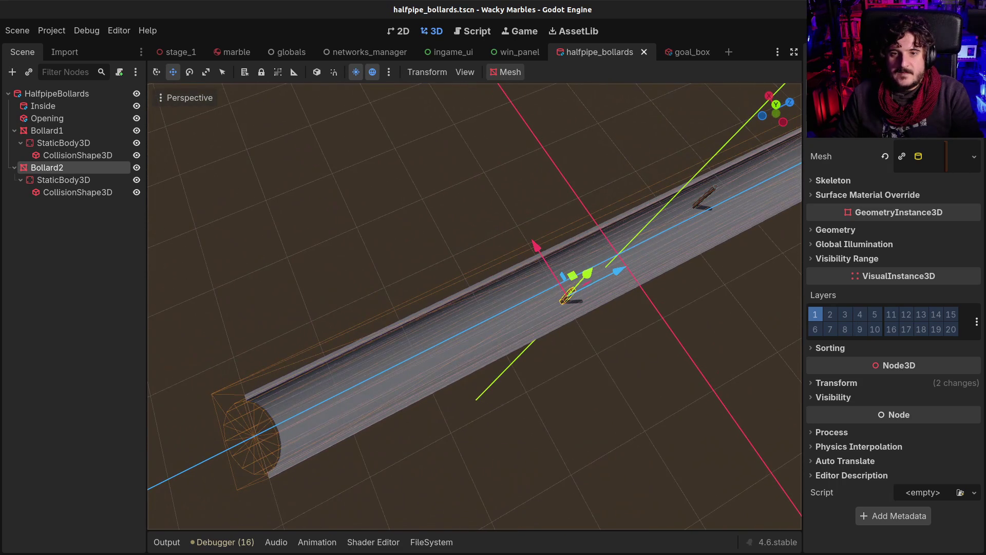
{"action": "mouse_move", "coordinate": [510, 232]}
{"action": "left_mouse_down"}
{"action": "mouse_move", "coordinate": [489, 276]}
{"action": "mouse_move", "coordinate": [492, 230]}
{"action": "left_mouse_up"}
{"action": "left_click_drag", "start_coordinate": [484, 194], "coordinate": [481, 196]}
{"action": "key", "text": "ctrl+s"}
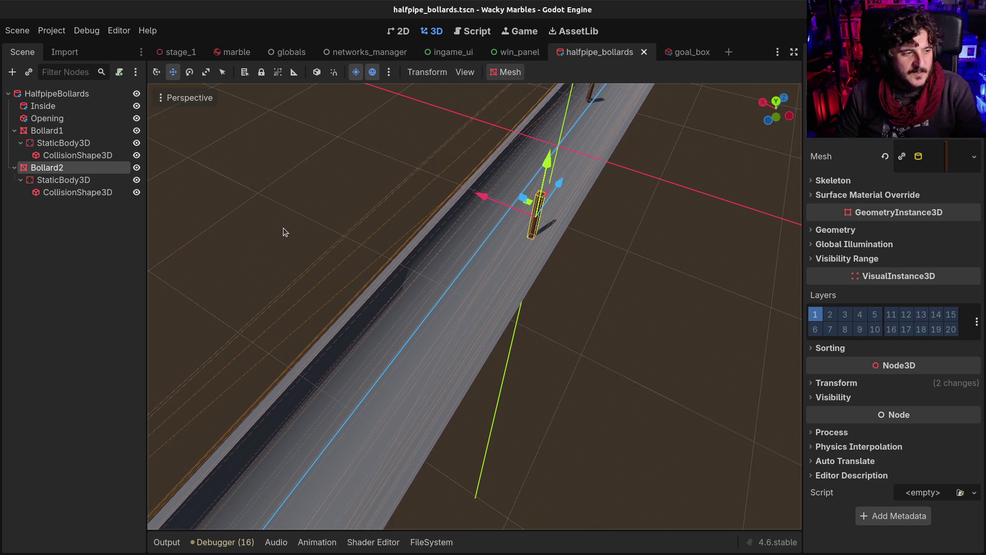
{"action": "mouse_move", "coordinate": [607, 173]}
{"action": "left_mouse_down"}
{"action": "mouse_move", "coordinate": [565, 154]}
{"action": "mouse_move", "coordinate": [426, 155]}
{"action": "left_mouse_up"}
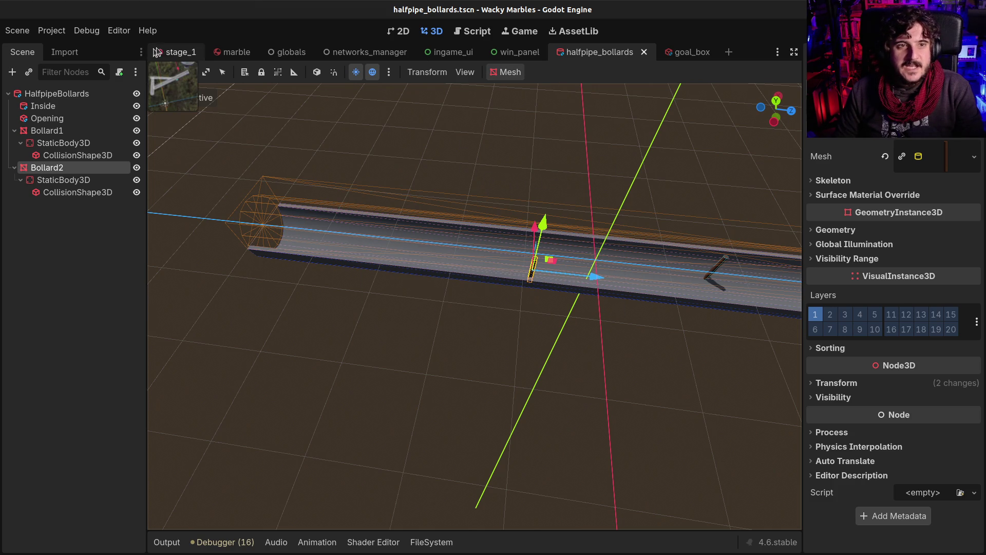
Switch to stage_1 and raise the StageManager setup about 106 units
{"action": "left_click", "coordinate": [170, 52]}
{"action": "scroll", "coordinate": [386, 231], "scroll_direction": "up", "scroll_amount": 5}
{"action": "key", "text": "w"}
{"action": "key", "text": "w"}
{"action": "key", "text": "w"}
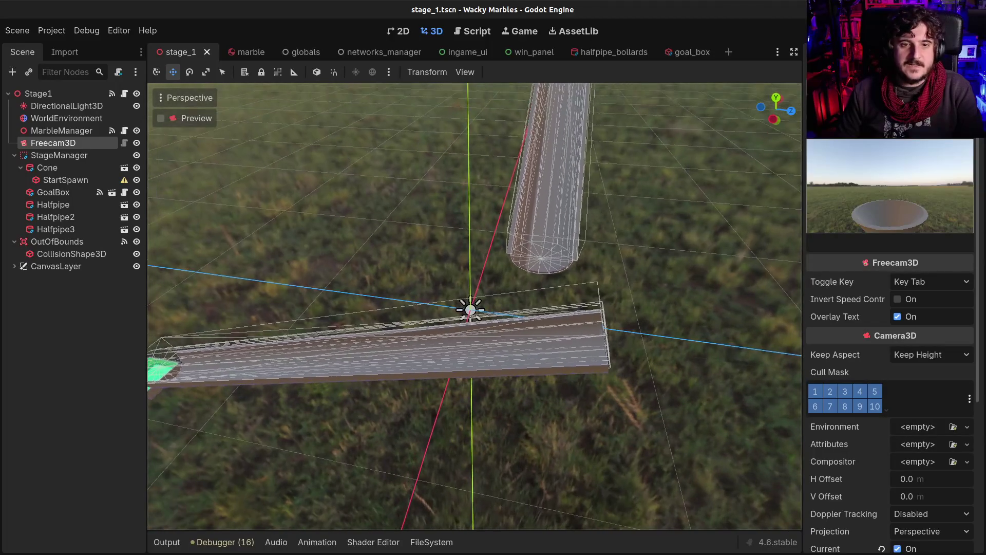
{"action": "key", "text": "w"}
{"action": "key", "text": "w"}
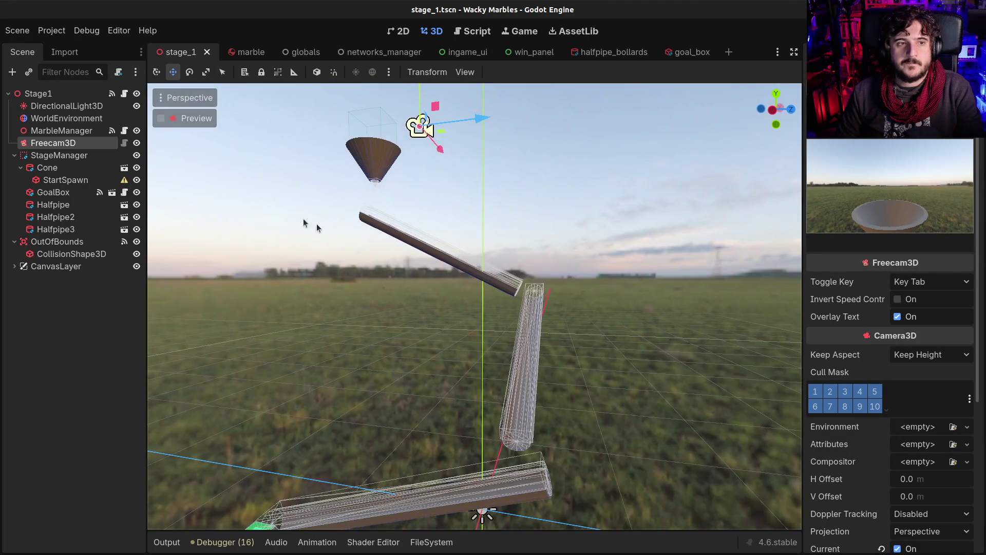
{"action": "left_click", "coordinate": [59, 155]}
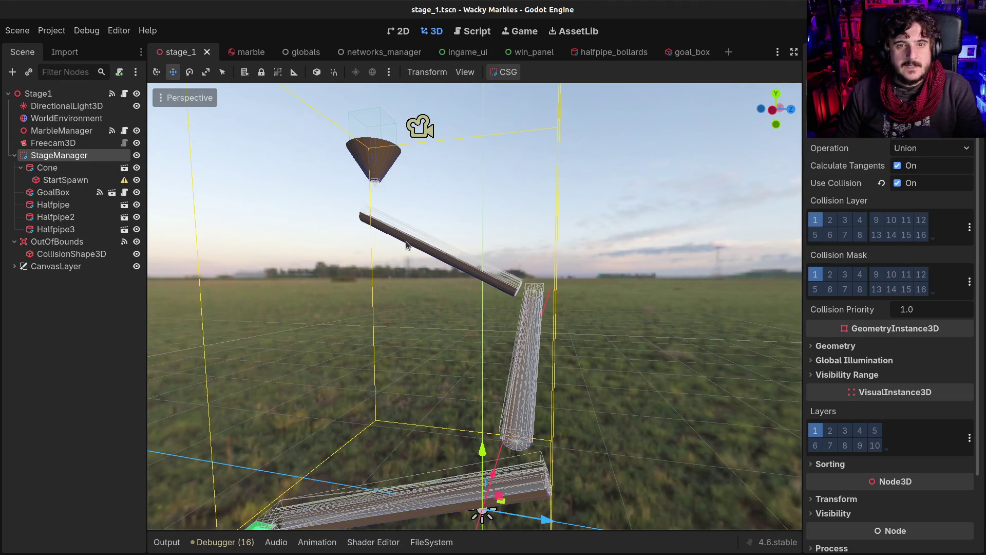
{"action": "mouse_move", "coordinate": [474, 434]}
{"action": "left_mouse_down"}
{"action": "mouse_move", "coordinate": [489, 219]}
{"action": "mouse_move", "coordinate": [482, 252]}
{"action": "left_mouse_up"}
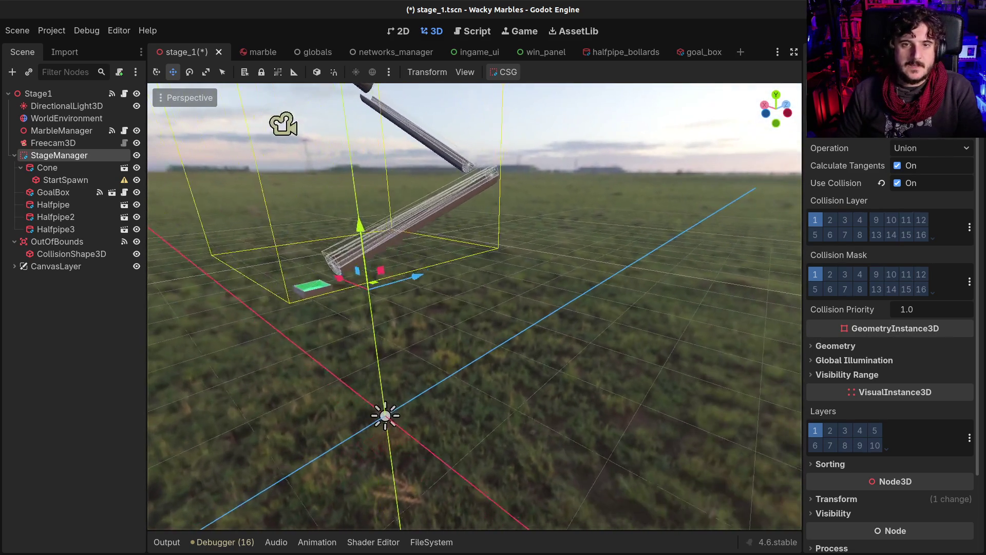
Slide the GoalBox along its Z axis, lower it, and show the scenes/blocks folder
{"action": "left_click", "coordinate": [379, 297]}
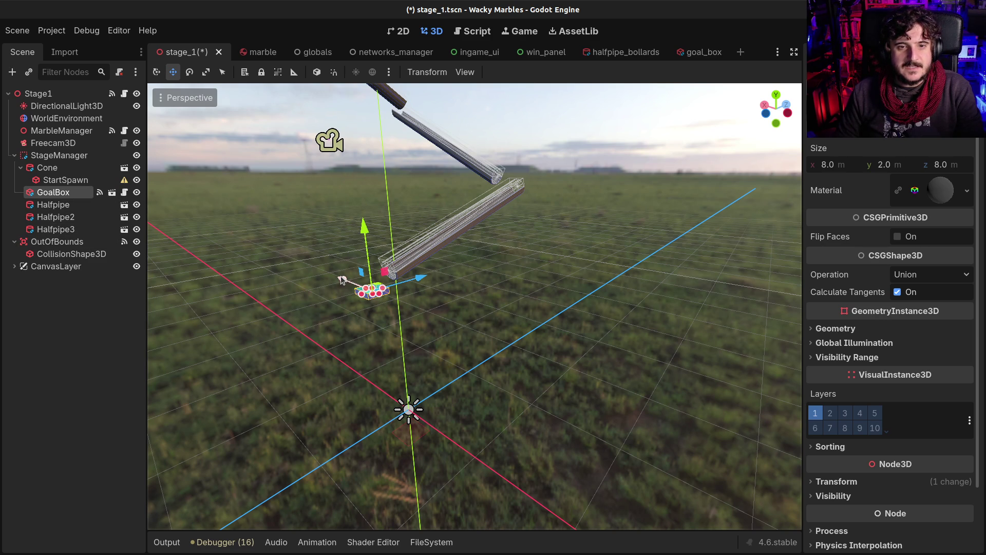
{"action": "left_click_drag", "start_coordinate": [425, 280], "coordinate": [216, 334]}
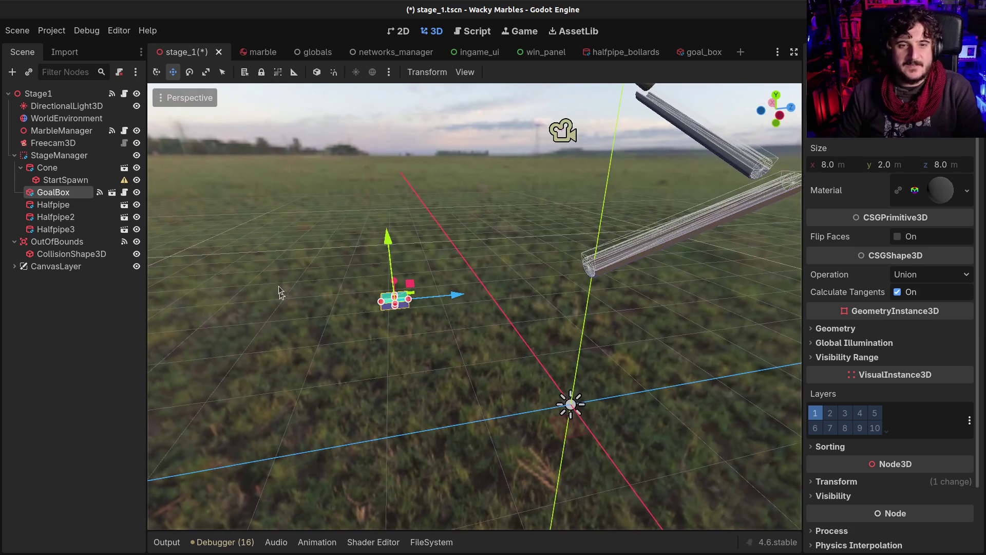
{"action": "left_click_drag", "start_coordinate": [396, 255], "coordinate": [433, 348]}
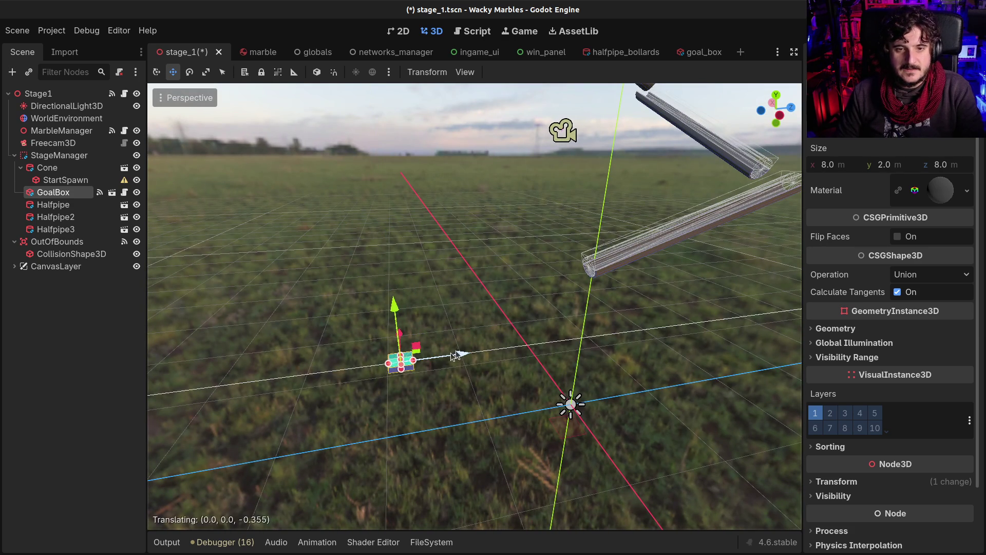
{"action": "left_click", "coordinate": [54, 155]}
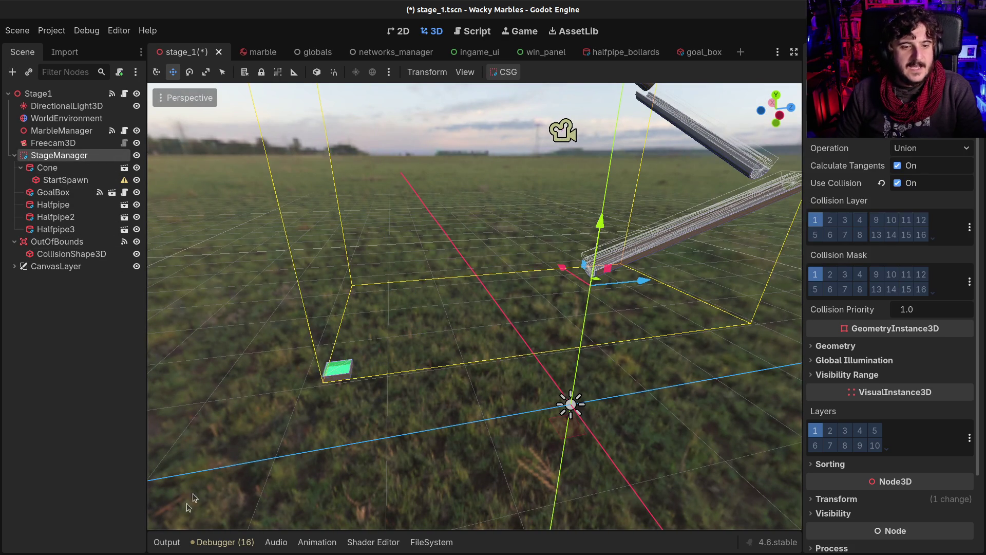
{"action": "left_click", "coordinate": [418, 548]}
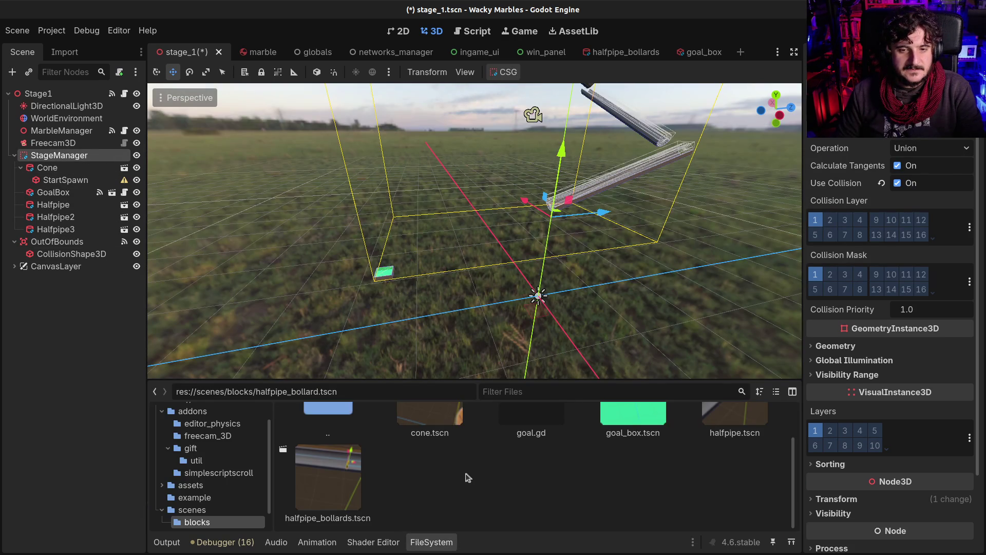
Instance halfpipe_bollards.tscn under StageManager and place it about 4.4 m along X near the GoalBox
{"action": "mouse_move", "coordinate": [361, 493]}
{"action": "left_mouse_down"}
{"action": "mouse_move", "coordinate": [367, 483]}
{"action": "mouse_move", "coordinate": [46, 133]}
{"action": "mouse_move", "coordinate": [52, 159]}
{"action": "left_mouse_up"}
{"action": "left_click_drag", "start_coordinate": [620, 227], "coordinate": [457, 231]}
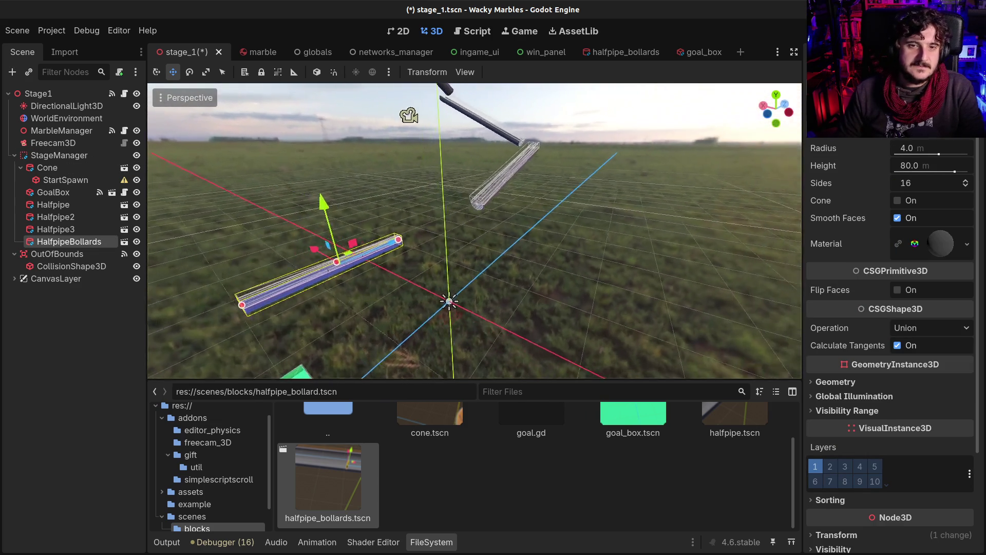
{"action": "scroll", "coordinate": [315, 203], "scroll_direction": "down", "scroll_amount": 3}
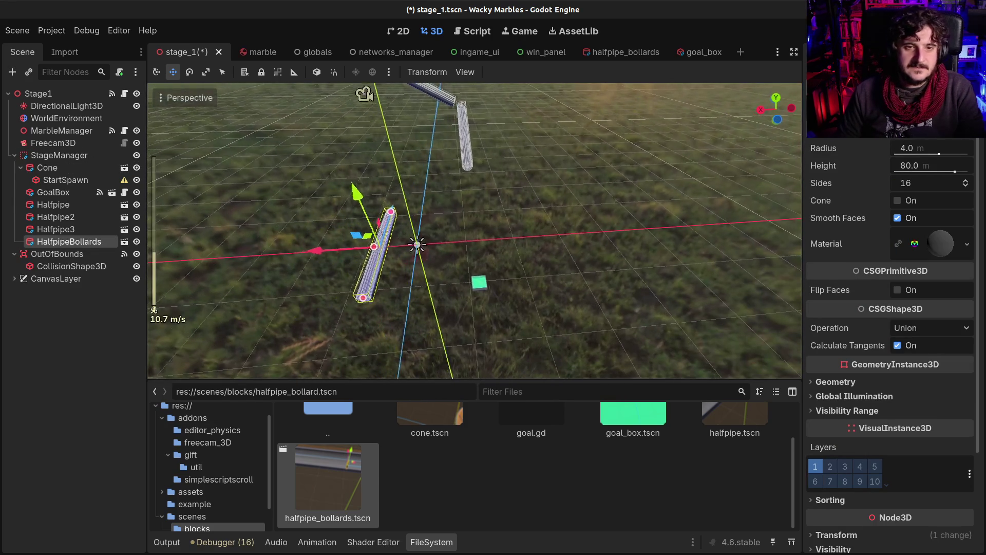
{"action": "mouse_move", "coordinate": [361, 251]}
{"action": "left_mouse_down"}
{"action": "mouse_move", "coordinate": [465, 242]}
{"action": "mouse_move", "coordinate": [445, 244]}
{"action": "left_mouse_up"}
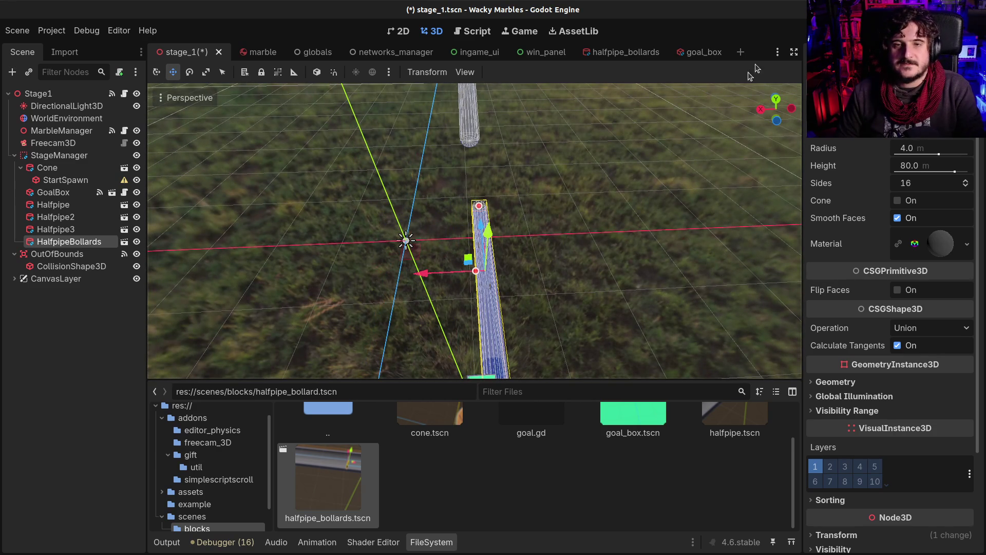
{"action": "left_click", "coordinate": [776, 121]}
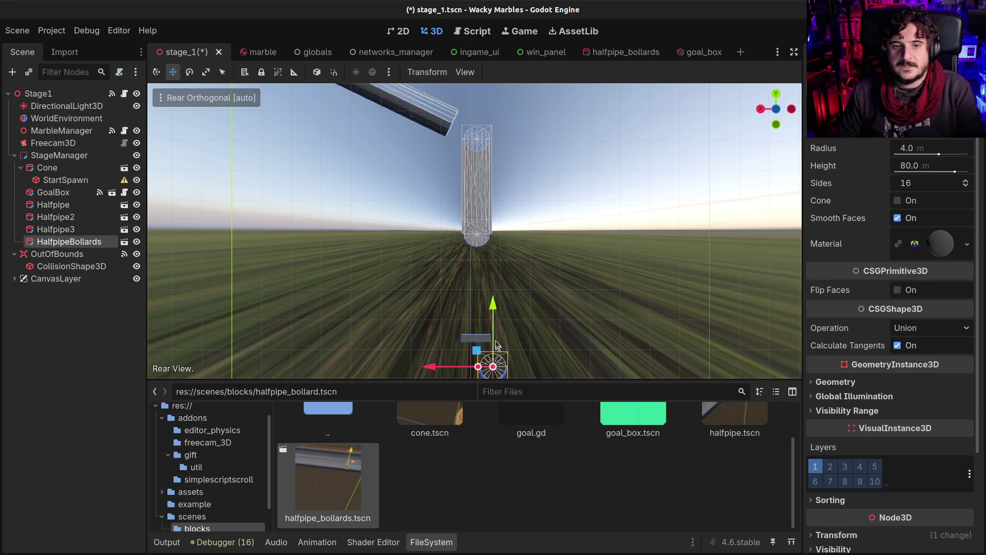
{"action": "left_click_drag", "start_coordinate": [493, 312], "coordinate": [492, 230]}
{"action": "left_click_drag", "start_coordinate": [430, 282], "coordinate": [415, 284]}
{"action": "mouse_move", "coordinate": [535, 236]}
{"action": "left_mouse_down"}
{"action": "mouse_move", "coordinate": [531, 247]}
{"action": "mouse_move", "coordinate": [427, 262]}
{"action": "left_mouse_up"}
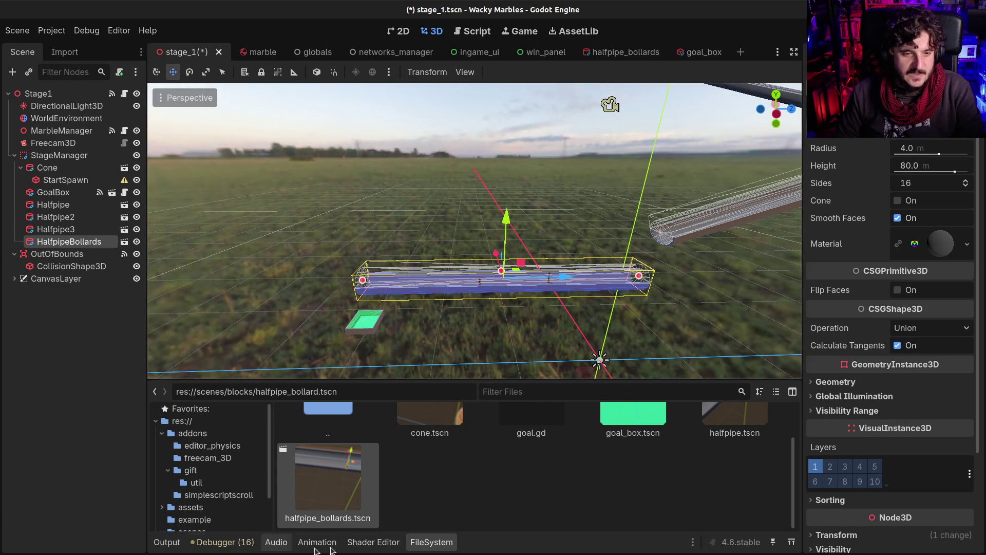
{"action": "left_click", "coordinate": [422, 543]}
Tilt HalfpipeBollards downward about 31 degrees and lower it
{"action": "scroll", "coordinate": [534, 425], "scroll_direction": "down", "scroll_amount": 5}
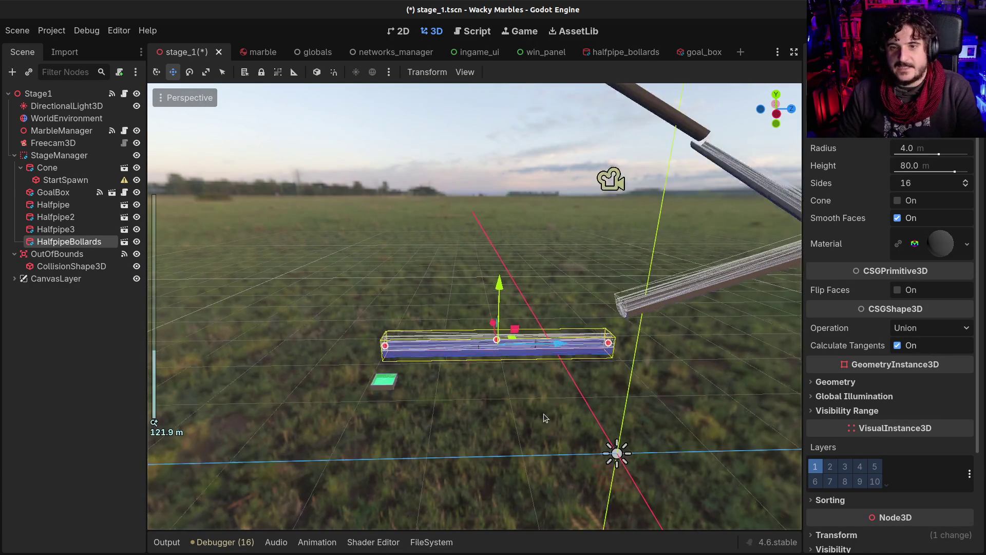
{"action": "key", "text": "e"}
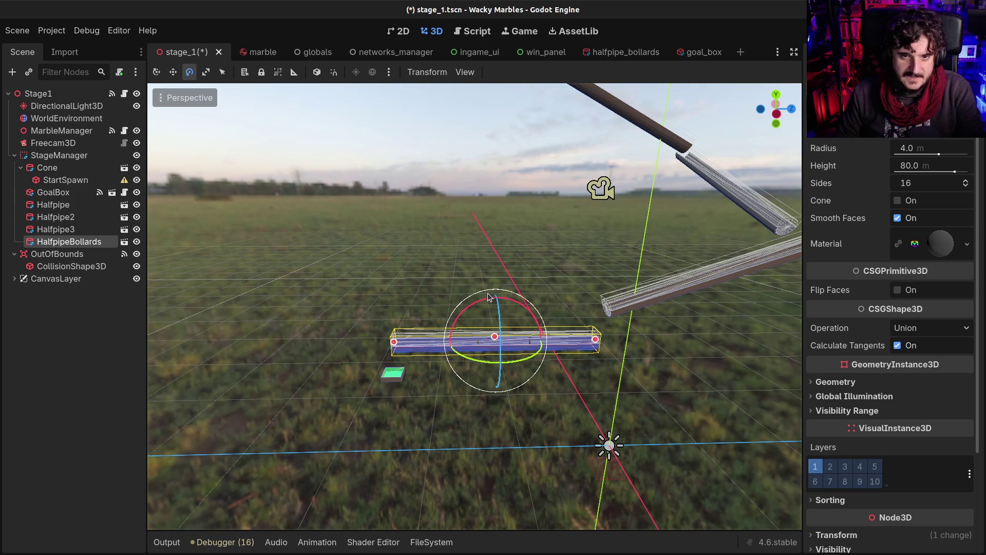
{"action": "left_click_drag", "start_coordinate": [477, 303], "coordinate": [500, 297]}
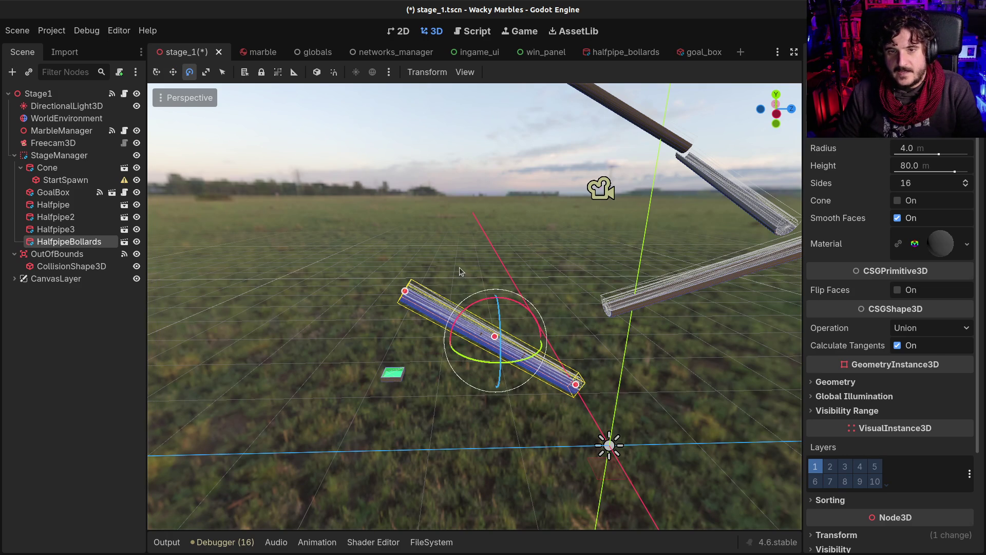
{"action": "key", "text": "w"}
{"action": "mouse_move", "coordinate": [551, 339]}
{"action": "left_mouse_down"}
{"action": "mouse_move", "coordinate": [584, 298]}
{"action": "mouse_move", "coordinate": [588, 337]}
{"action": "left_mouse_up"}
{"action": "left_click_drag", "start_coordinate": [634, 386], "coordinate": [637, 386]}
Refine the tilt and slide HalfpipeBollards about 21.9 m along Z below the lowest halfpipe
{"action": "key", "text": "e"}
{"action": "left_click_drag", "start_coordinate": [597, 353], "coordinate": [597, 362]}
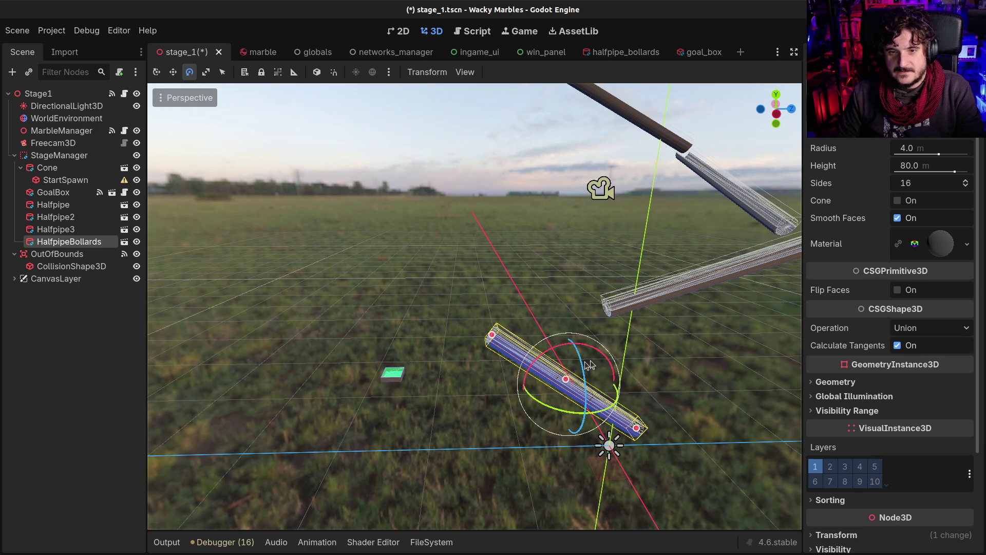
{"action": "left_click", "coordinate": [174, 73]}
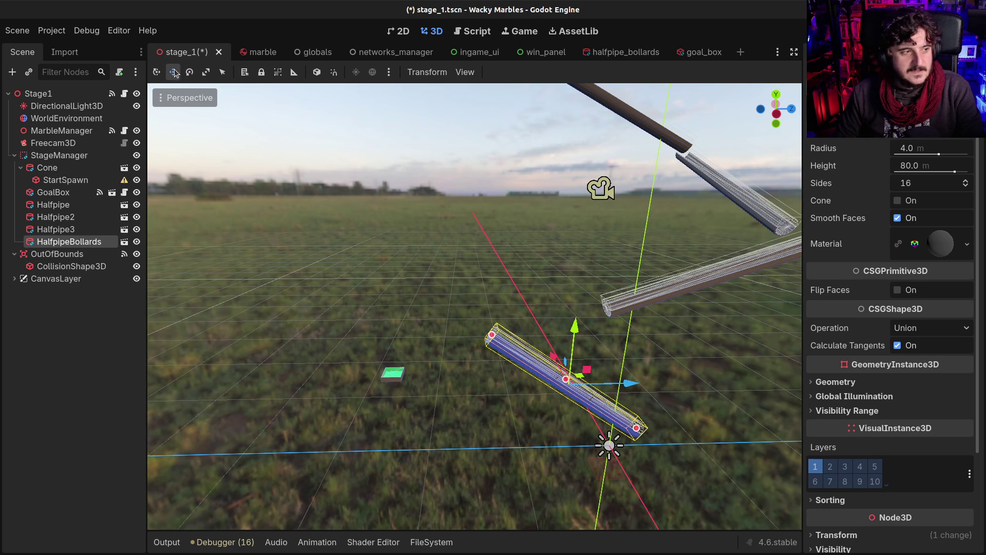
{"action": "left_click_drag", "start_coordinate": [647, 394], "coordinate": [683, 380]}
{"action": "scroll", "coordinate": [591, 336], "scroll_direction": "down", "scroll_amount": 5}
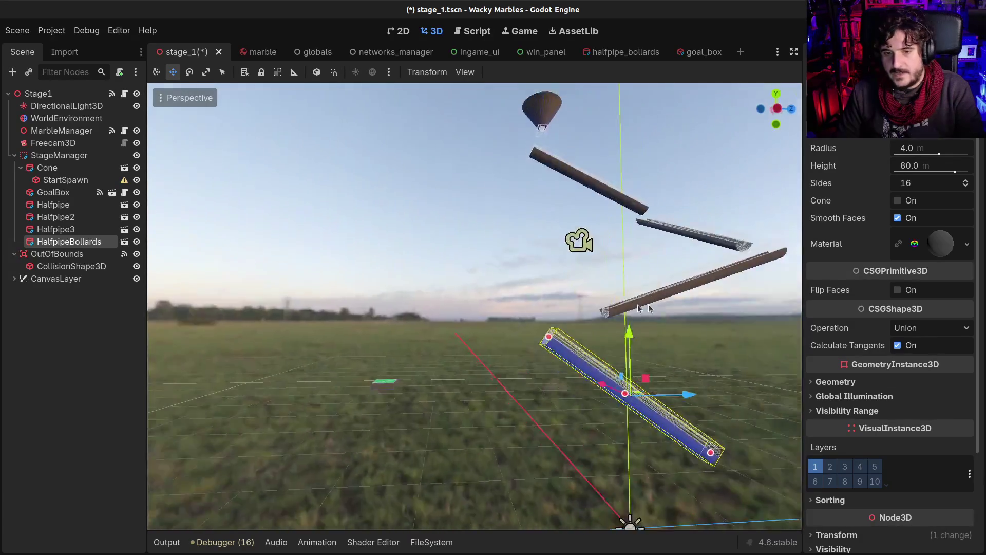
{"action": "mouse_move", "coordinate": [639, 308]}
{"action": "left_mouse_down"}
{"action": "mouse_move", "coordinate": [595, 300]}
{"action": "mouse_move", "coordinate": [575, 271]}
{"action": "mouse_move", "coordinate": [576, 352]}
{"action": "mouse_move", "coordinate": [592, 298]}
{"action": "left_mouse_up"}
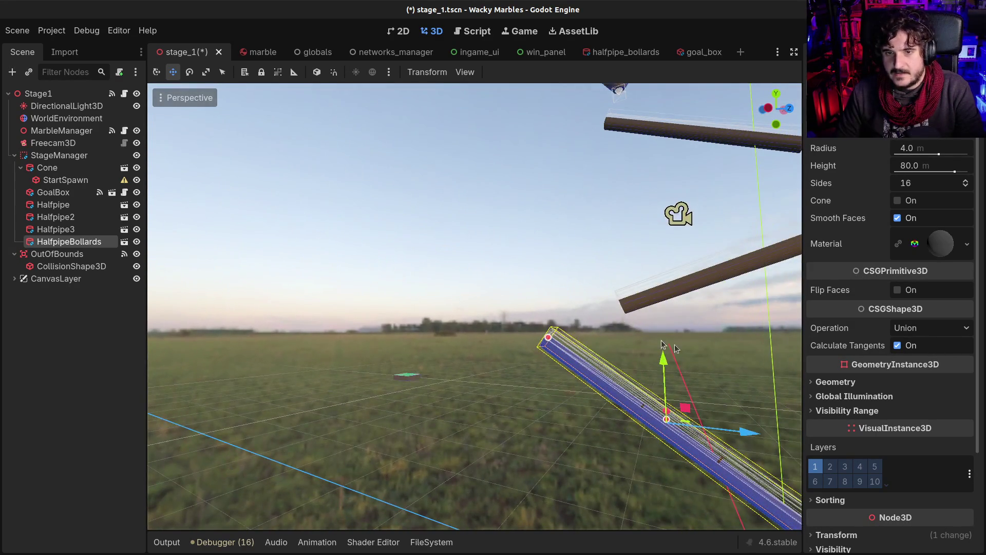
{"action": "scroll", "coordinate": [593, 297], "scroll_direction": "down", "scroll_amount": 3}
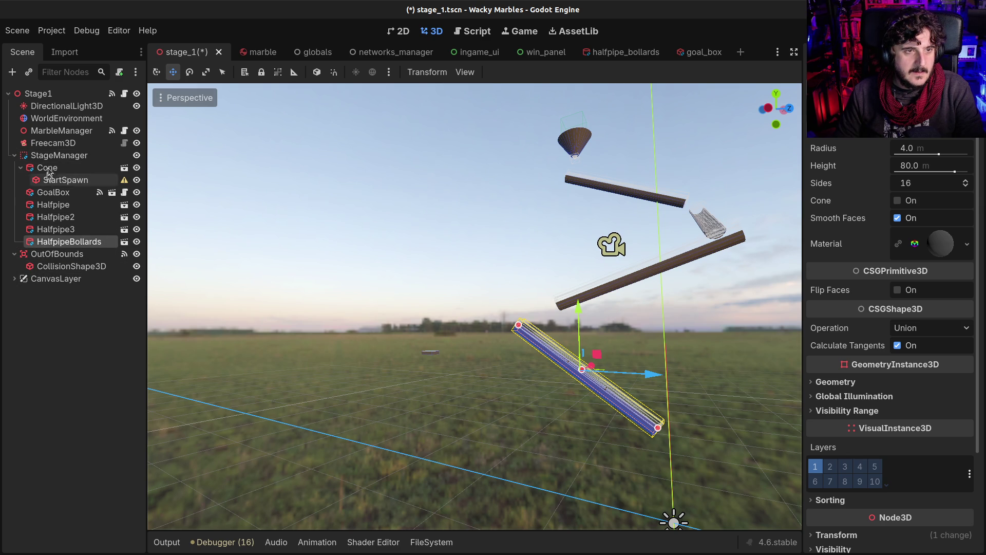
{"action": "left_click", "coordinate": [52, 192]}
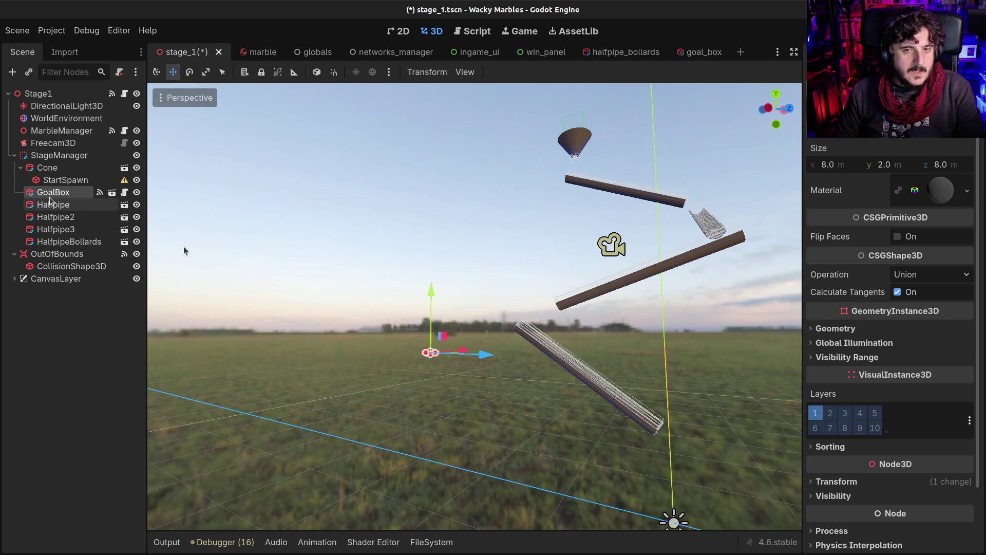
Move the GoalBox right and lower it beneath HalfpipeBollards' lower end
{"action": "left_click_drag", "start_coordinate": [485, 355], "coordinate": [728, 353]}
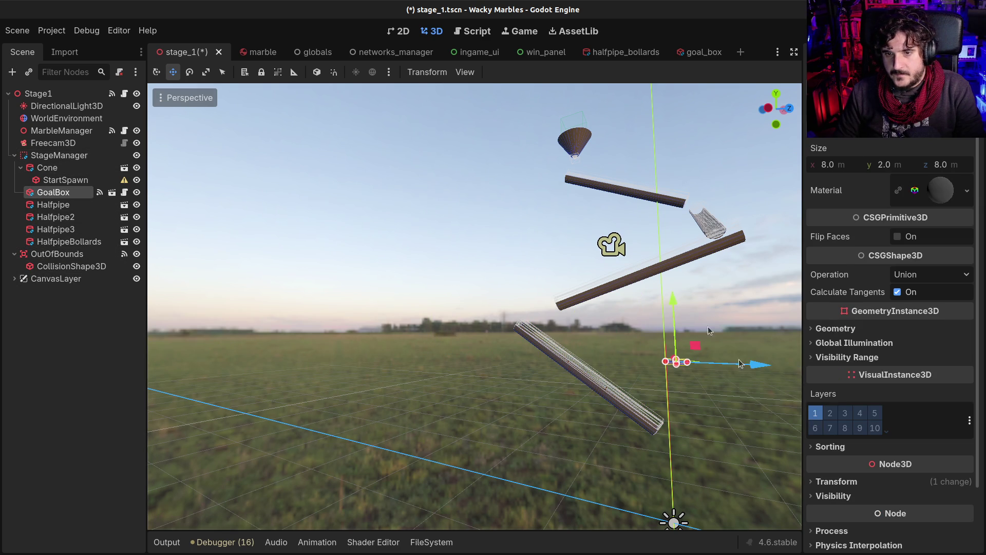
{"action": "mouse_move", "coordinate": [673, 291]}
{"action": "left_mouse_down"}
{"action": "mouse_move", "coordinate": [682, 364]}
{"action": "mouse_move", "coordinate": [705, 396]}
{"action": "left_mouse_up"}
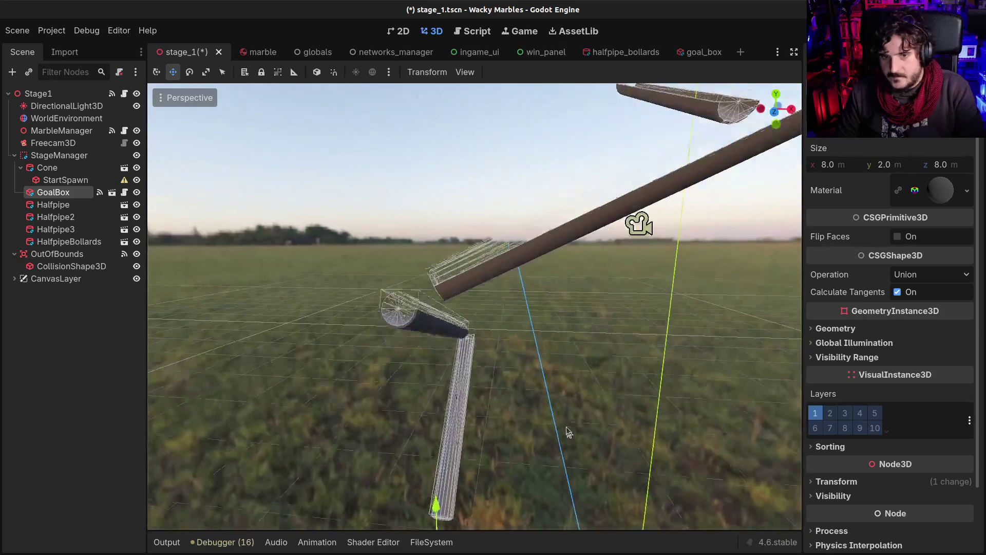
{"action": "mouse_move", "coordinate": [568, 432]}
{"action": "left_mouse_down"}
{"action": "mouse_move", "coordinate": [581, 411]}
{"action": "mouse_move", "coordinate": [565, 396]}
{"action": "left_mouse_up"}
{"action": "mouse_move", "coordinate": [754, 209]}
{"action": "left_mouse_down"}
{"action": "mouse_move", "coordinate": [623, 242]}
{"action": "mouse_move", "coordinate": [605, 202]}
{"action": "mouse_move", "coordinate": [639, 189]}
{"action": "mouse_move", "coordinate": [647, 127]}
{"action": "mouse_move", "coordinate": [574, 488]}
{"action": "left_mouse_up"}
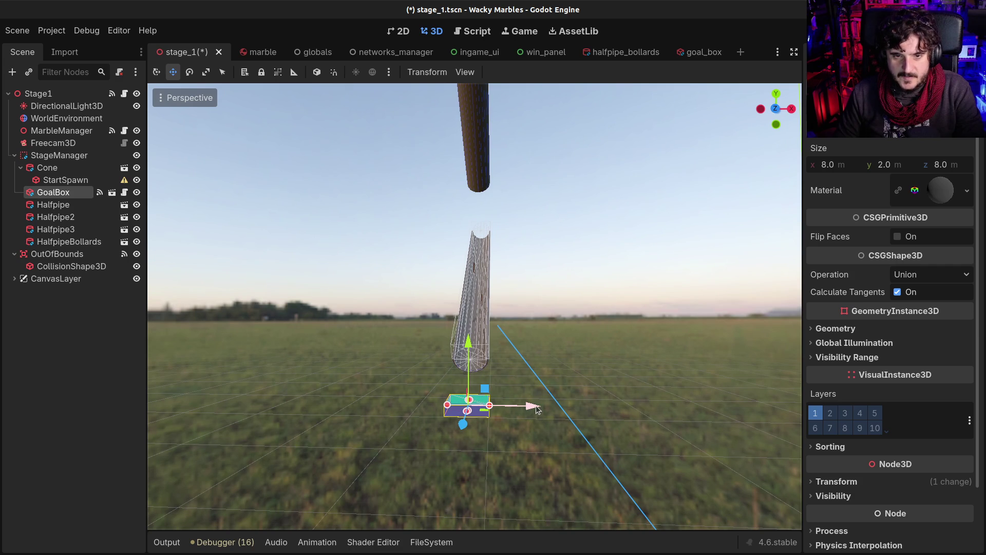
Focus the view on the GoalBox, then save and run stage_1
{"action": "left_click", "coordinate": [771, 112]}
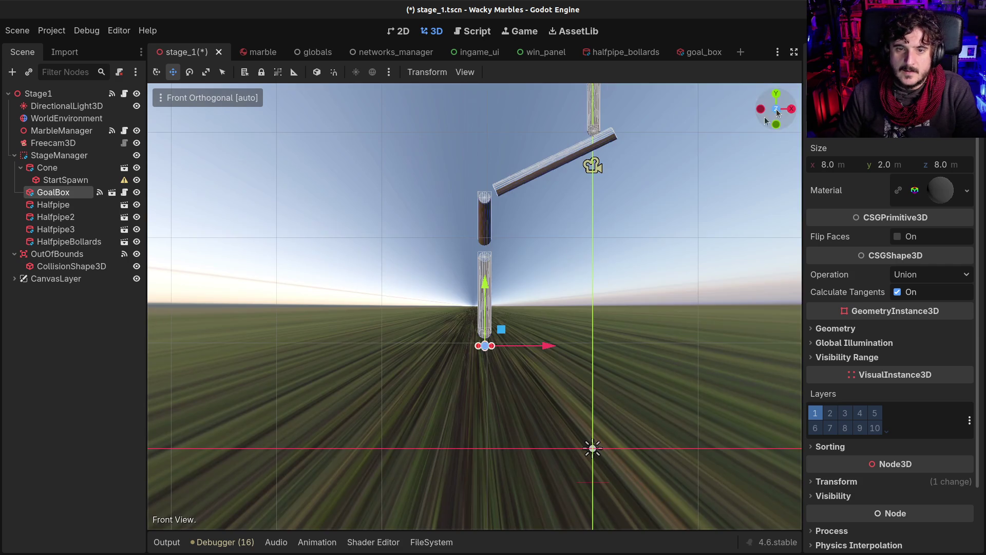
{"action": "scroll", "coordinate": [513, 339], "scroll_direction": "up", "scroll_amount": 5}
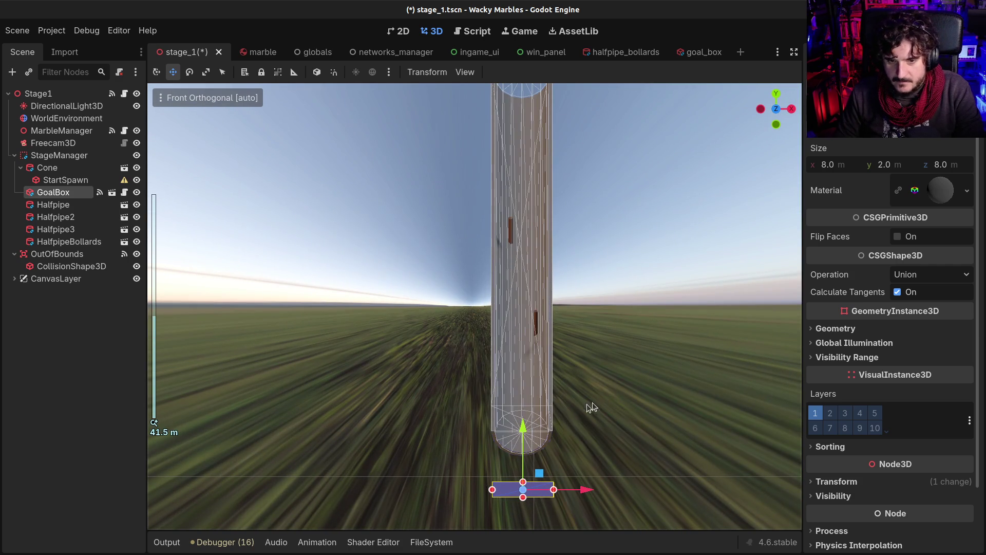
{"action": "scroll", "coordinate": [551, 409], "scroll_direction": "up", "scroll_amount": 1}
{"action": "mouse_move", "coordinate": [551, 409]}
{"action": "left_mouse_down"}
{"action": "mouse_move", "coordinate": [536, 468]}
{"action": "mouse_move", "coordinate": [631, 451]}
{"action": "mouse_move", "coordinate": [598, 451]}
{"action": "mouse_move", "coordinate": [326, 370]}
{"action": "mouse_move", "coordinate": [319, 358]}
{"action": "left_mouse_up"}
{"action": "key", "text": "f"}
{"action": "key", "text": "F6"}
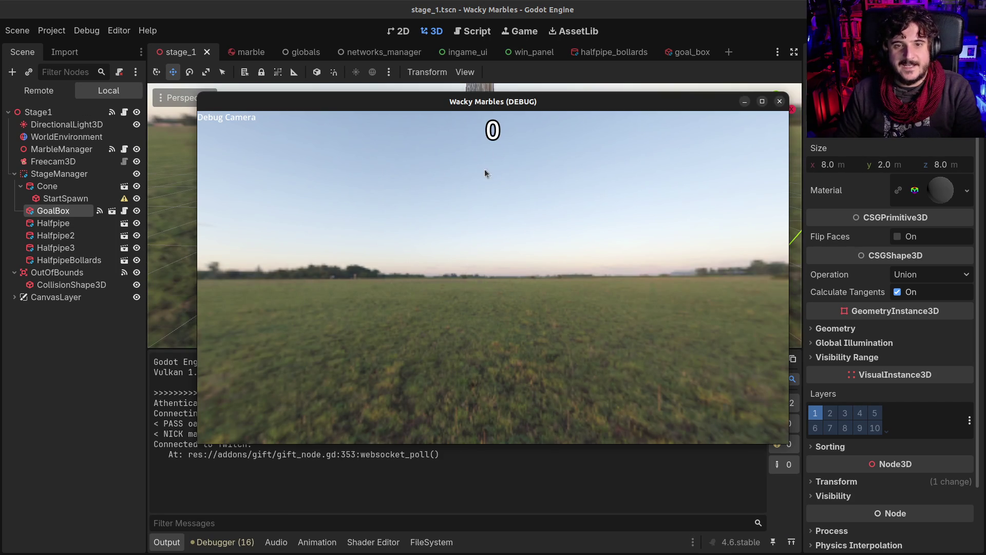
Fly the debug camera around the cone to watch the marbles race to the finish
{"action": "key", "text": "grave"}
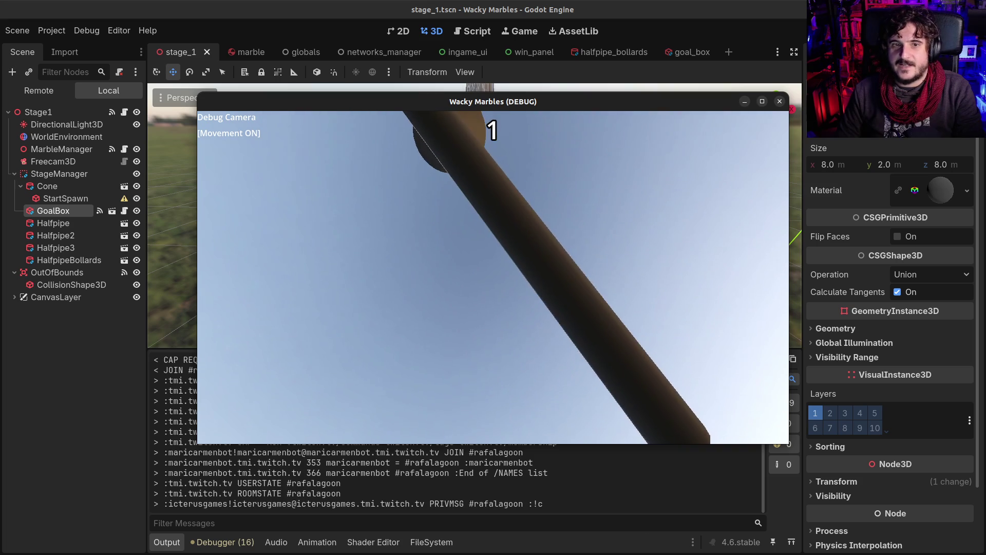
{"action": "key", "text": "w"}
{"action": "key", "text": "s"}
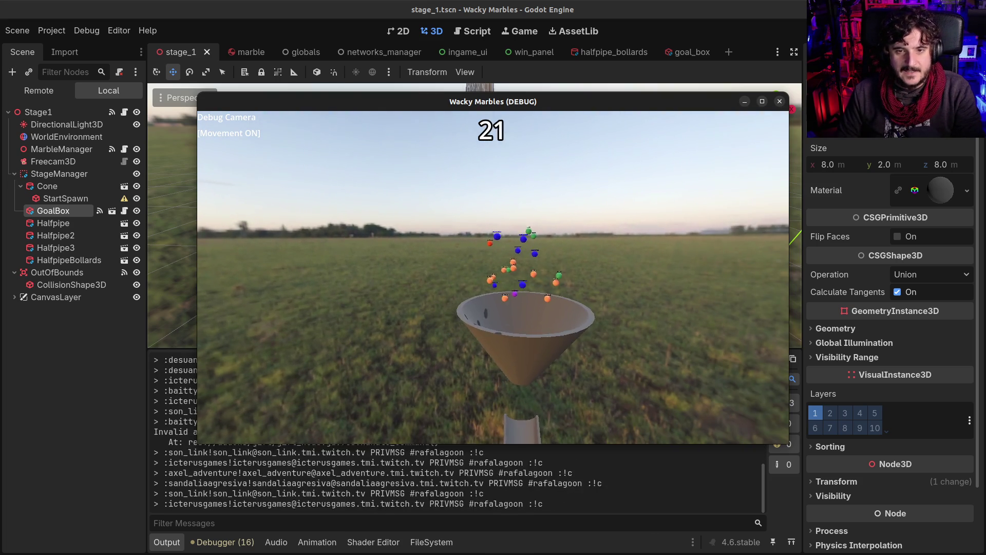
{"action": "key", "text": "d"}
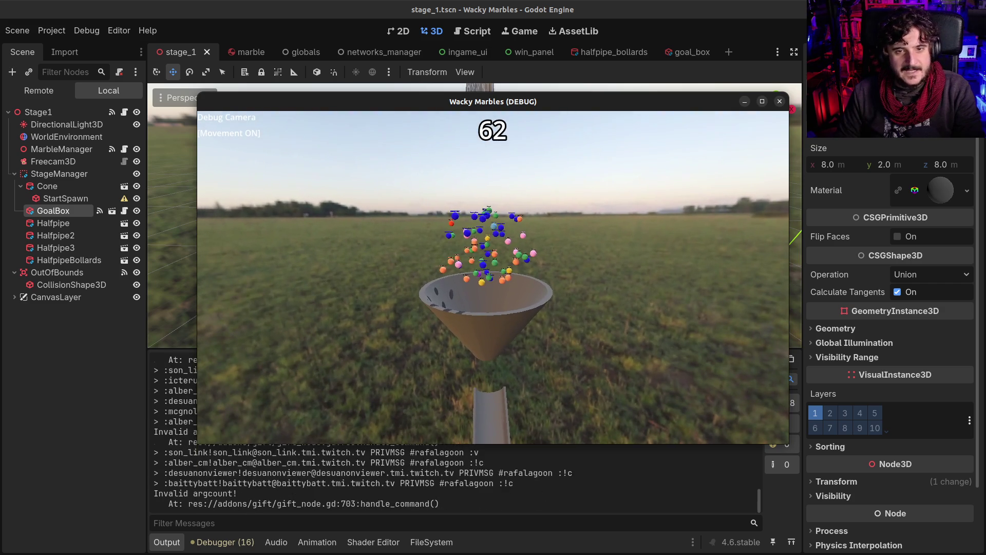
{"action": "key", "text": "Tab"}
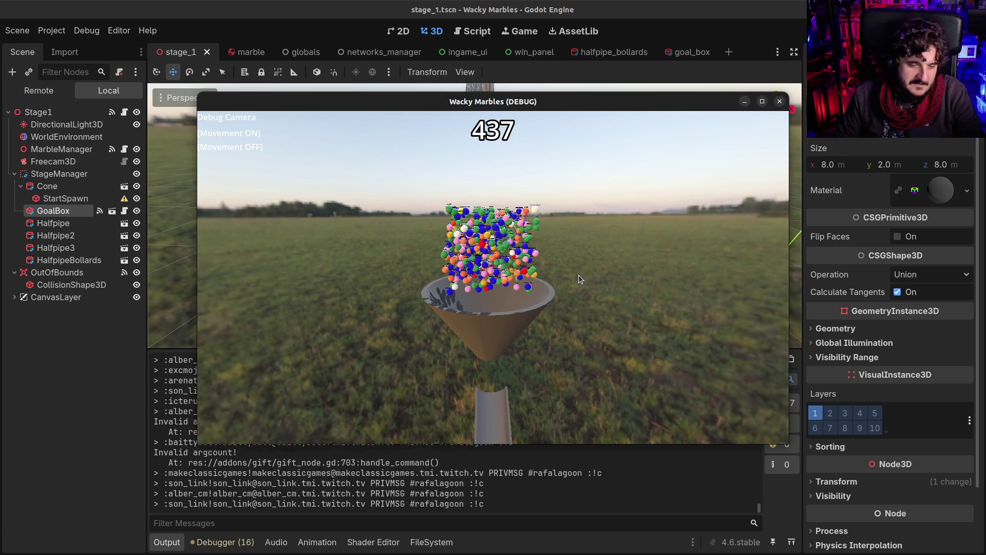
{"action": "key", "text": "m"}
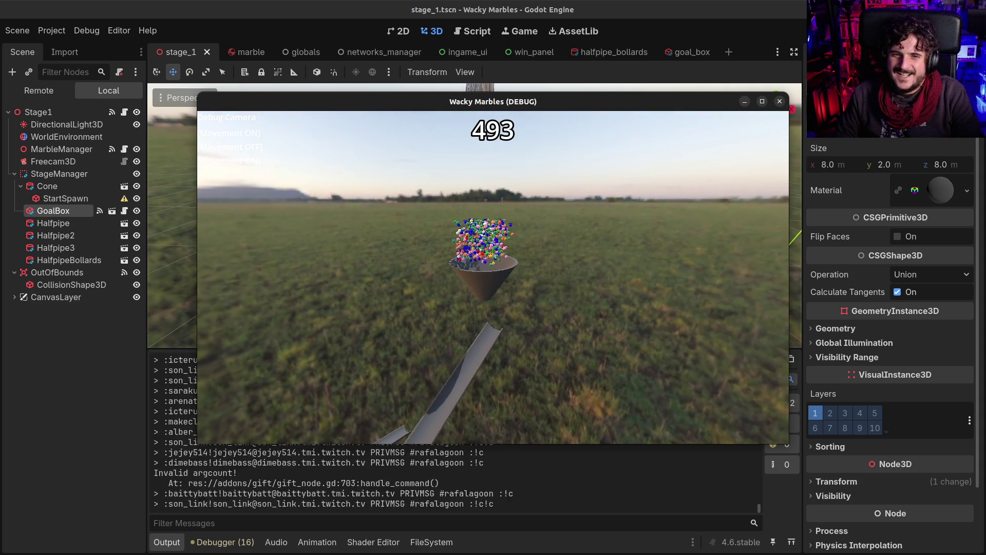
{"action": "key", "text": "m"}
{"action": "key", "text": "m"}
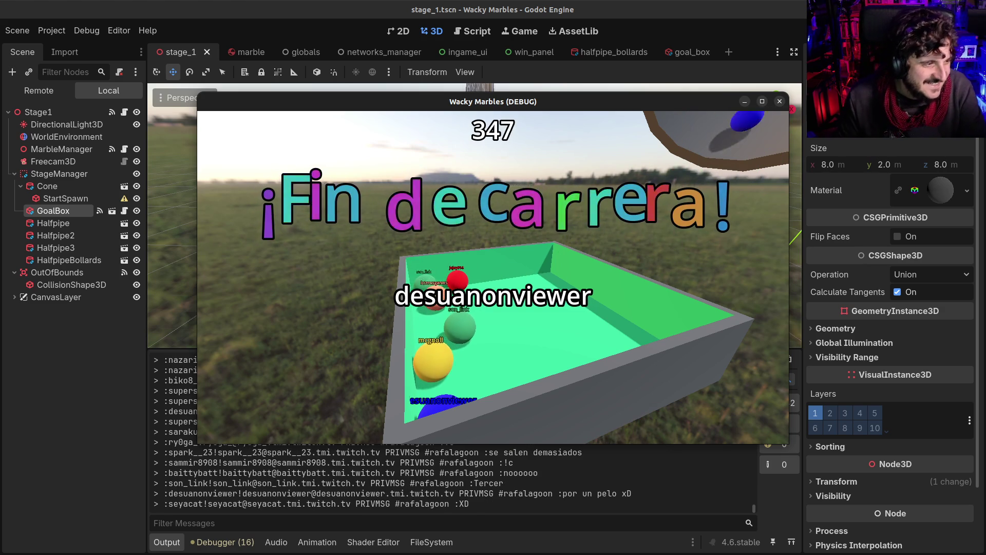
Watch marbles land in the goal box with the debug camera, then stop the game with F8
{"action": "key", "text": "Tab"}
{"action": "key", "text": "Tab"}
{"action": "key", "text": "Tab"}
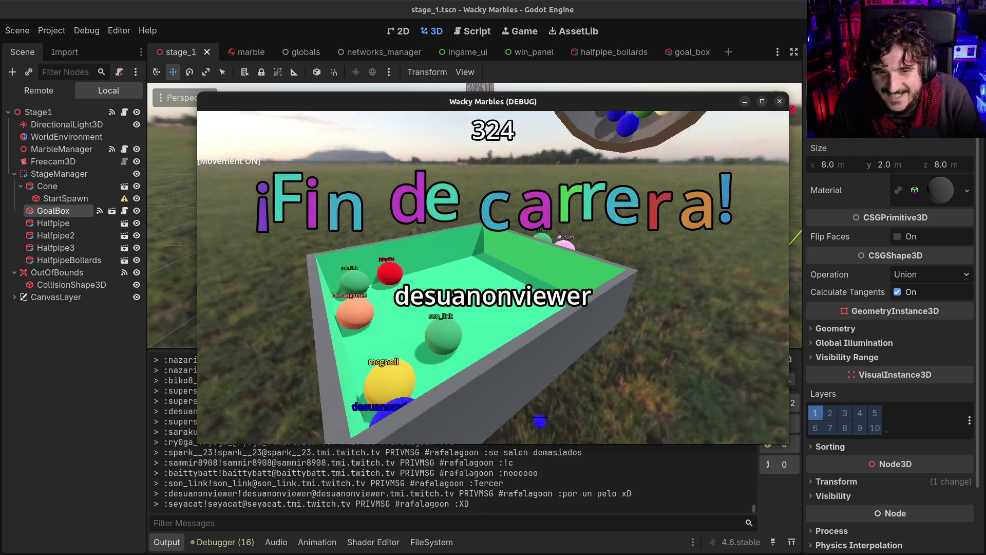
{"action": "key", "text": "s"}
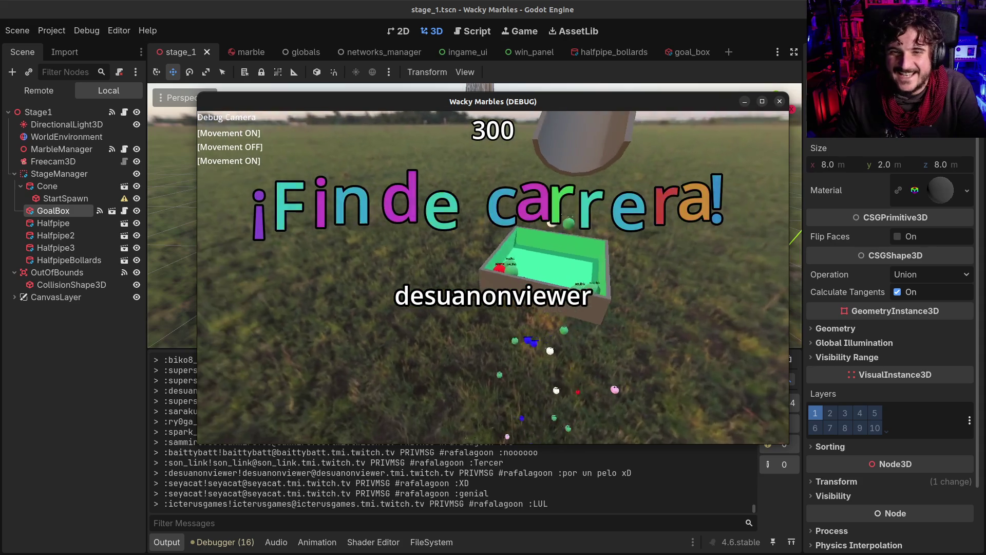
{"action": "key", "text": "w"}
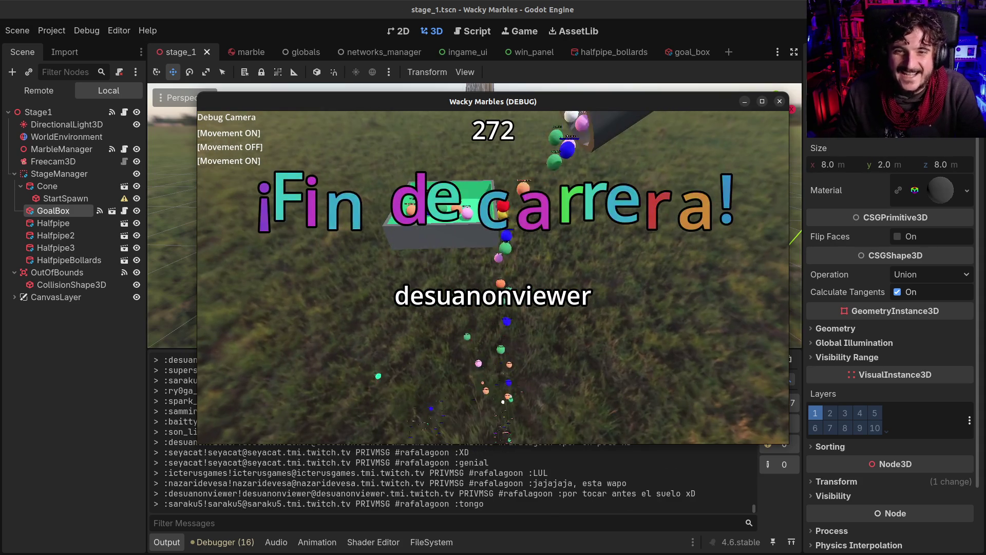
{"action": "key", "text": "w"}
{"action": "key", "text": "m"}
{"action": "key", "text": "m"}
{"action": "key", "text": "m"}
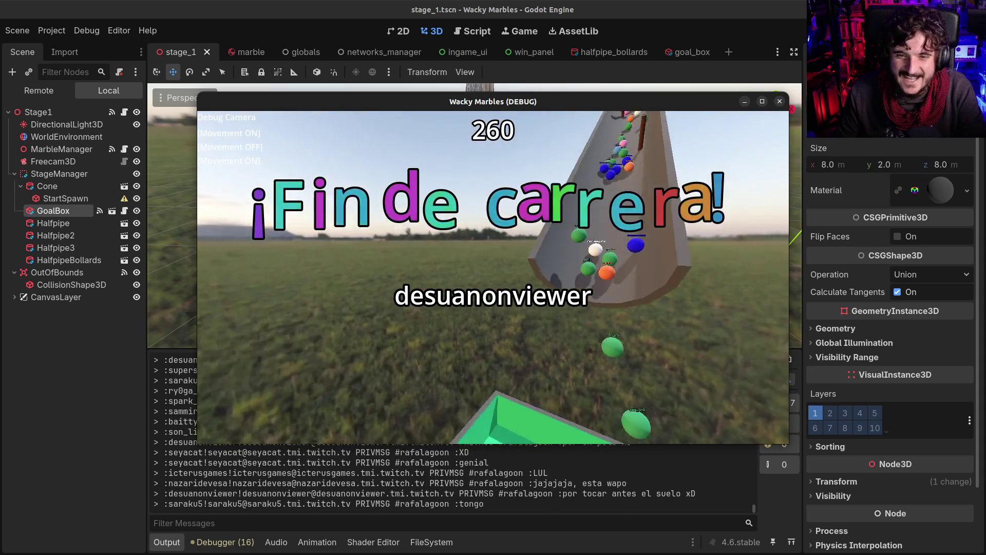
{"action": "key", "text": "w"}
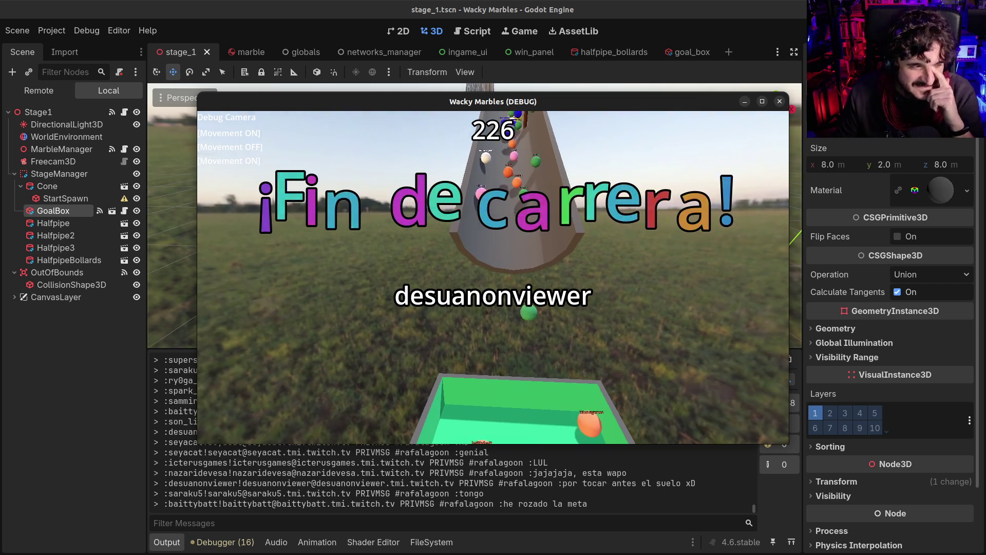
{"action": "key", "text": "s"}
{"action": "key", "text": "w"}
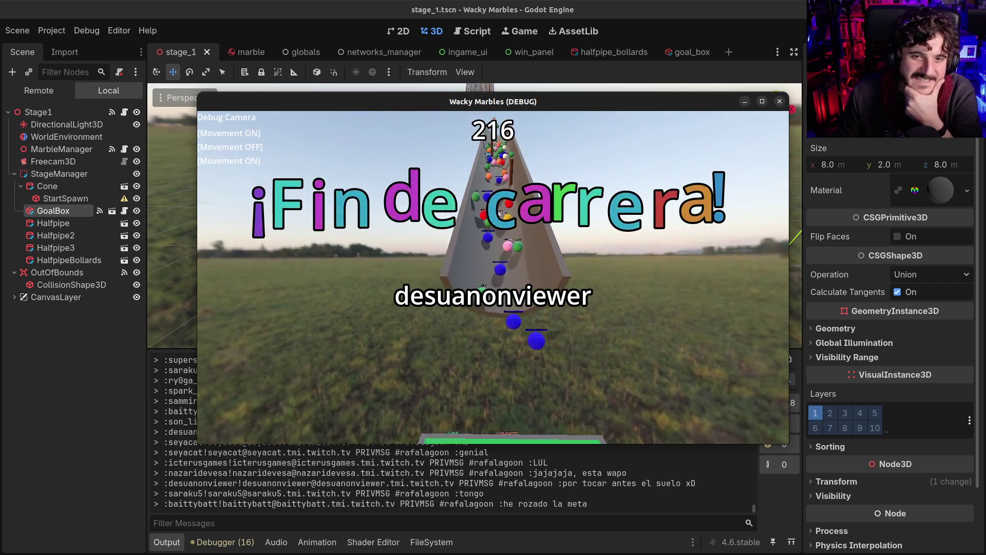
{"action": "key", "text": "w"}
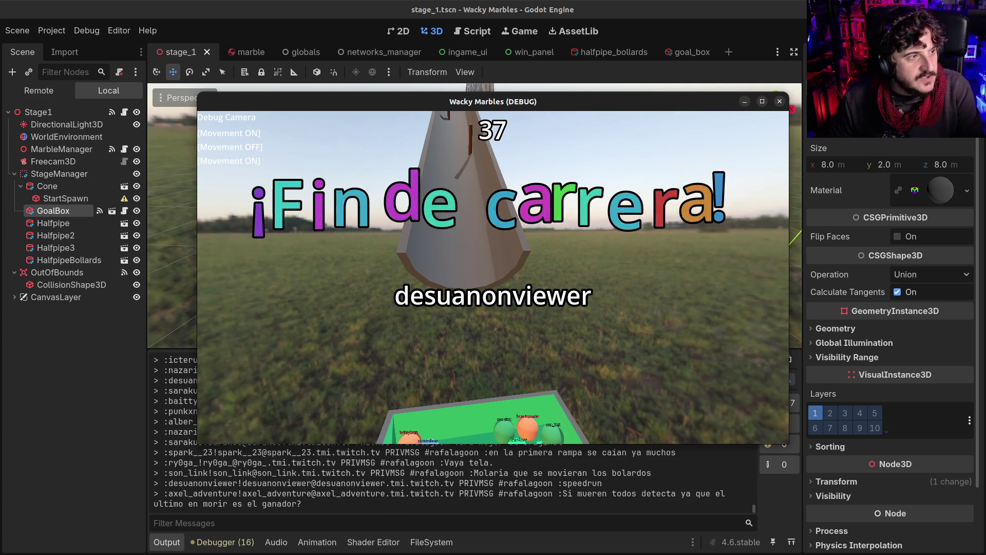
{"action": "key", "text": "F8"}
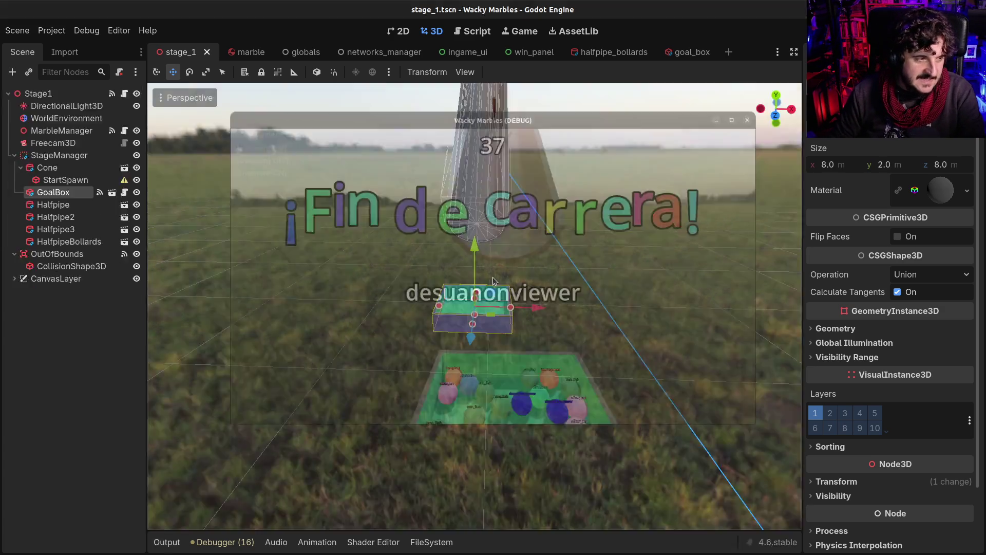
Start a new scene with a 3D Scene (Node3D) root node
{"action": "scroll", "coordinate": [426, 247], "scroll_direction": "down", "scroll_amount": 5}
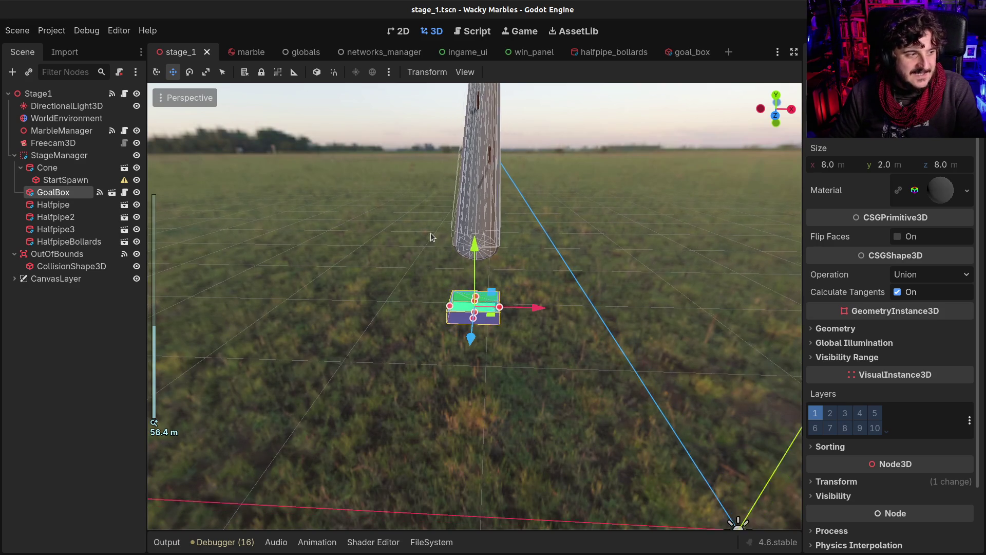
{"action": "left_click", "coordinate": [729, 52]}
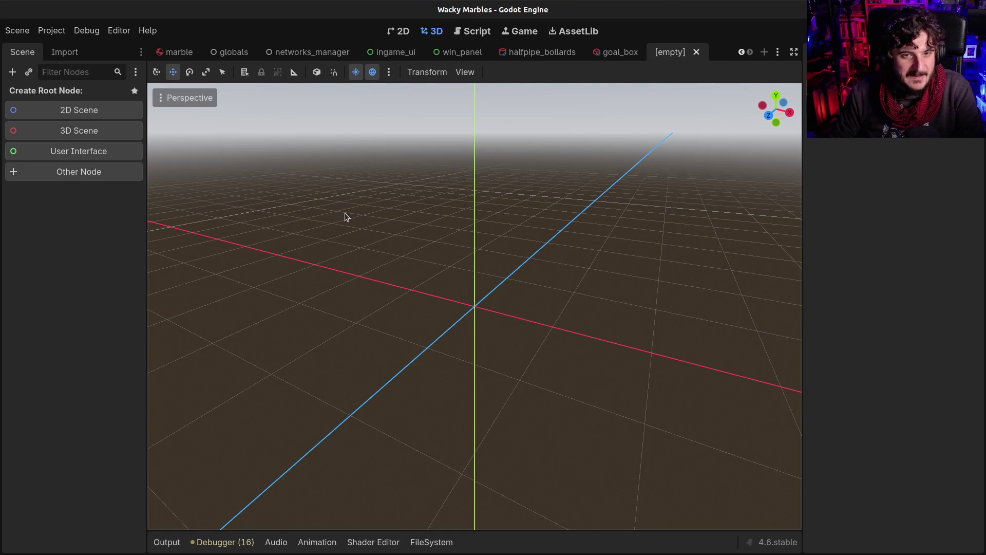
{"action": "left_click", "coordinate": [64, 132]}
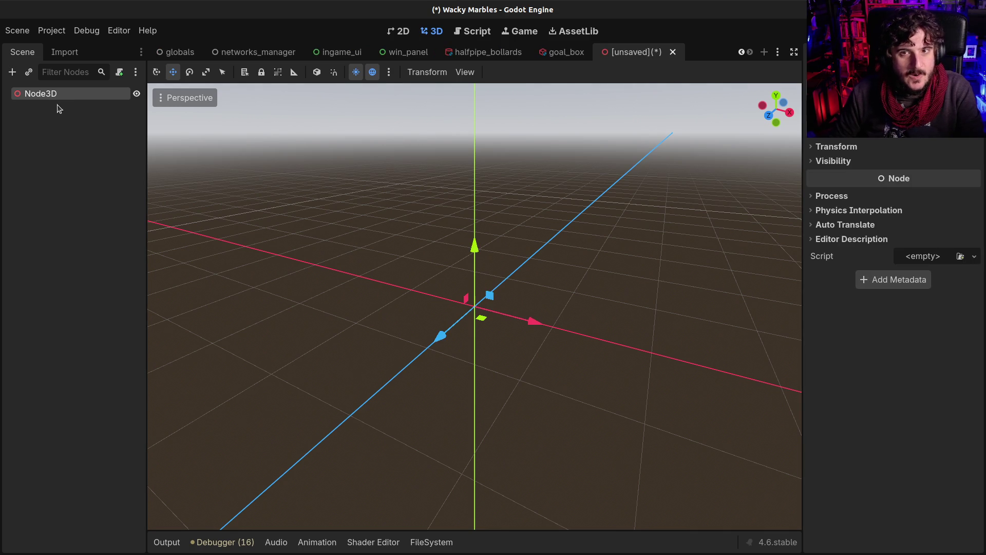
Rename the Node3D root to Mill and save the scene as mill.tscn
{"action": "double_click", "coordinate": [40, 96]}
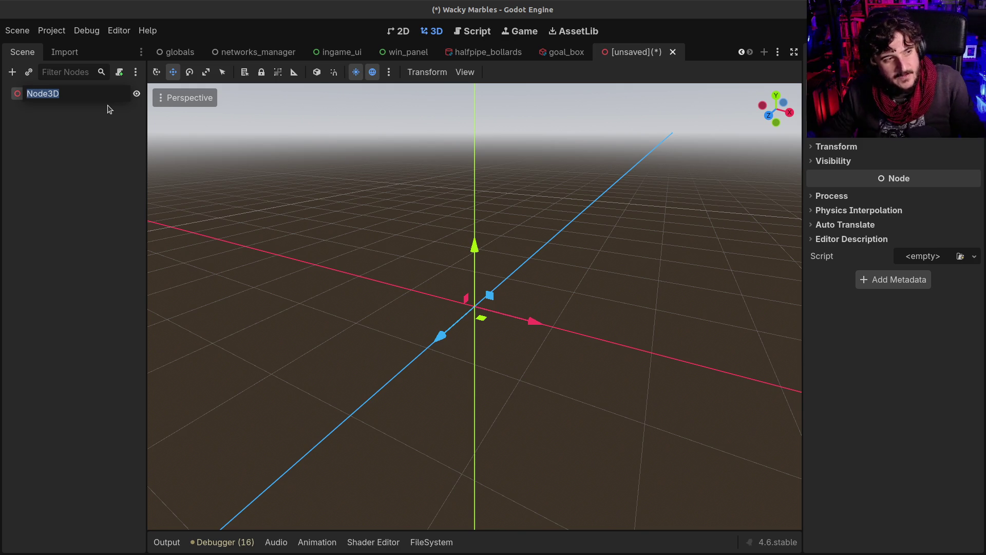
{"action": "key", "text": "Return"}
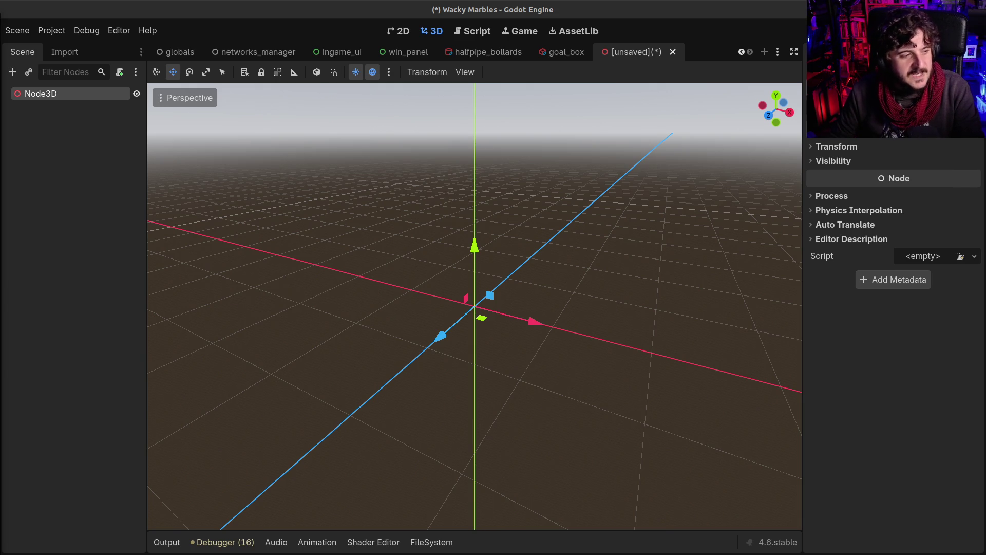
{"action": "double_click", "coordinate": [61, 93]}
{"action": "key", "text": "Escape"}
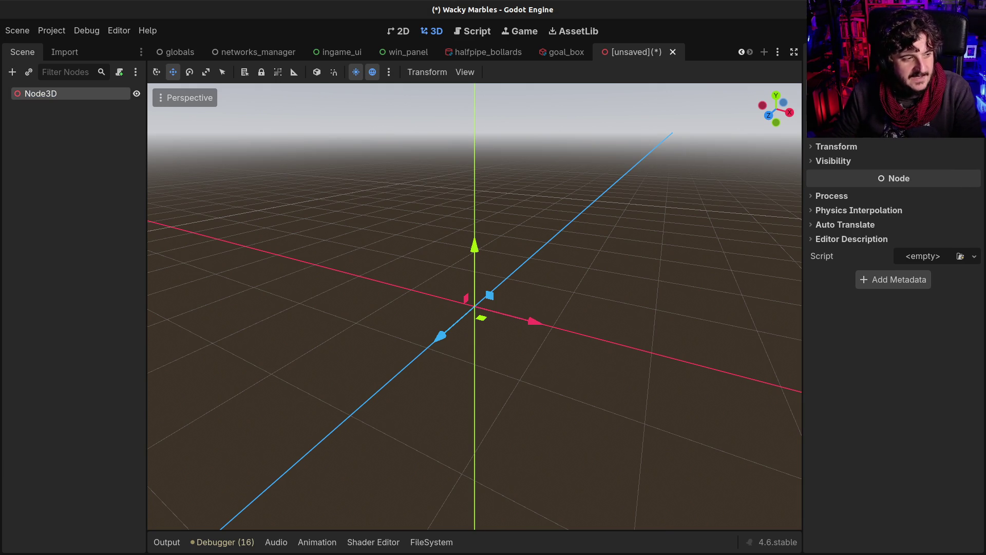
{"action": "key", "text": "F2"}
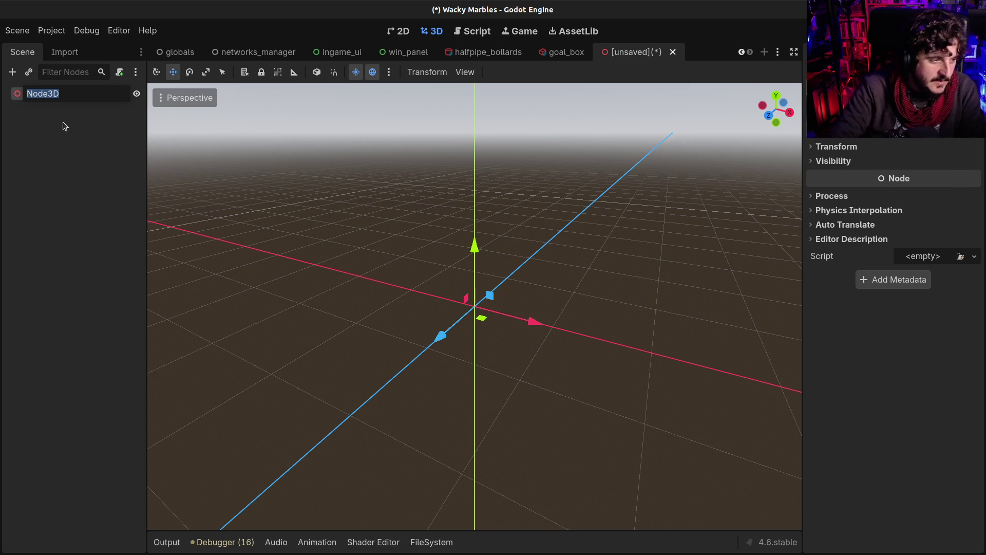
{"action": "key", "text": "Escape"}
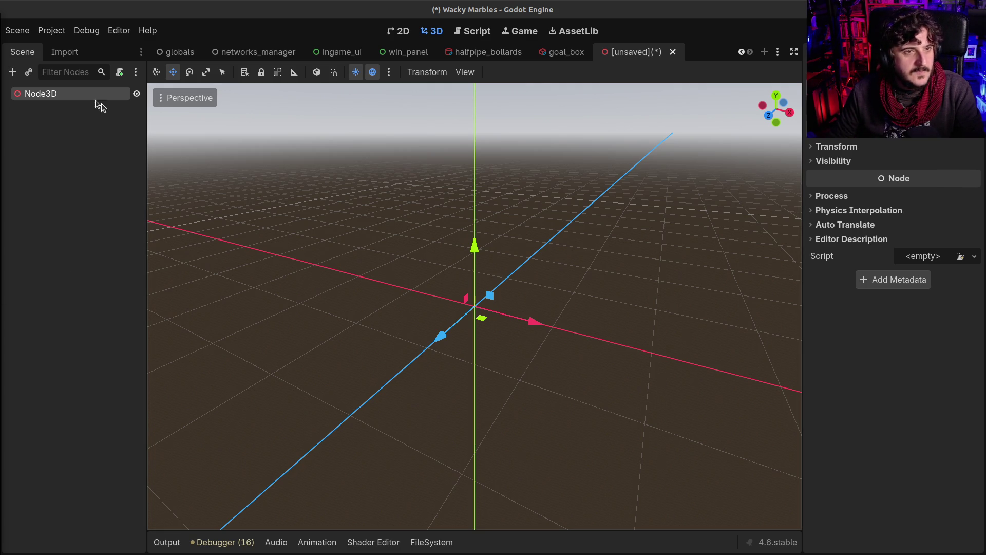
{"action": "double_click", "coordinate": [66, 94]}
{"action": "type", "text": "Mill"}
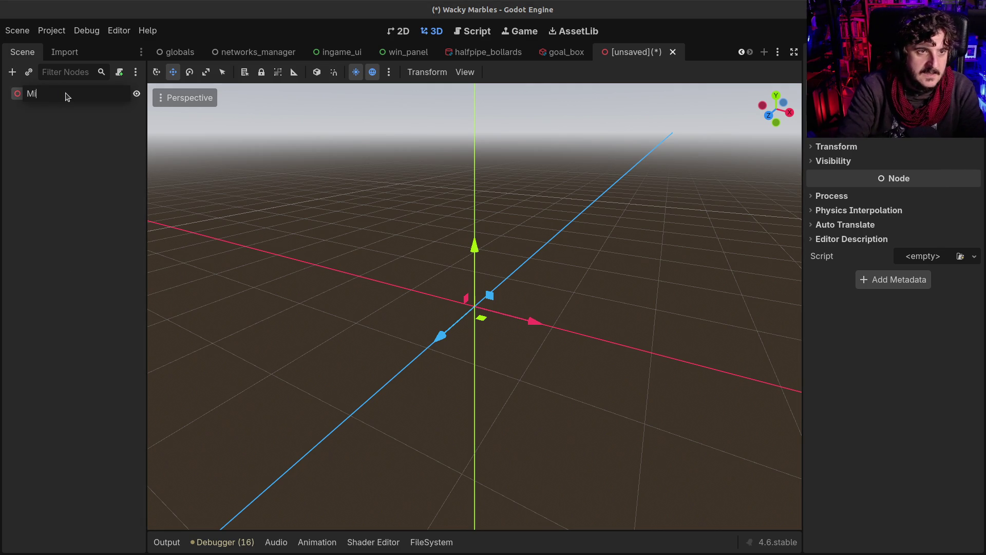
{"action": "key", "text": "Return"}
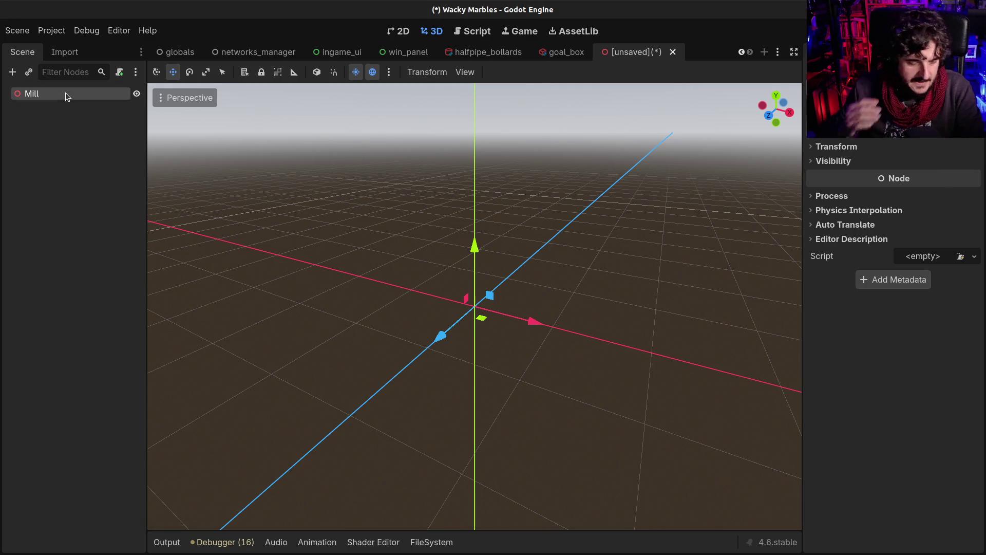
{"action": "key", "text": "ctrl+s"}
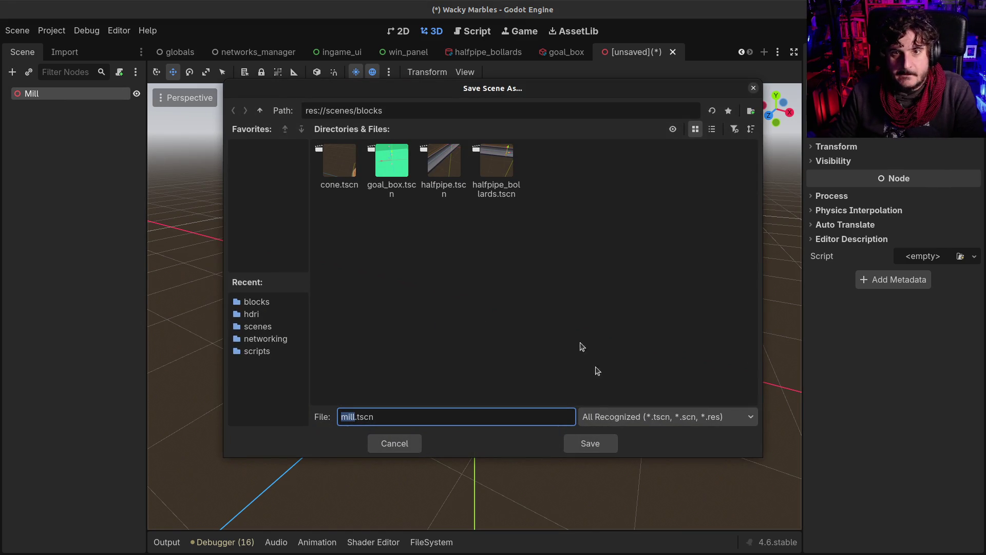
{"action": "left_click", "coordinate": [598, 450]}
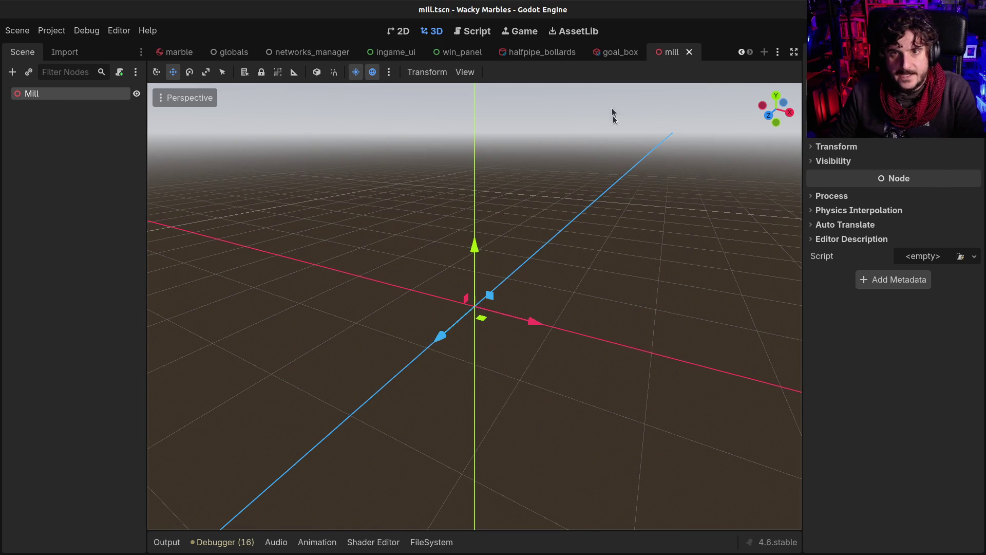
Confirm saving mill.tscn and return to the mill scene tab
{"action": "left_click", "coordinate": [609, 52]}
{"action": "scroll", "coordinate": [451, 252], "scroll_direction": "down", "scroll_amount": 2}
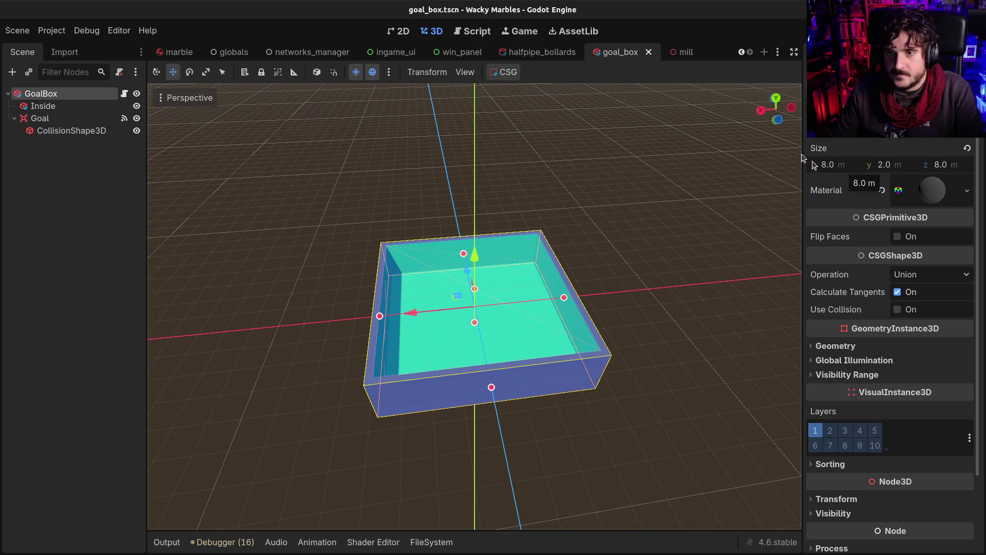
{"action": "left_click", "coordinate": [686, 54]}
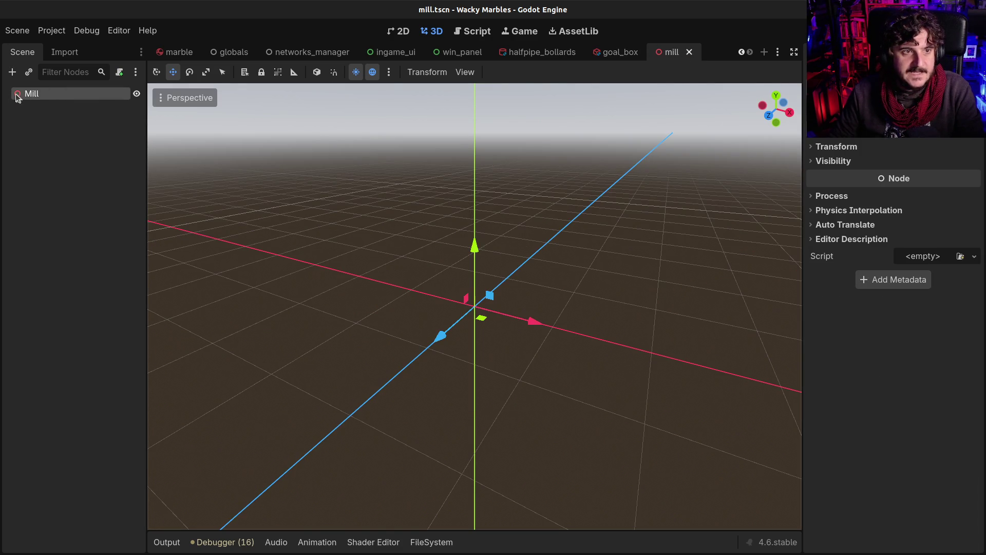
Add a MeshInstance3D node under Mill by searching 'mesh' in Create New Node
{"action": "key", "text": "ctrl+a"}
{"action": "type", "text": "c"}
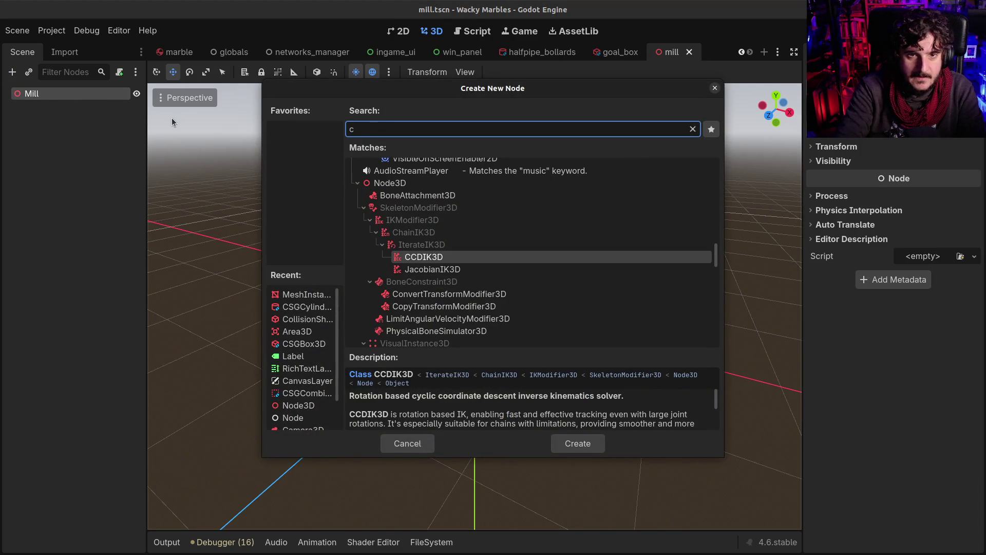
{"action": "type", "text": "ilin"}
{"action": "key", "text": "BackSpace"}
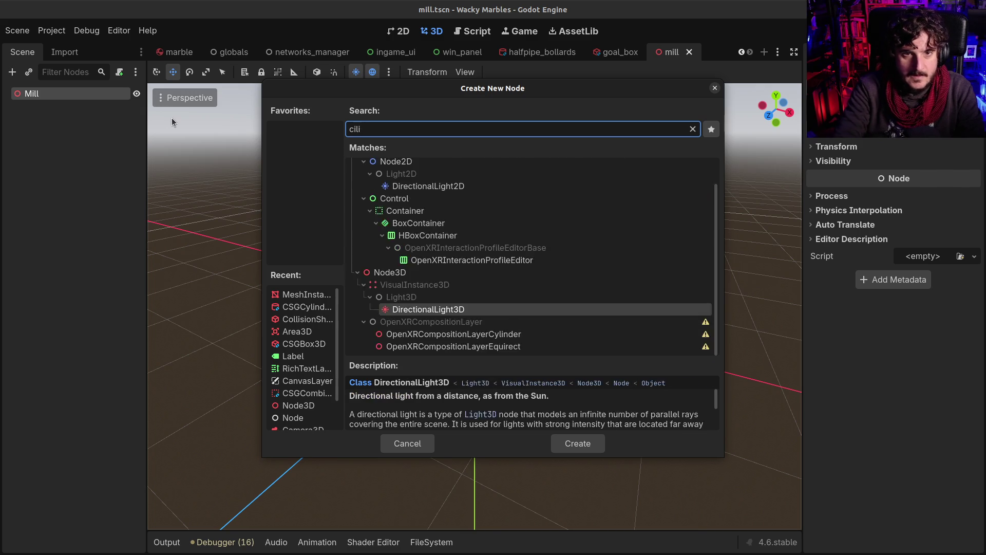
{"action": "key", "text": "BackSpace"}
{"action": "key", "text": "BackSpace"}
{"action": "key", "text": "BackSpace"}
{"action": "type", "text": "yli"}
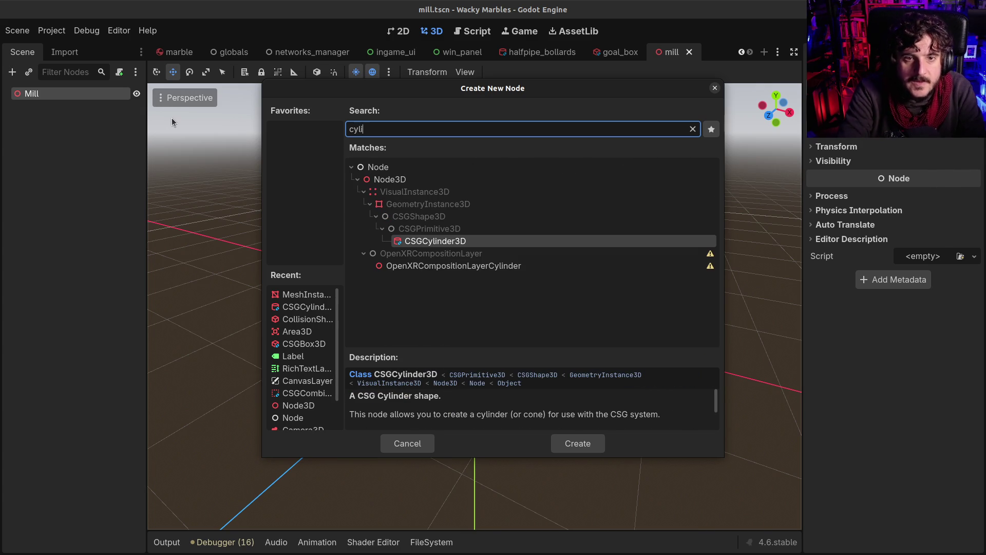
{"action": "key", "text": "BackSpace"}
{"action": "key", "text": "BackSpace"}
{"action": "key", "text": "BackSpace"}
{"action": "type", "text": "mesh"}
{"action": "key", "text": "Return"}
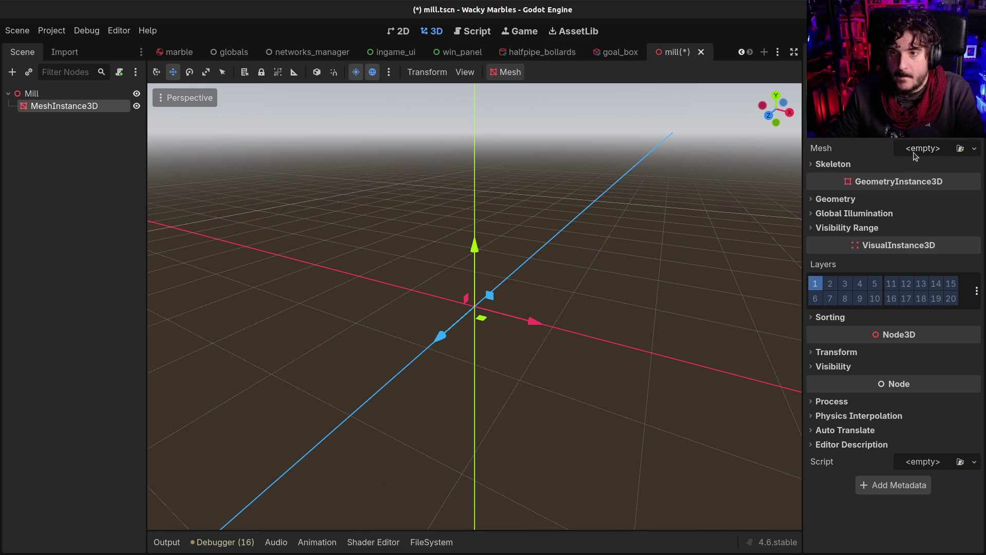
Give the node a CylinderMesh with top and bottom radius 4.0 m and height 0.1 m
{"action": "left_click", "coordinate": [914, 154]}
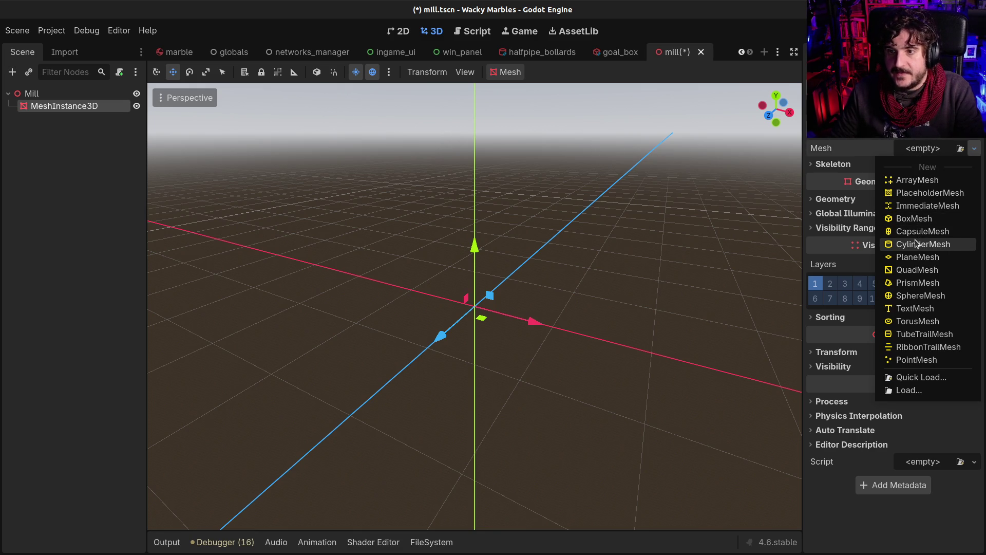
{"action": "left_click", "coordinate": [916, 244]}
{"action": "left_click", "coordinate": [946, 159]}
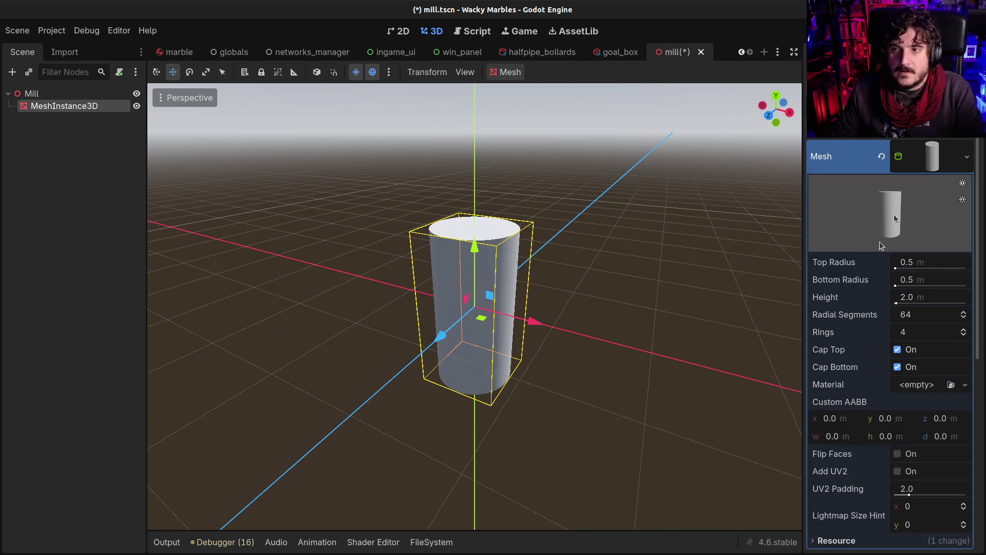
{"action": "left_click", "coordinate": [919, 266]}
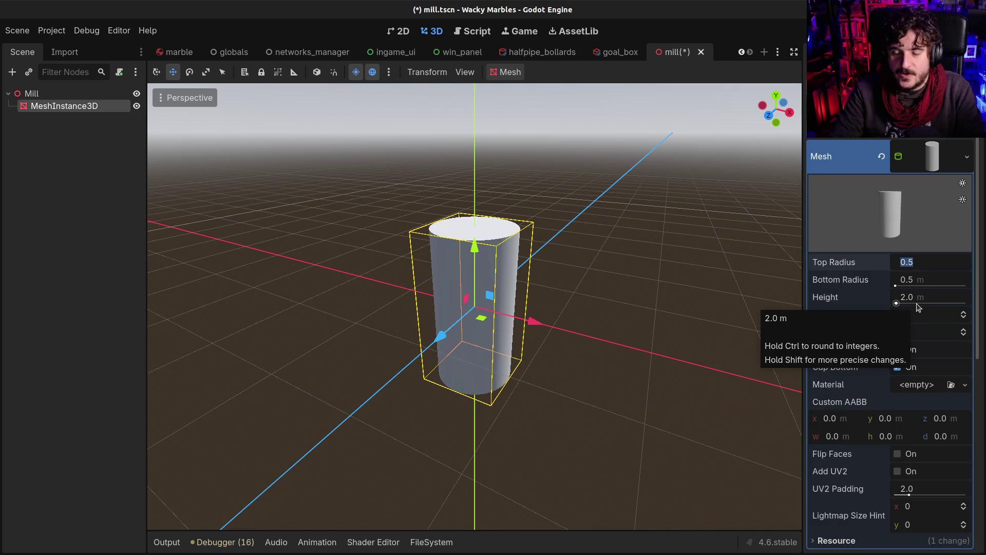
{"action": "type", "text": "4"}
{"action": "key", "text": "Tab"}
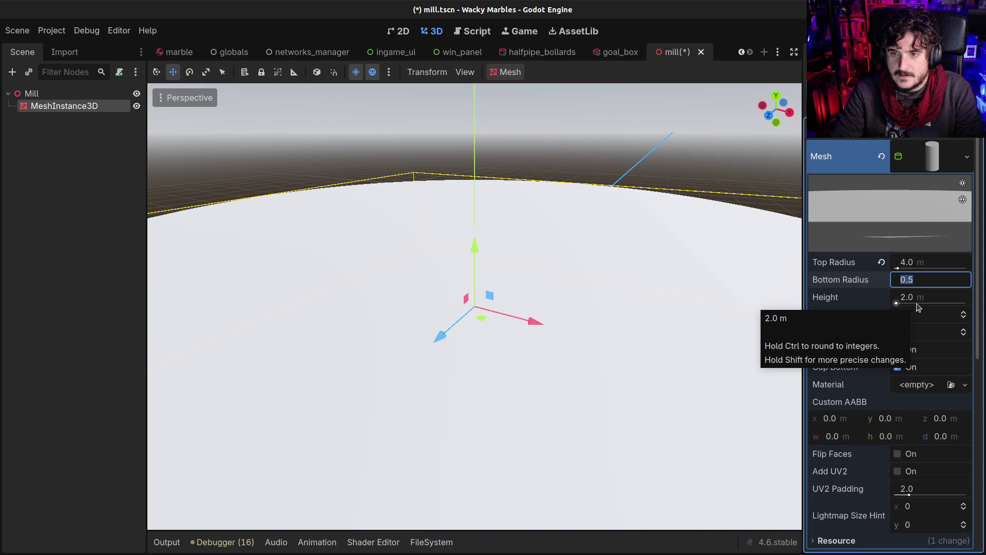
{"action": "type", "text": "4"}
{"action": "key", "text": "Return"}
{"action": "scroll", "coordinate": [919, 303], "scroll_direction": "down", "scroll_amount": 2}
{"action": "key", "text": "Tab"}
{"action": "type", "text": "0.1"}
{"action": "key", "text": "Return"}
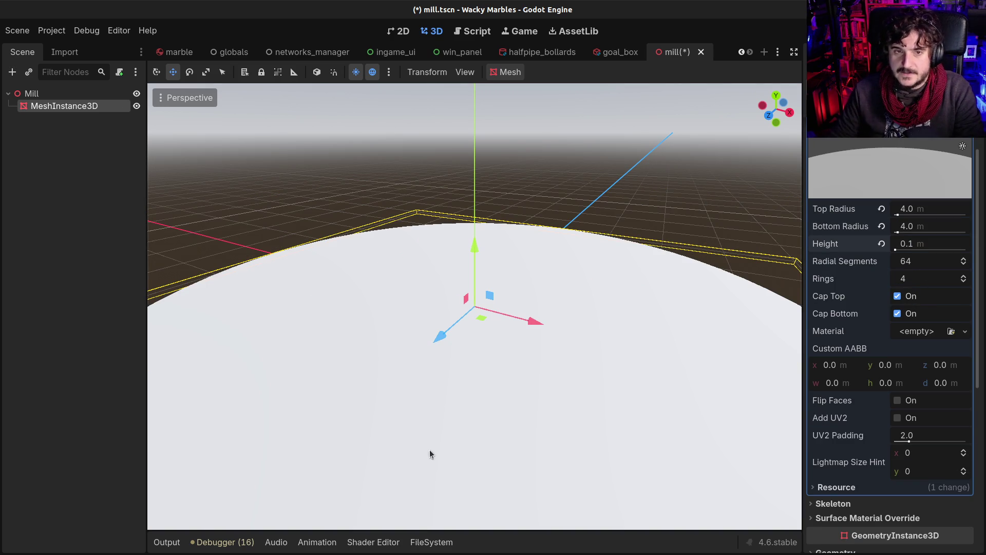
{"action": "scroll", "coordinate": [572, 478], "scroll_direction": "down", "scroll_amount": 5}
{"action": "mouse_move", "coordinate": [568, 452]}
{"action": "left_mouse_down"}
{"action": "mouse_move", "coordinate": [498, 424]}
{"action": "mouse_move", "coordinate": [482, 433]}
{"action": "mouse_move", "coordinate": [495, 457]}
{"action": "mouse_move", "coordinate": [570, 452]}
{"action": "left_mouse_up"}
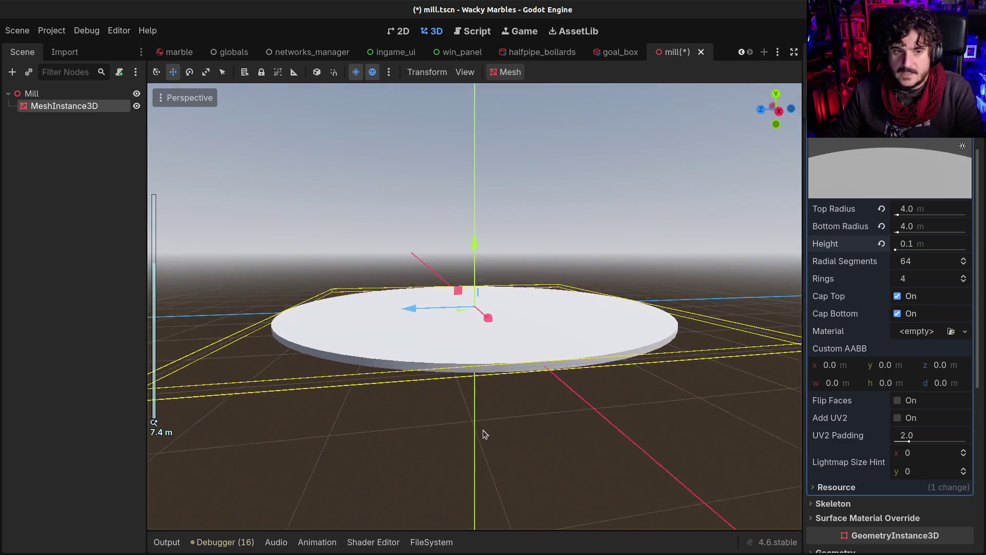
Rename the disc node to Base and save mill.tscn
{"action": "key", "text": "ctrl+s"}
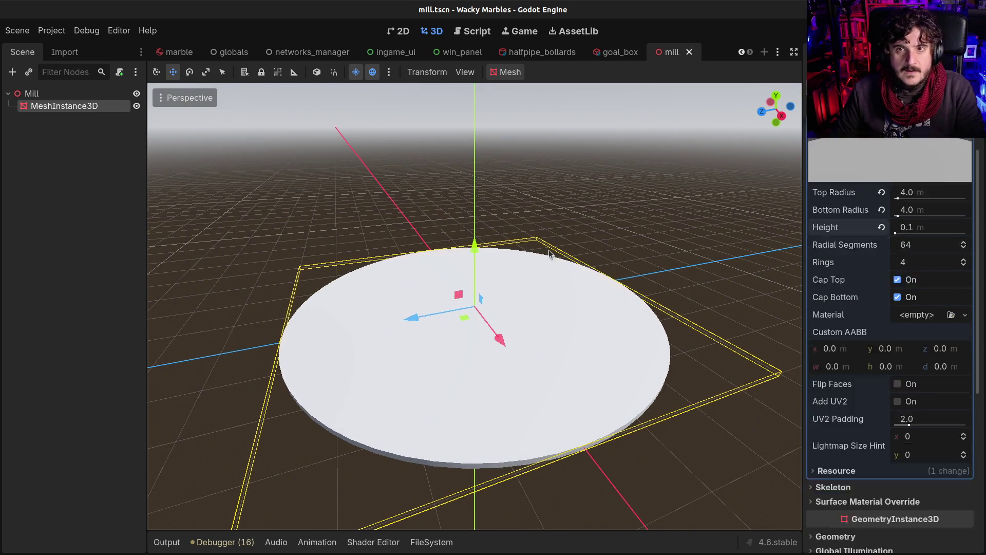
{"action": "double_click", "coordinate": [44, 106]}
{"action": "type", "text": "Base"}
{"action": "key", "text": "Return"}
{"action": "key", "text": "ctrl+s"}
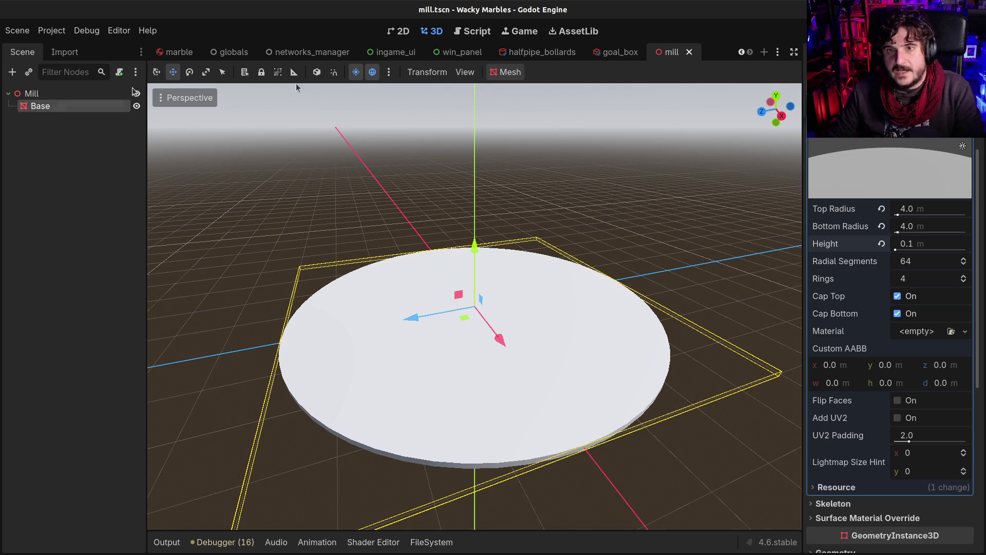
{"action": "left_click", "coordinate": [509, 72]}
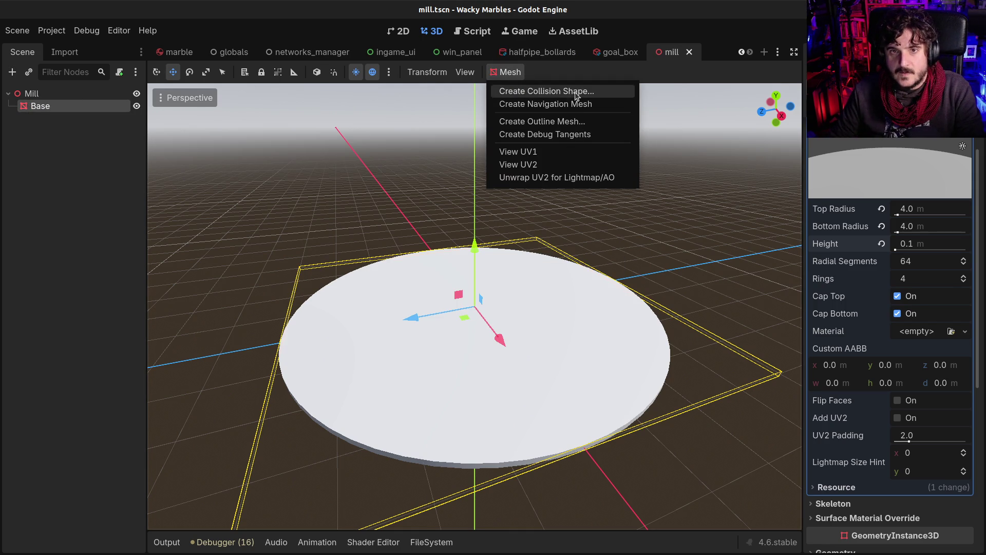
Create a Static Body Child cylinder collision shape for Base and save
{"action": "left_click", "coordinate": [519, 91]}
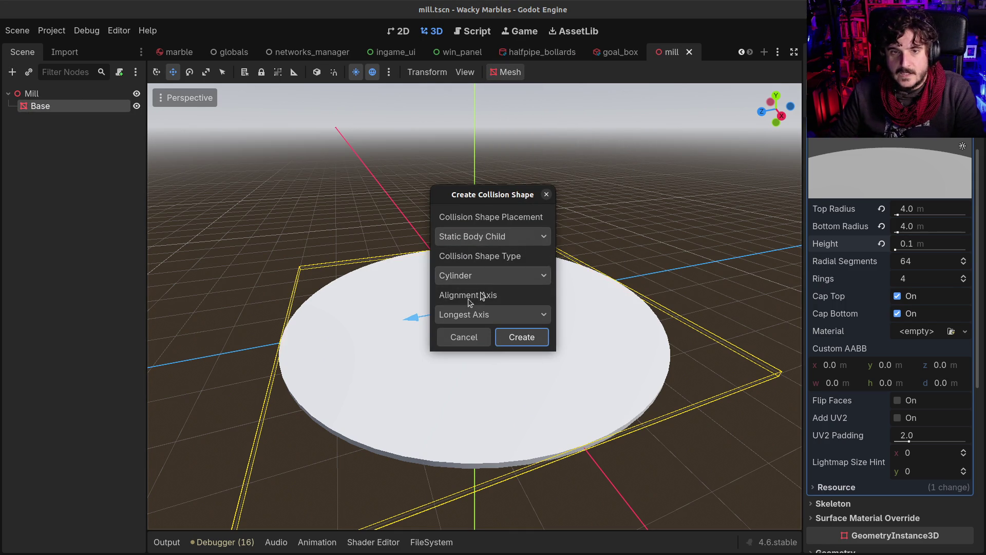
{"action": "left_click", "coordinate": [516, 339]}
{"action": "mouse_move", "coordinate": [426, 347]}
{"action": "left_mouse_down"}
{"action": "mouse_move", "coordinate": [369, 290]}
{"action": "mouse_move", "coordinate": [385, 343]}
{"action": "mouse_move", "coordinate": [419, 345]}
{"action": "left_mouse_up"}
{"action": "key", "text": "ctrl+s"}
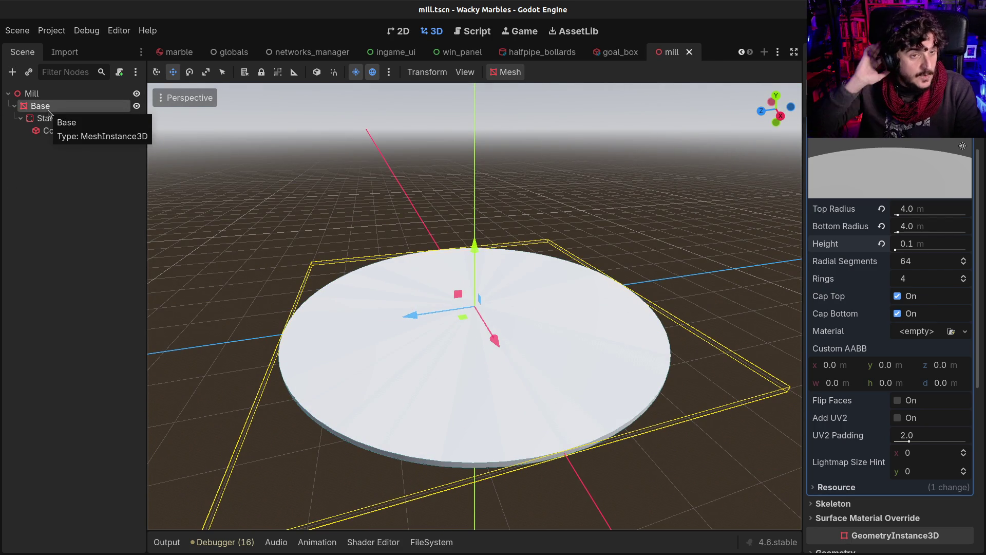
Add a MeshInstance3D node and give it a new CylinderMesh
{"action": "key", "text": "ctrl+a"}
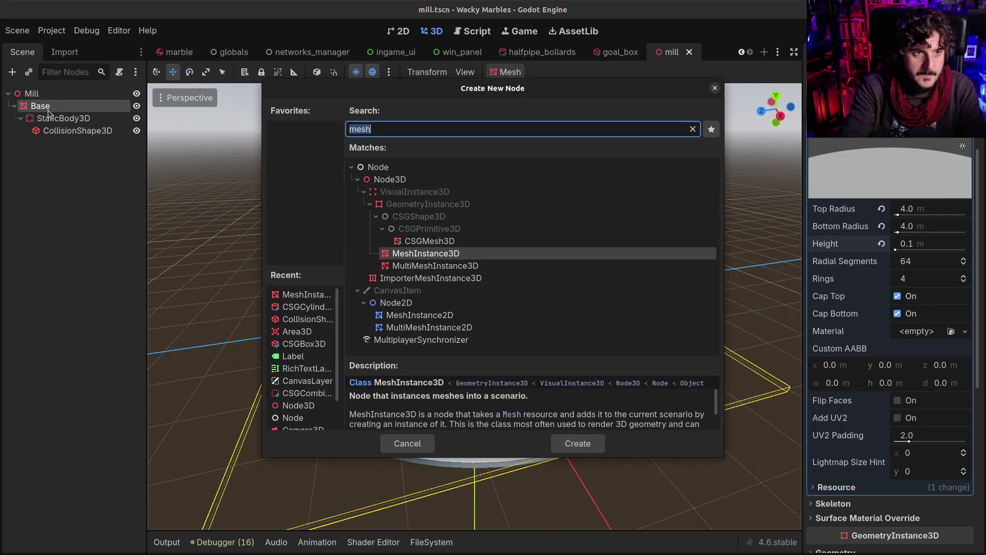
{"action": "key", "text": "Return"}
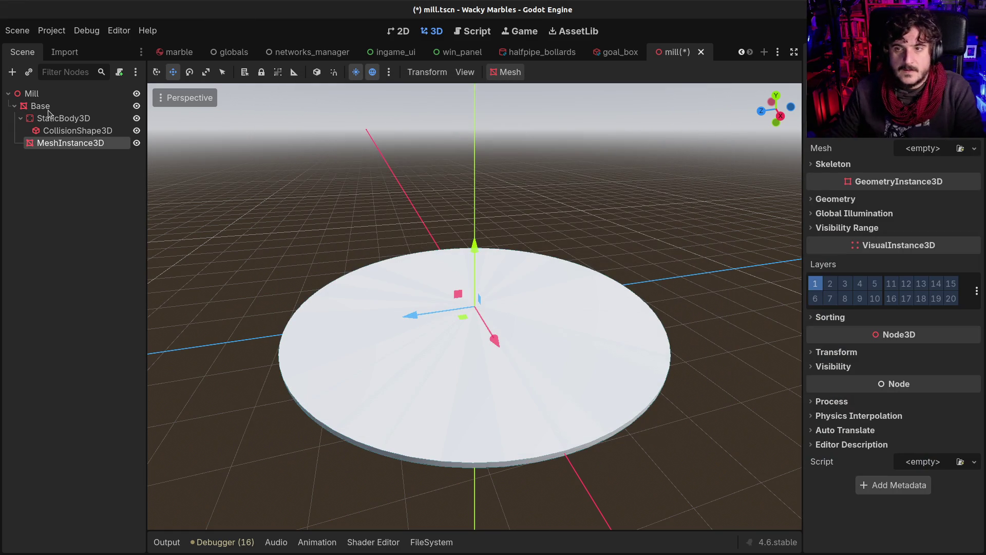
{"action": "left_click", "coordinate": [937, 152]}
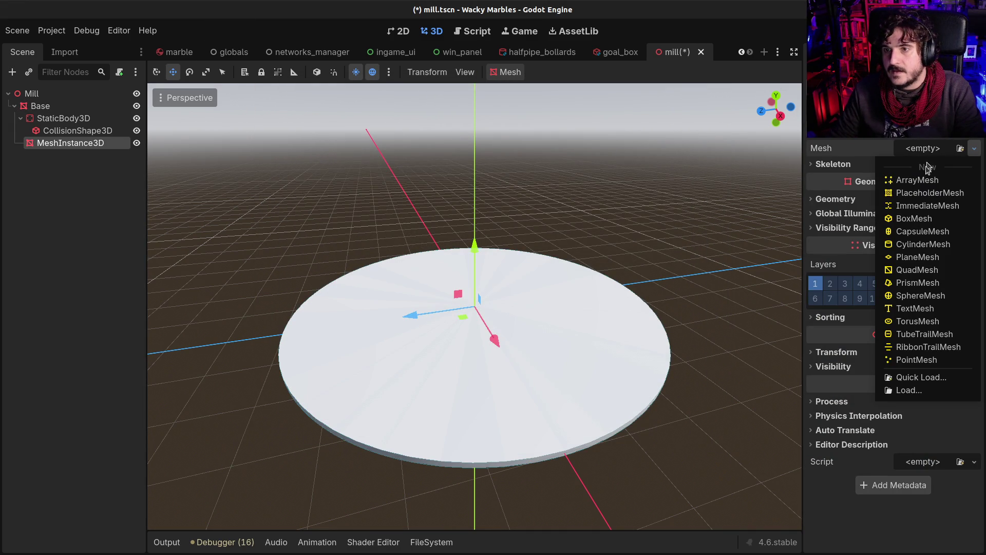
{"action": "left_click", "coordinate": [921, 246]}
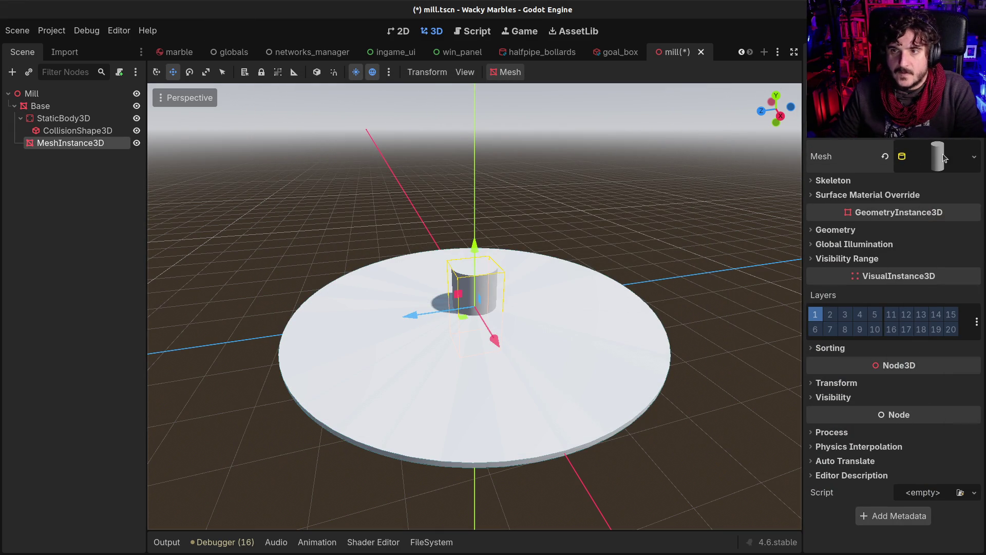
Set the pole's top and bottom radius to 0.2 m and lift it above the disc
{"action": "left_click", "coordinate": [938, 156]}
{"action": "left_click", "coordinate": [920, 266]}
{"action": "type", "text": "0."}
{"action": "key", "text": "Tab"}
{"action": "type", "text": "0.25"}
{"action": "key", "text": "Return"}
{"action": "mouse_move", "coordinate": [477, 248]}
{"action": "left_mouse_down"}
{"action": "mouse_move", "coordinate": [479, 193]}
{"action": "mouse_move", "coordinate": [478, 203]}
{"action": "left_mouse_up"}
{"action": "mouse_move", "coordinate": [437, 287]}
{"action": "left_mouse_down"}
{"action": "mouse_move", "coordinate": [407, 359]}
{"action": "mouse_move", "coordinate": [411, 339]}
{"action": "left_mouse_up"}
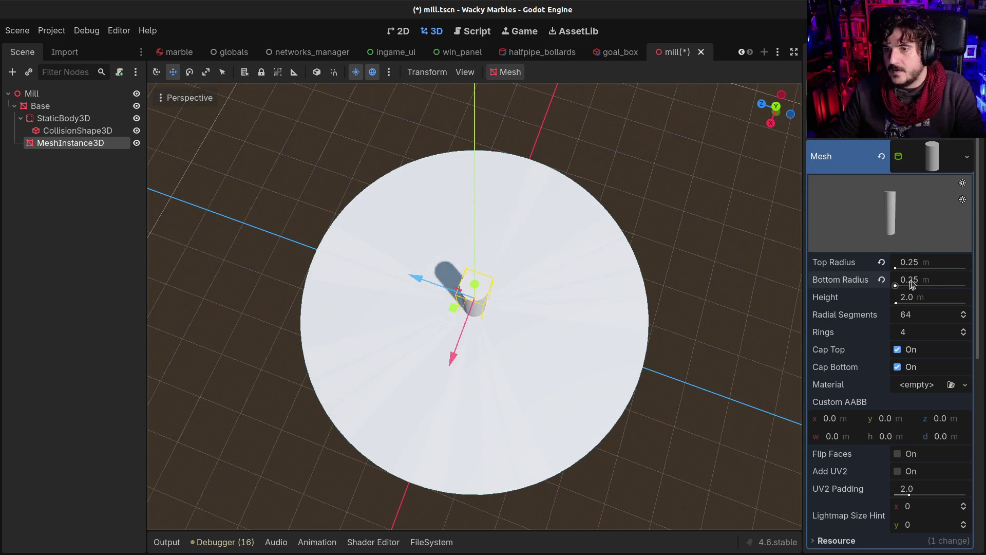
{"action": "mouse_move", "coordinate": [451, 298]}
{"action": "left_mouse_down"}
{"action": "mouse_move", "coordinate": [326, 282]}
{"action": "mouse_move", "coordinate": [391, 280]}
{"action": "left_mouse_up"}
{"action": "left_click", "coordinate": [913, 263]}
{"action": "type", "text": "0.23"}
{"action": "key", "text": "Tab"}
{"action": "left_click", "coordinate": [914, 263]}
{"action": "type", "text": "2"}
{"action": "key", "text": "Tab"}
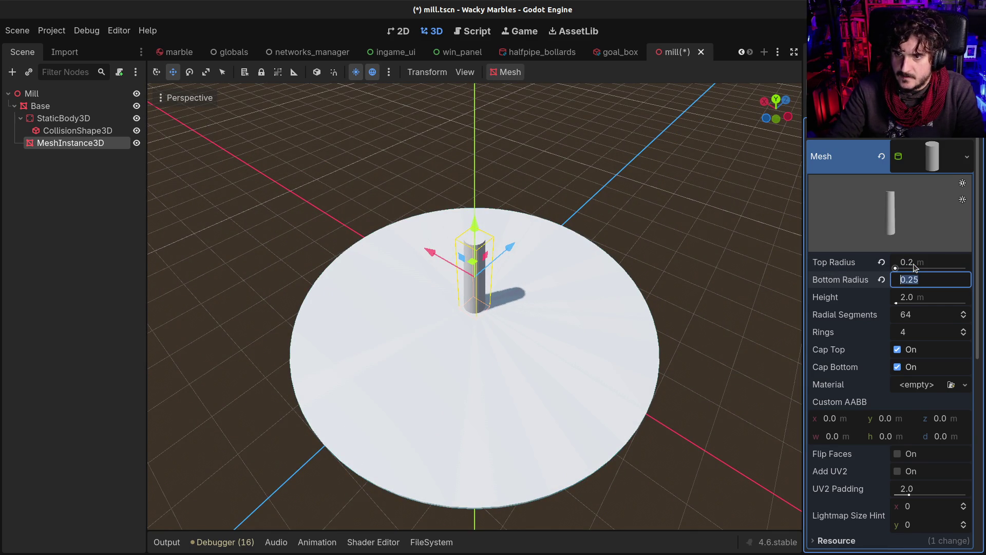
{"action": "key", "text": "Return"}
Set the pole's height to 3.0 m, seat it on the disc, and save
{"action": "mouse_move", "coordinate": [580, 251]}
{"action": "left_mouse_down"}
{"action": "mouse_move", "coordinate": [500, 222]}
{"action": "mouse_move", "coordinate": [636, 228]}
{"action": "left_mouse_up"}
{"action": "left_click", "coordinate": [916, 297]}
{"action": "type", "text": "4"}
{"action": "key", "text": "Return"}
{"action": "scroll", "coordinate": [507, 308], "scroll_direction": "up", "scroll_amount": 5}
{"action": "mouse_move", "coordinate": [463, 253]}
{"action": "left_mouse_down"}
{"action": "mouse_move", "coordinate": [410, 385]}
{"action": "mouse_move", "coordinate": [481, 255]}
{"action": "mouse_move", "coordinate": [458, 132]}
{"action": "mouse_move", "coordinate": [459, 172]}
{"action": "left_mouse_up"}
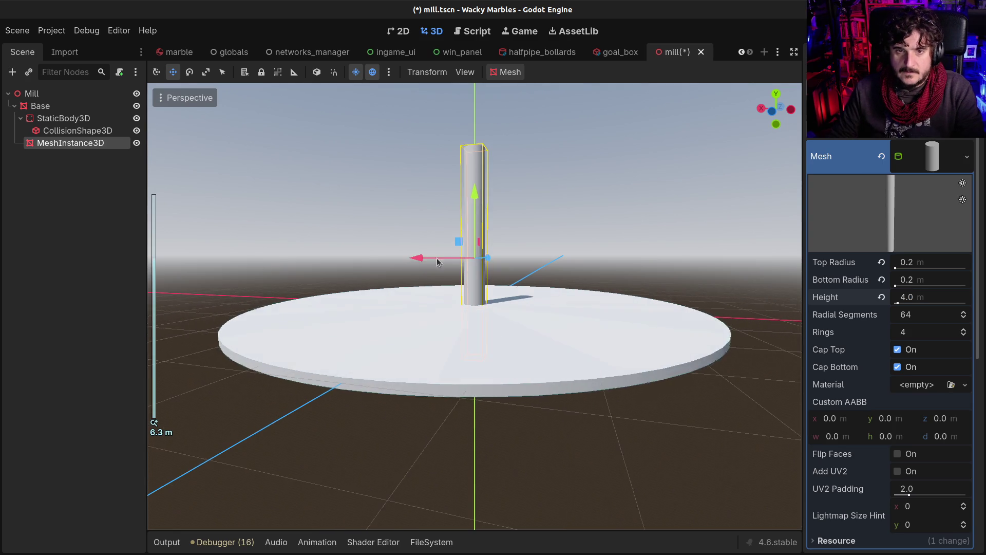
{"action": "scroll", "coordinate": [523, 288], "scroll_direction": "down", "scroll_amount": 5}
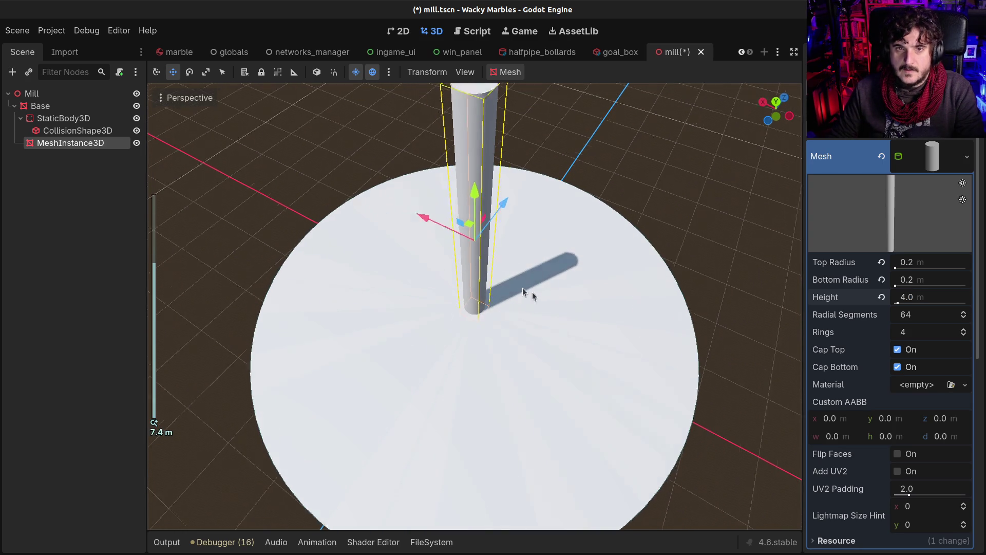
{"action": "mouse_move", "coordinate": [548, 275]}
{"action": "left_mouse_down"}
{"action": "mouse_move", "coordinate": [458, 185]}
{"action": "mouse_move", "coordinate": [418, 203]}
{"action": "left_mouse_up"}
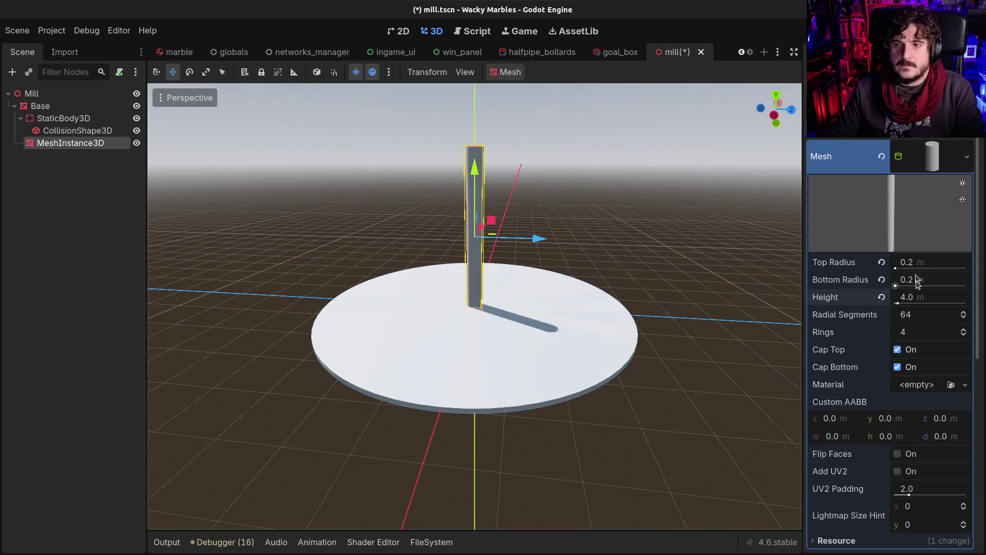
{"action": "left_click", "coordinate": [909, 297]}
{"action": "type", "text": "3"}
{"action": "key", "text": "Return"}
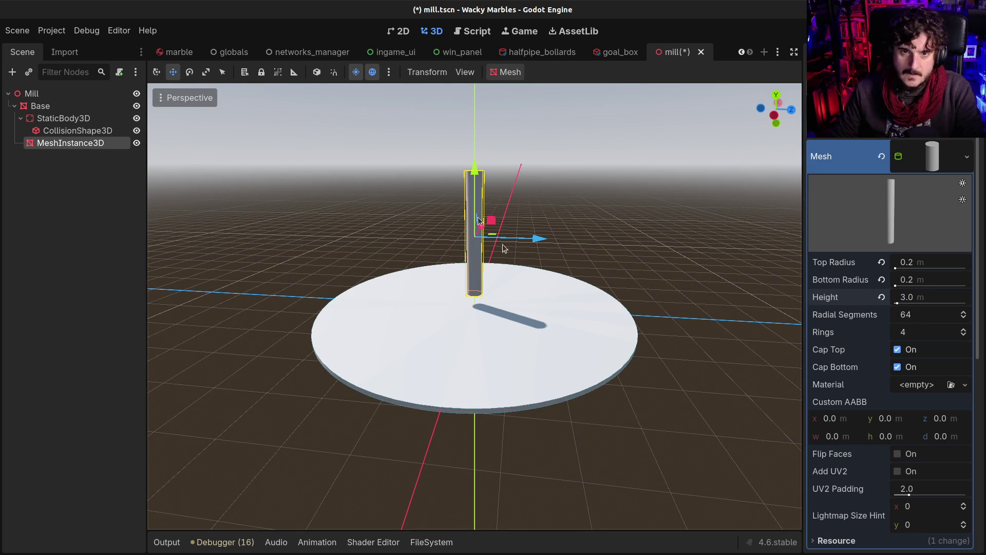
{"action": "left_click_drag", "start_coordinate": [478, 172], "coordinate": [477, 203]}
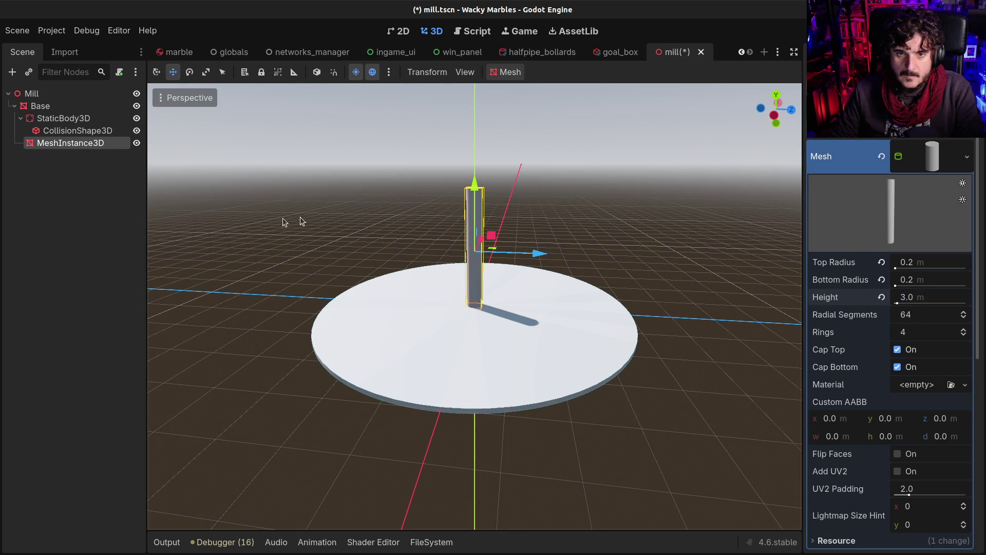
{"action": "key", "text": "ctrl+s"}
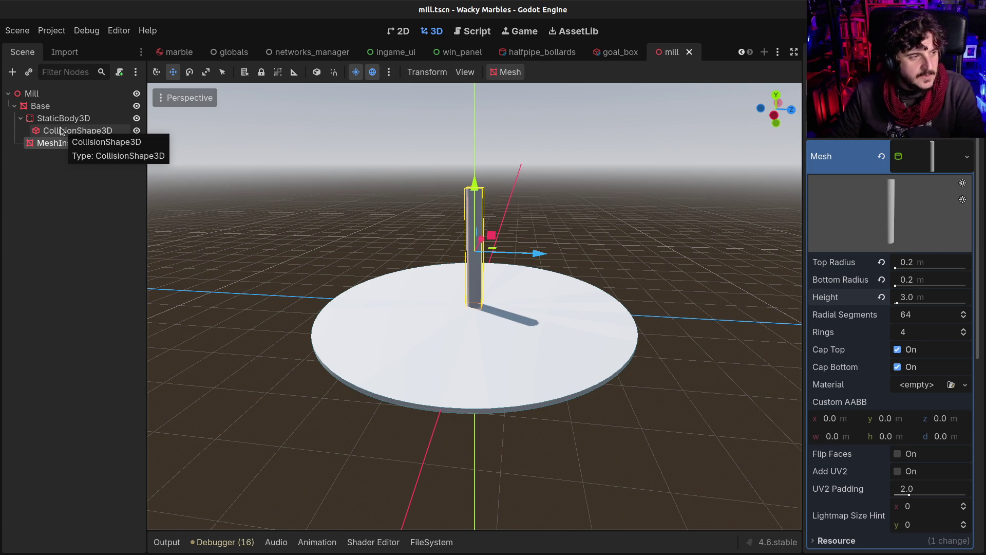
{"action": "mouse_move", "coordinate": [390, 390]}
{"action": "left_mouse_down"}
{"action": "mouse_move", "coordinate": [408, 357]}
{"action": "mouse_move", "coordinate": [378, 282]}
{"action": "left_mouse_up"}
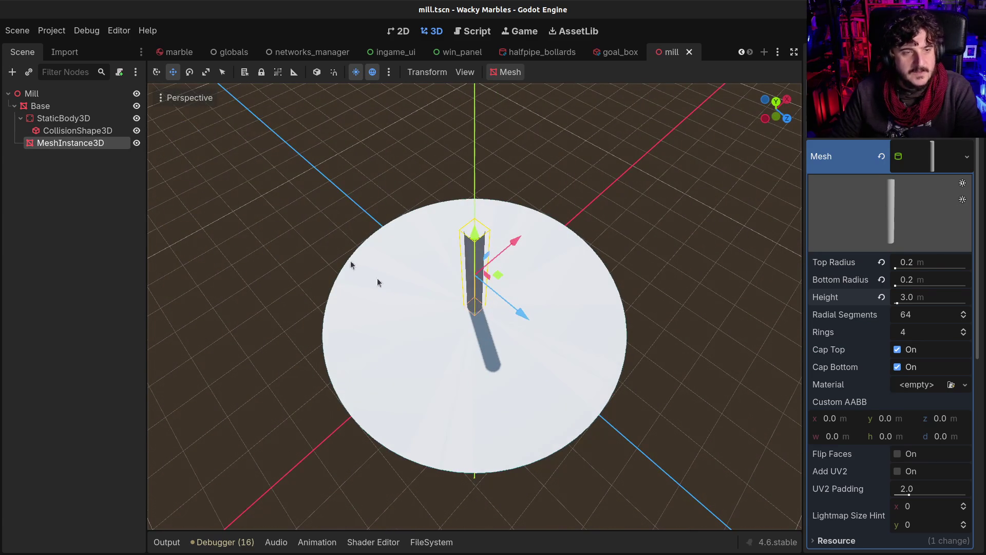
Rename the pole node to Pivot
{"action": "double_click", "coordinate": [57, 151]}
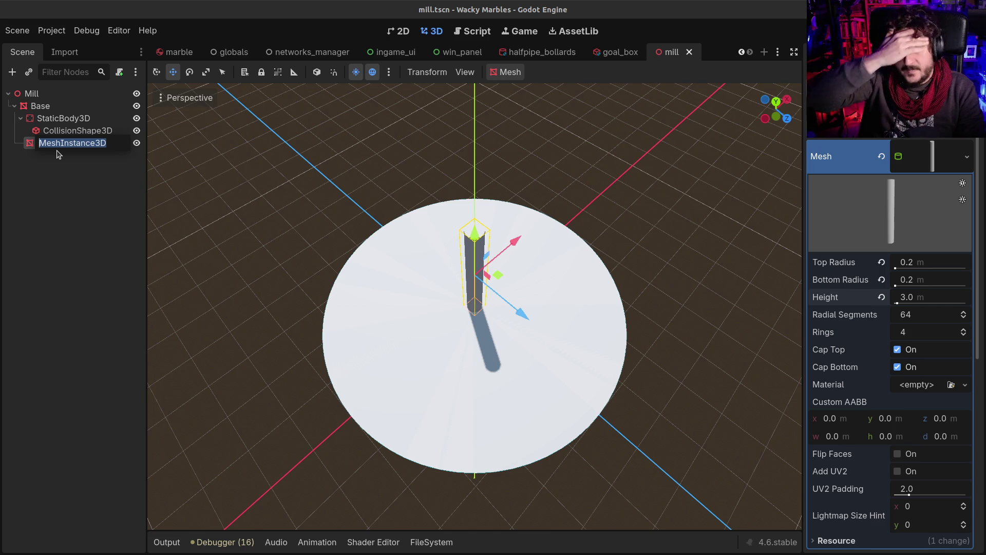
{"action": "type", "text": "Pivot"}
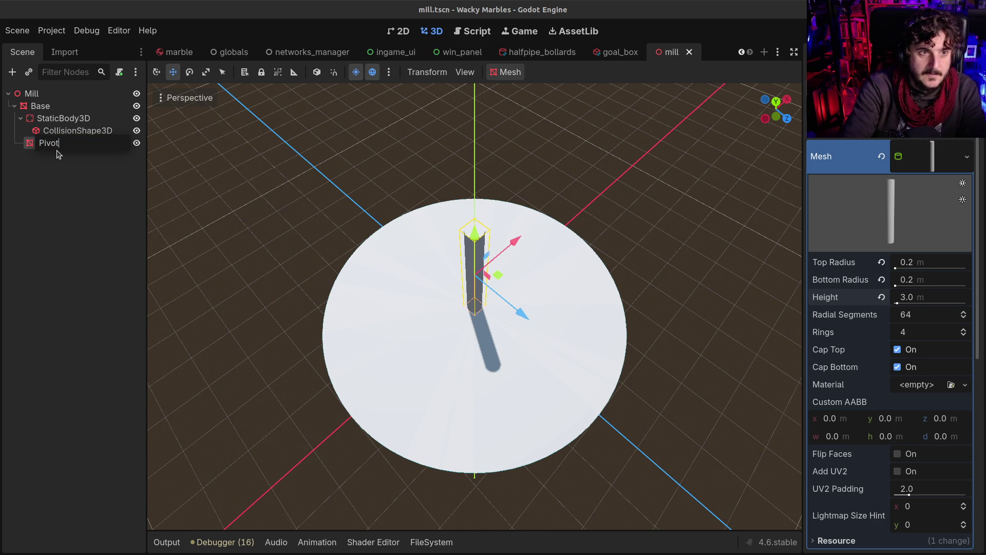
{"action": "key", "text": "Return"}
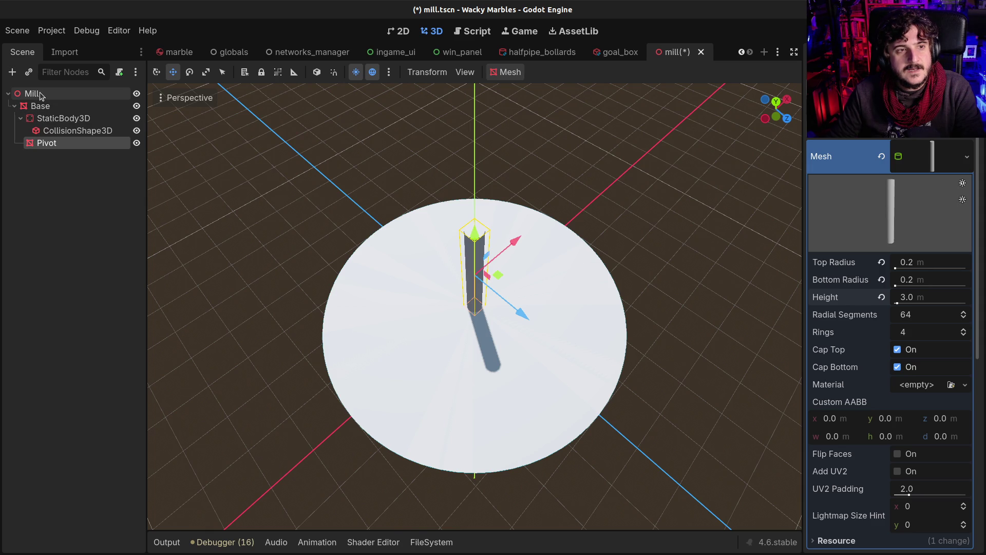
{"action": "left_click", "coordinate": [40, 95]}
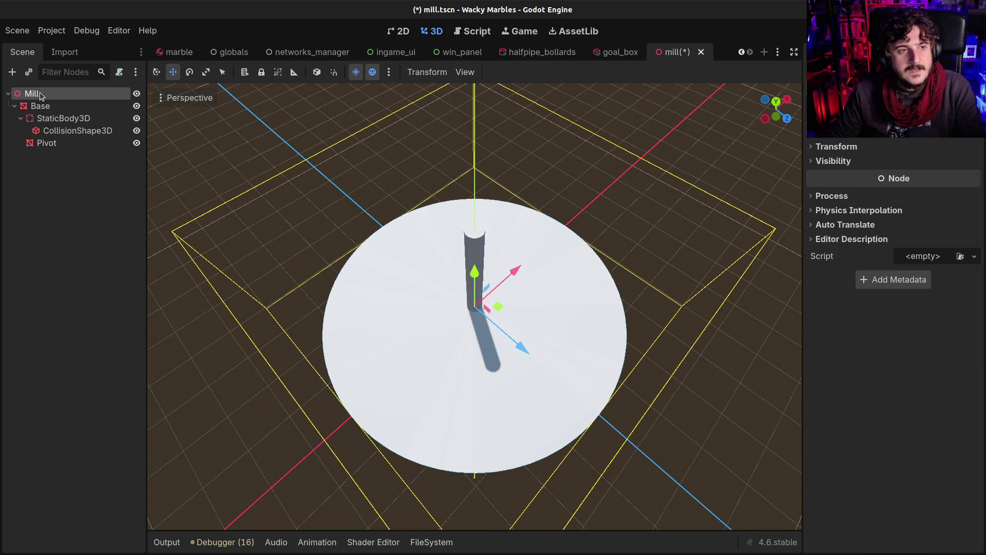
{"action": "key", "text": "ctrl+a"}
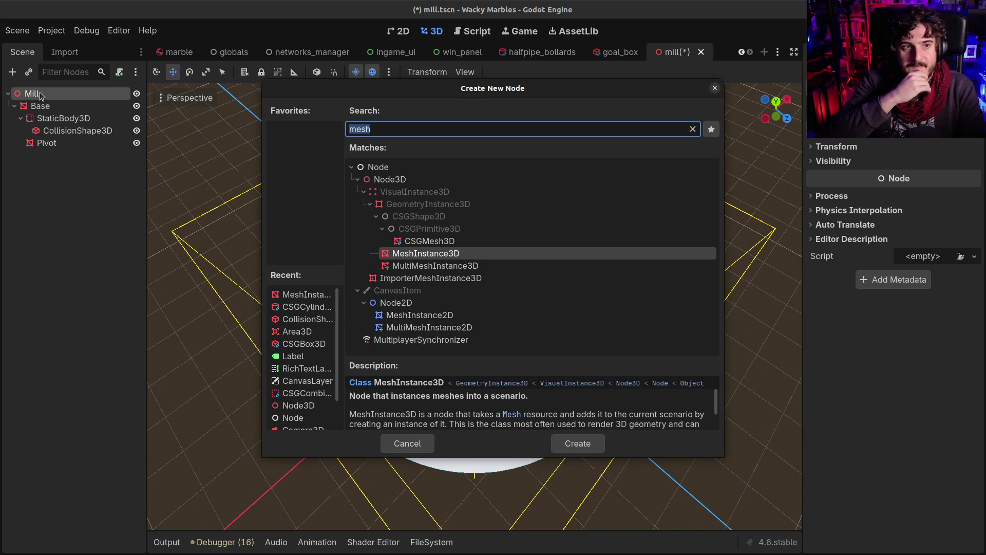
{"action": "key", "text": "Escape"}
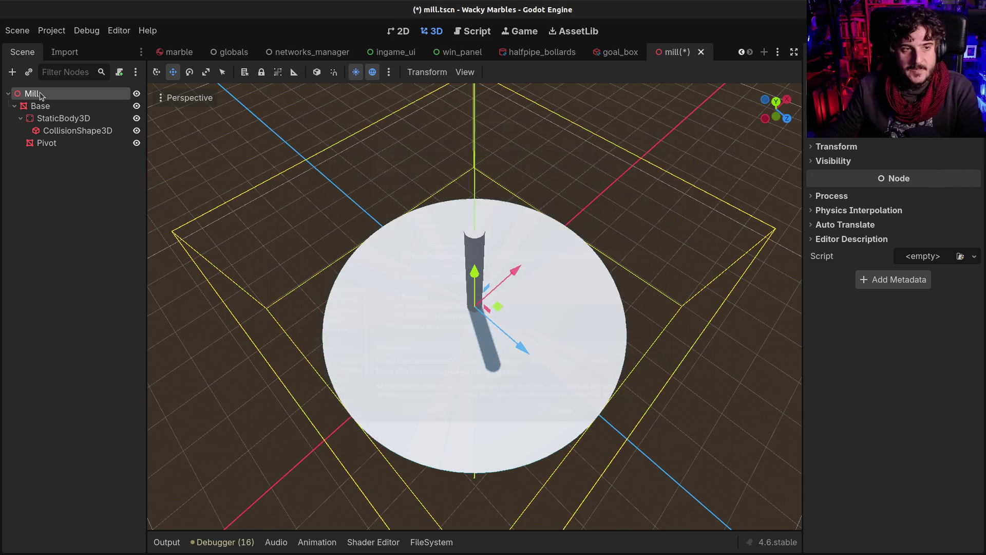
Give Pivot a Static Body Child with a cylinder collision shape
{"action": "left_click", "coordinate": [46, 144]}
{"action": "right_click", "coordinate": [45, 146]}
{"action": "left_click", "coordinate": [128, 128]}
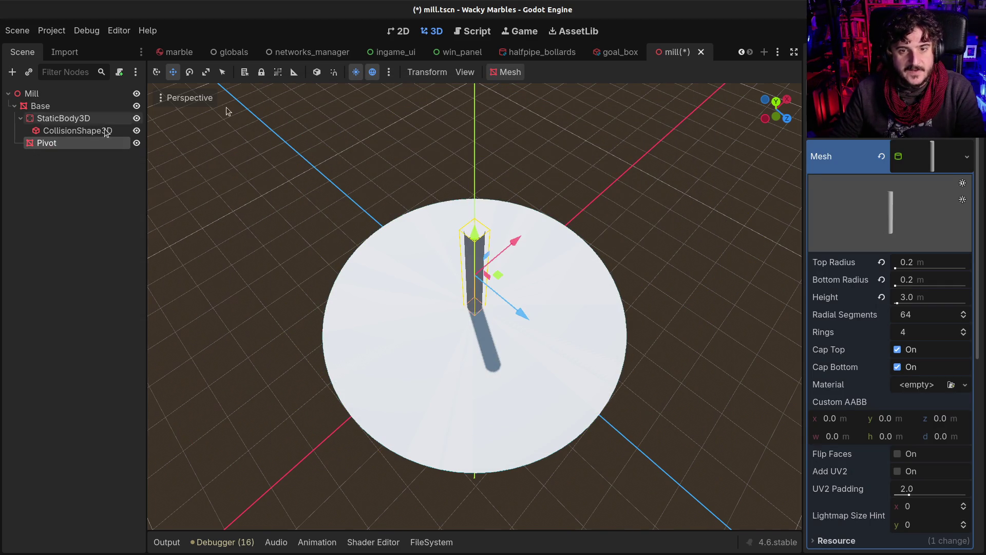
{"action": "left_click", "coordinate": [509, 72]}
{"action": "left_click", "coordinate": [542, 92]}
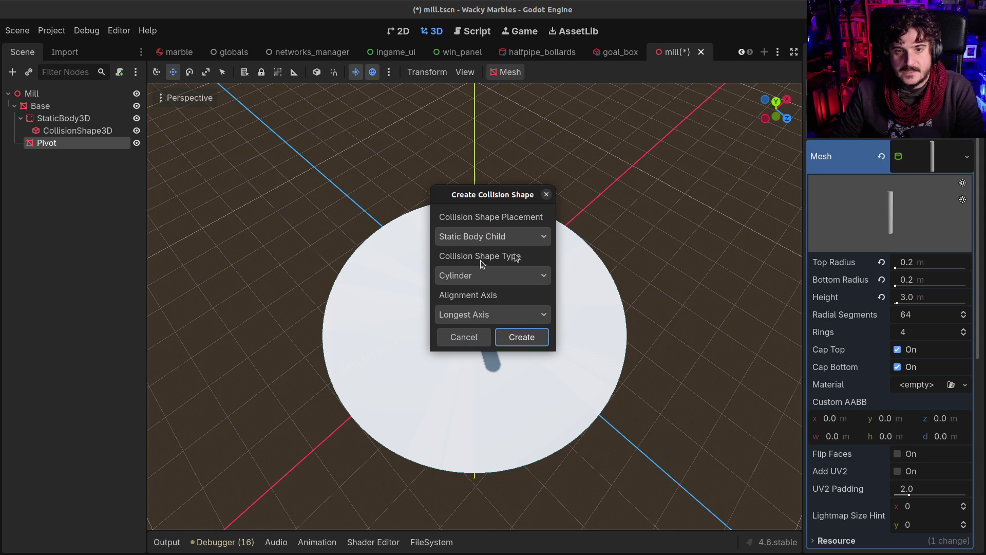
{"action": "left_click", "coordinate": [513, 340]}
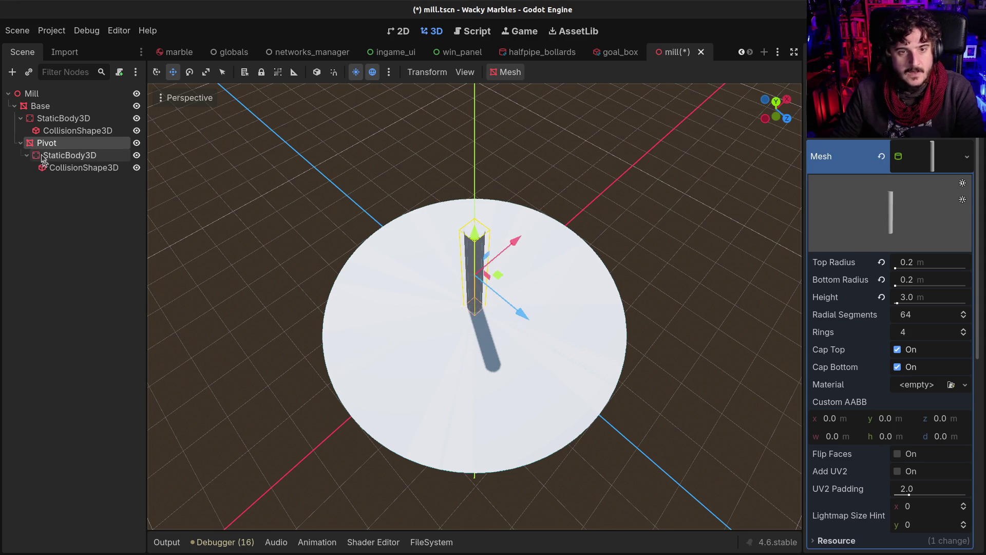
{"action": "left_click", "coordinate": [31, 93]}
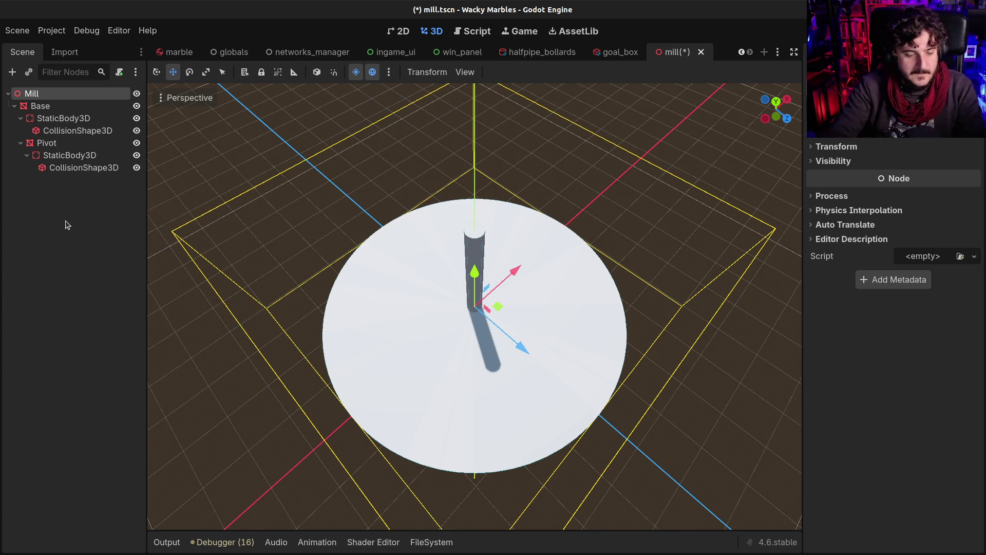
{"action": "key", "text": "ctrl+a"}
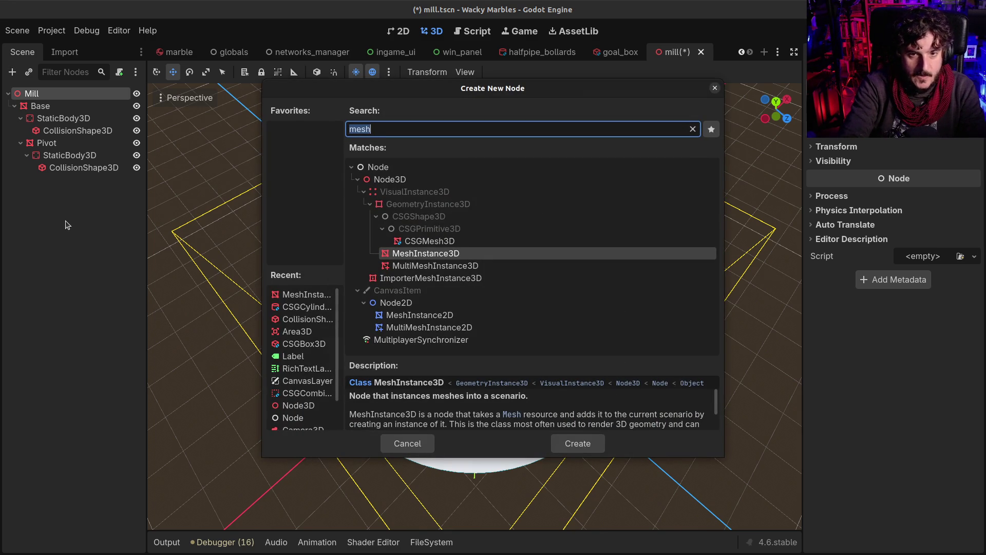
Add a MeshInstance3D under Mill named Blade1 with a new BoxMesh
{"action": "key", "text": "Return"}
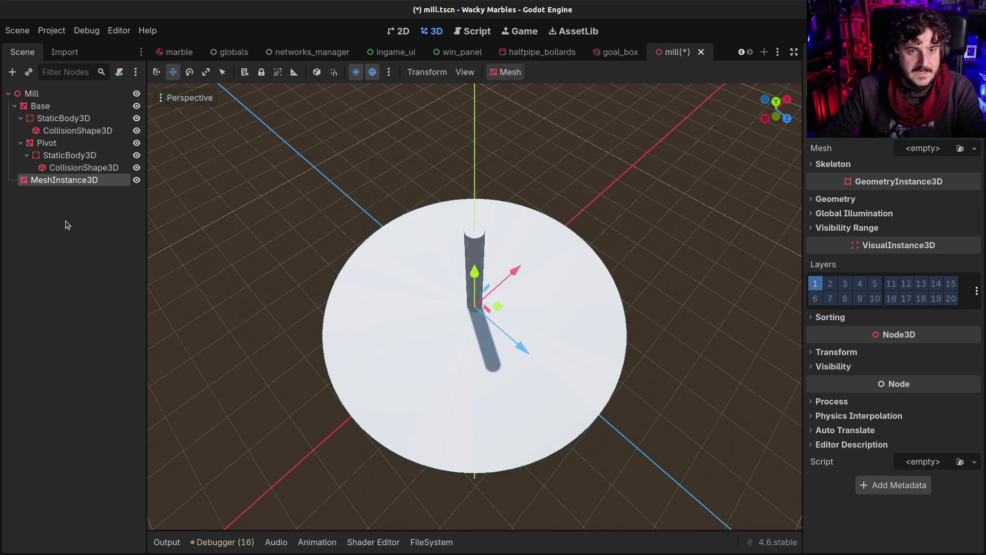
{"action": "key", "text": "F2"}
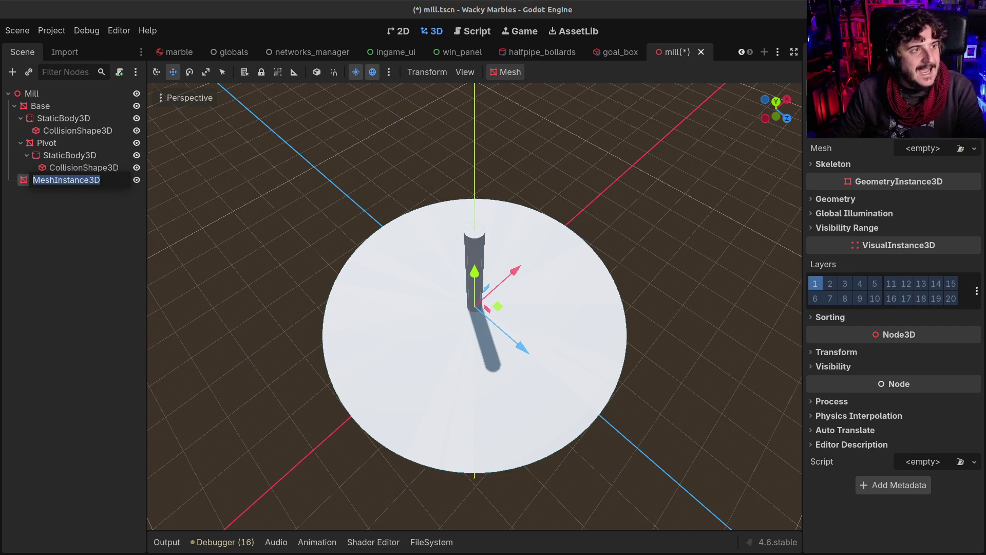
{"action": "key", "text": "Escape"}
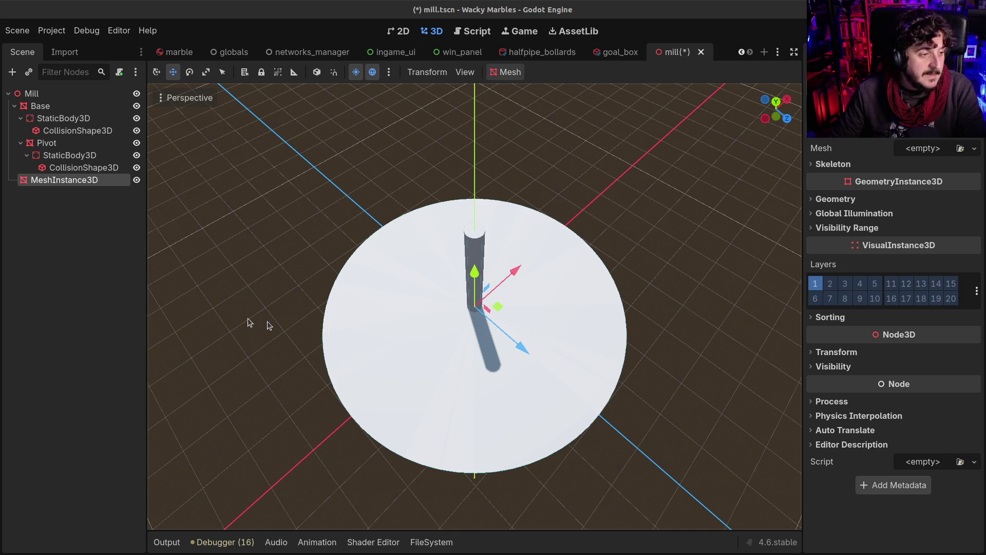
{"action": "double_click", "coordinate": [100, 181]}
{"action": "type", "text": "B"}
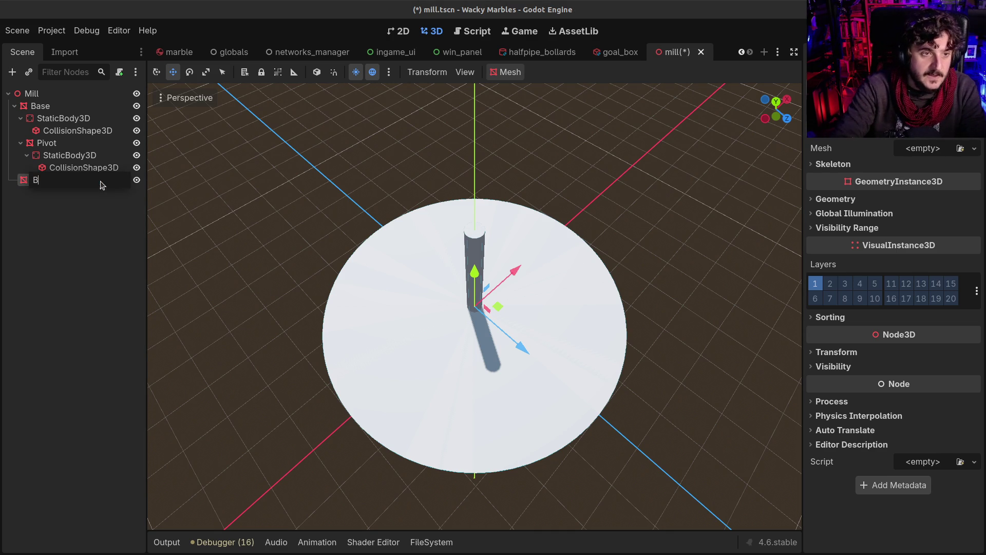
{"action": "type", "text": "lade1"}
{"action": "key", "text": "Return"}
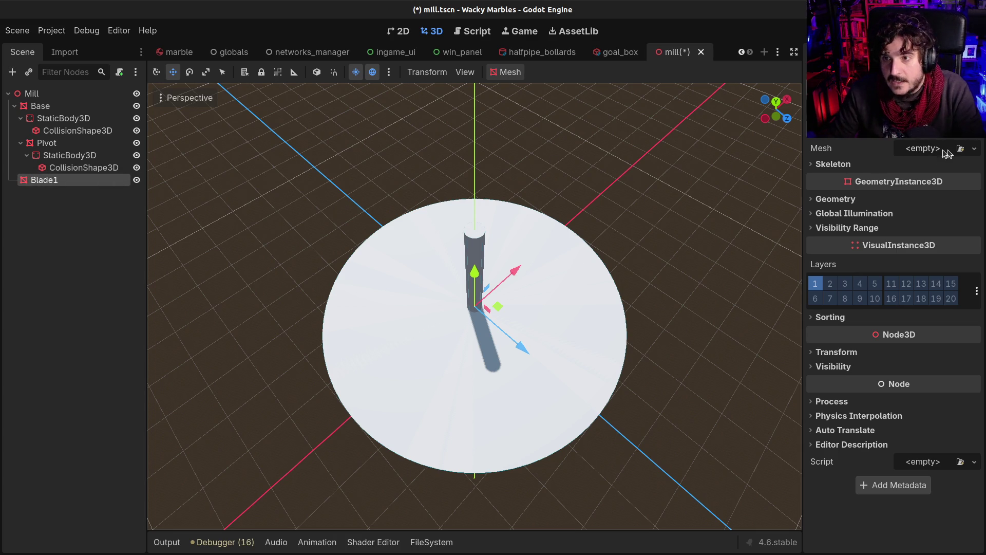
{"action": "left_click", "coordinate": [974, 148]}
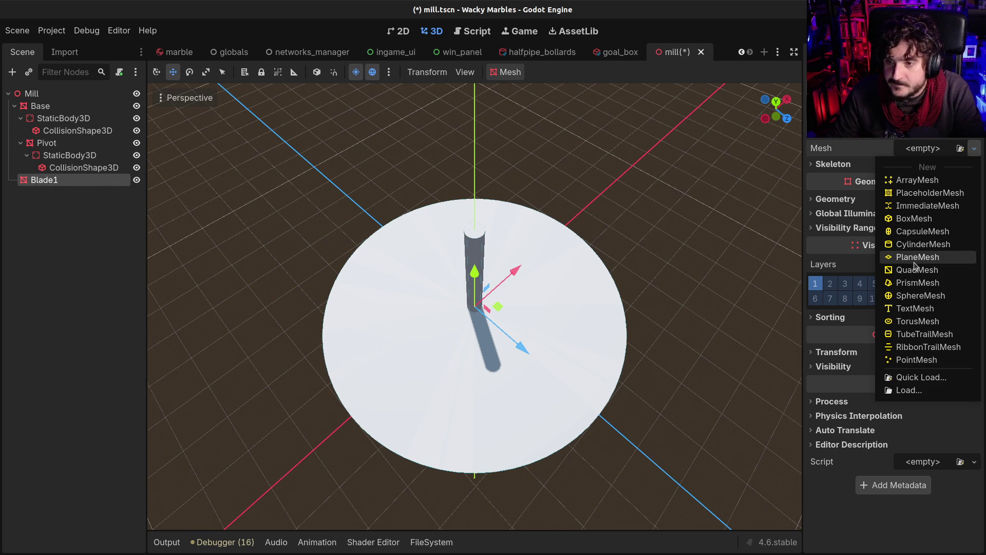
{"action": "left_click", "coordinate": [912, 218]}
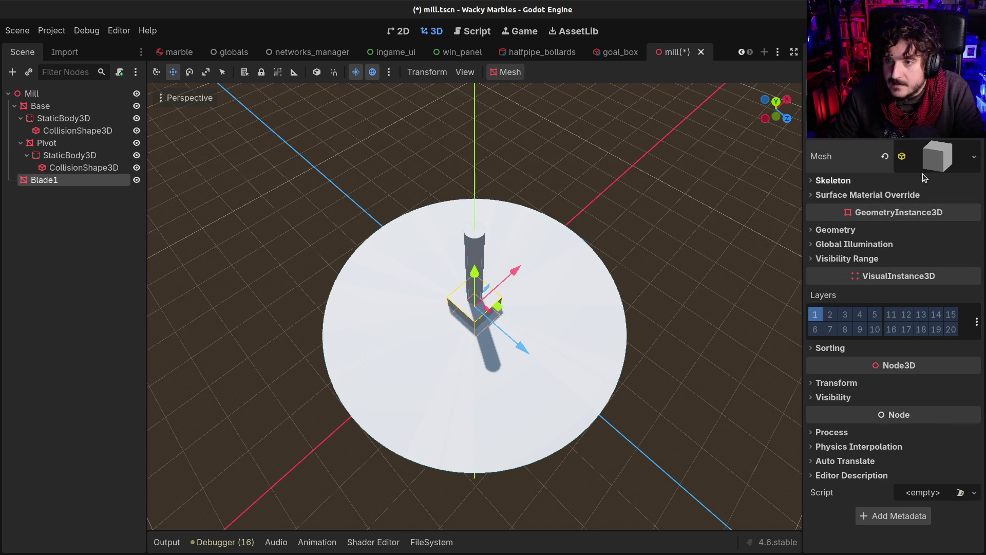
Set Blade1's box size to 4.0 m in x and 0.1 m in z
{"action": "left_click", "coordinate": [927, 173]}
{"action": "mouse_move", "coordinate": [668, 282]}
{"action": "left_mouse_down"}
{"action": "mouse_move", "coordinate": [585, 170]}
{"action": "mouse_move", "coordinate": [566, 154]}
{"action": "mouse_move", "coordinate": [560, 171]}
{"action": "left_mouse_up"}
{"action": "left_click", "coordinate": [842, 281]}
{"action": "type", "text": "4"}
{"action": "key", "text": "Return"}
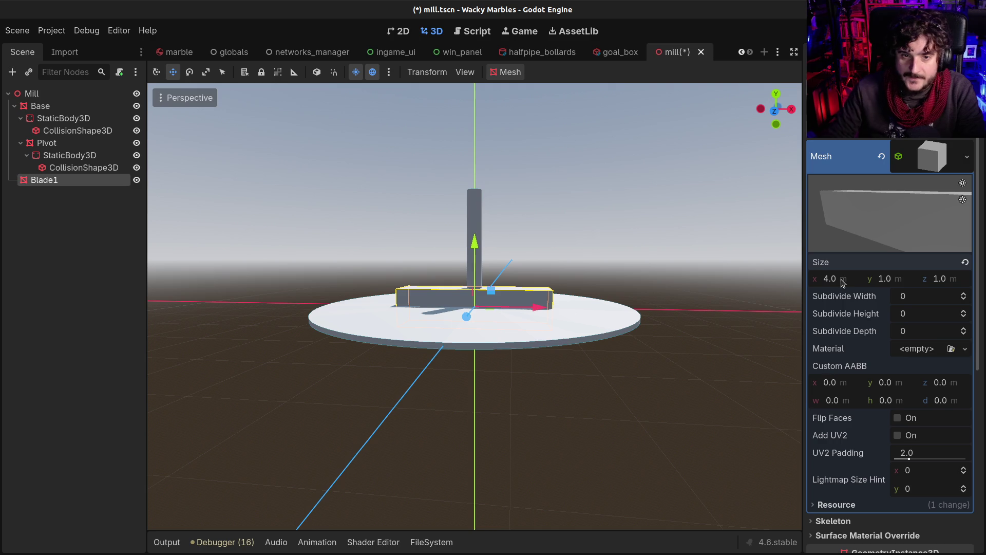
{"action": "left_click", "coordinate": [896, 282]}
{"action": "type", "text": "0.1"}
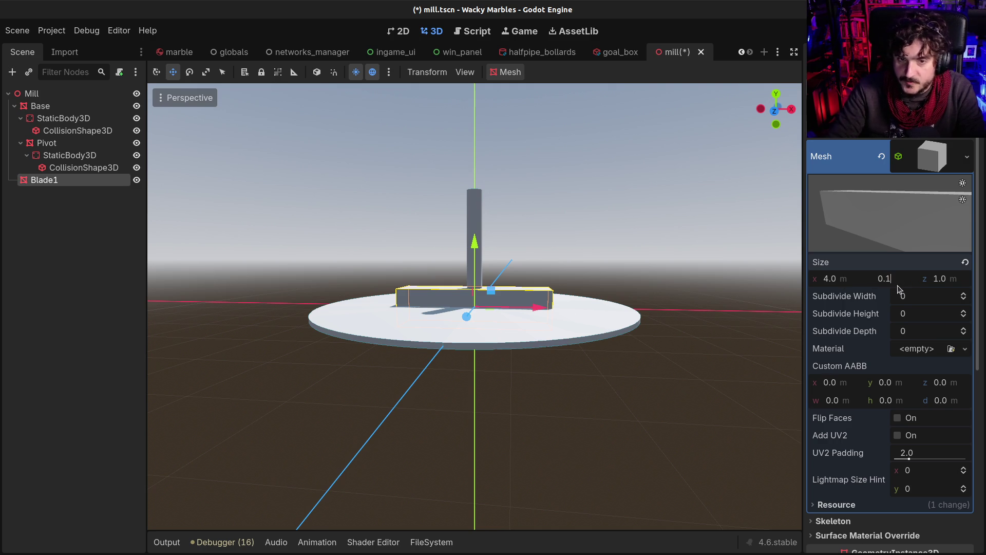
{"action": "key", "text": "Return"}
{"action": "key", "text": "ctrl+z"}
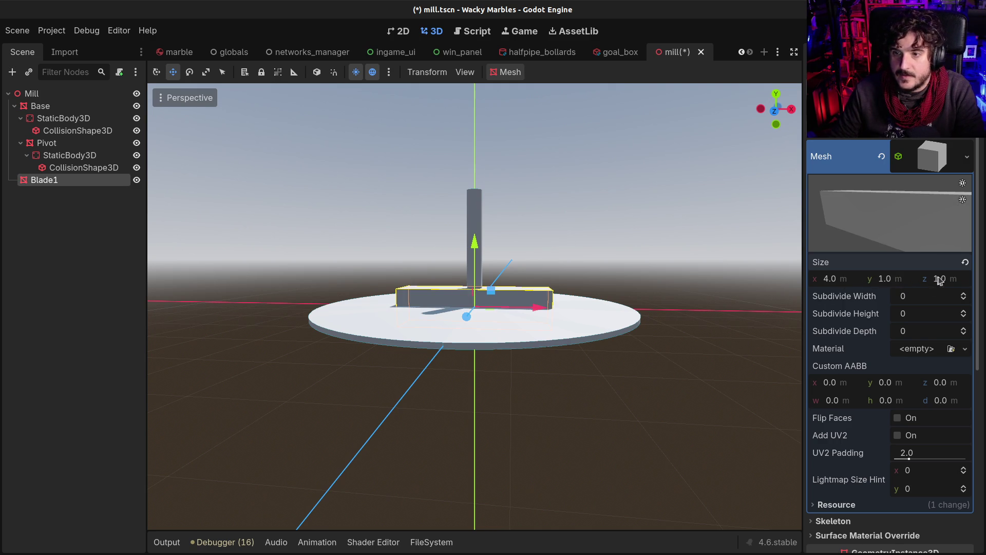
{"action": "type", "text": "0.1"}
{"action": "key", "text": "Return"}
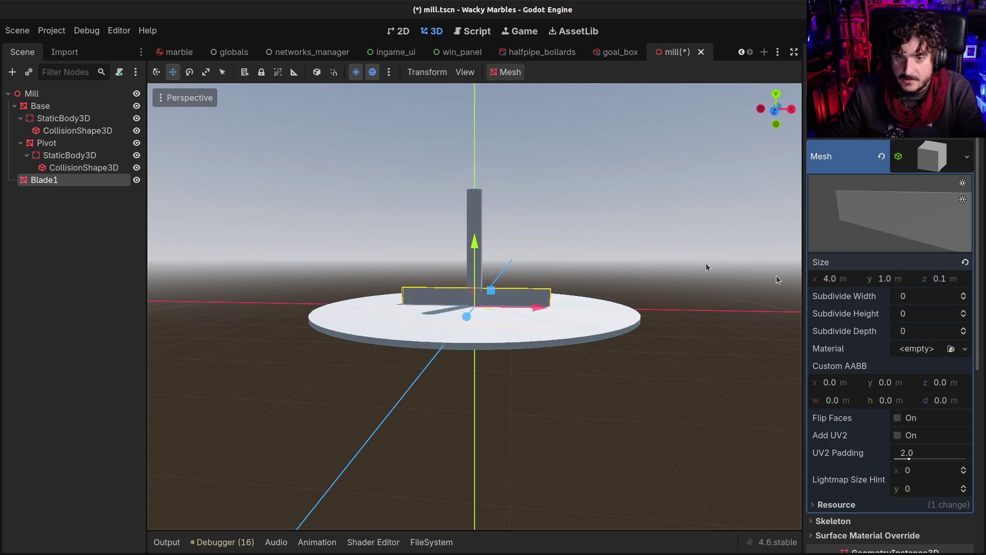
Set Blade1's box height to 2.6 m and raise it off the disc
{"action": "left_click", "coordinate": [896, 282]}
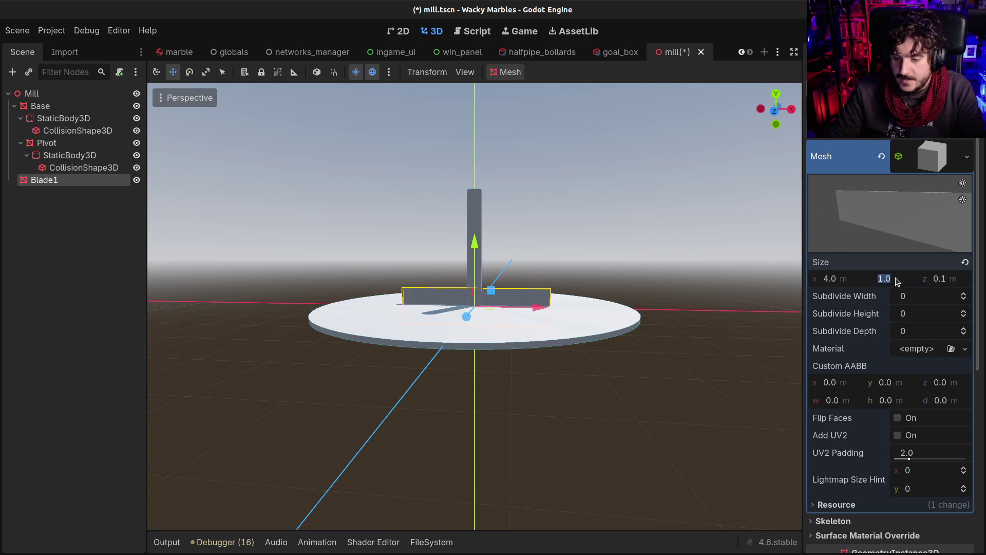
{"action": "type", "text": "3"}
{"action": "key", "text": "Return"}
{"action": "left_click_drag", "start_coordinate": [474, 245], "coordinate": [458, 193]}
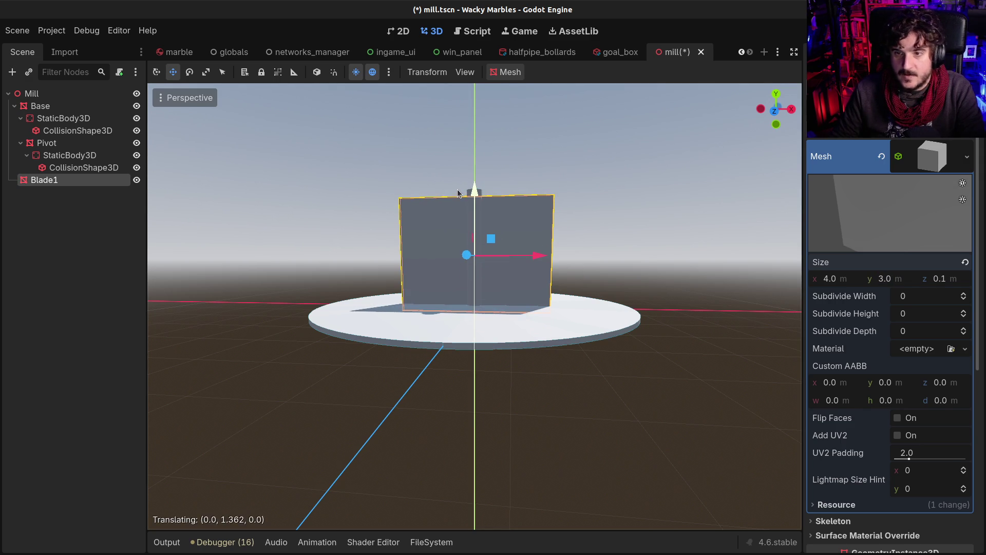
{"action": "left_click", "coordinate": [886, 279]}
{"action": "type", "text": "2.8"}
{"action": "key", "text": "Return"}
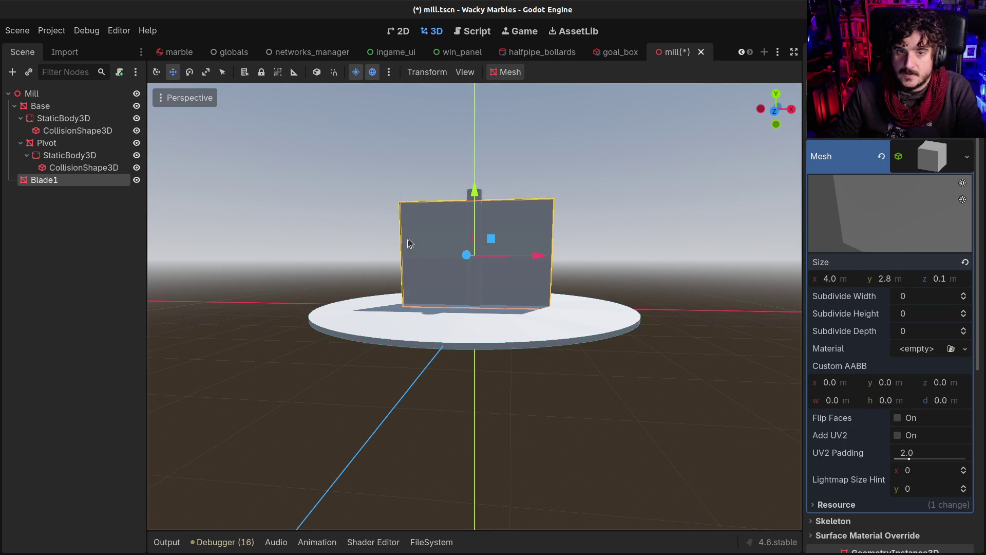
{"action": "mouse_move", "coordinate": [760, 302]}
{"action": "left_mouse_down"}
{"action": "mouse_move", "coordinate": [526, 276]}
{"action": "mouse_move", "coordinate": [536, 266]}
{"action": "mouse_move", "coordinate": [540, 286]}
{"action": "left_mouse_up"}
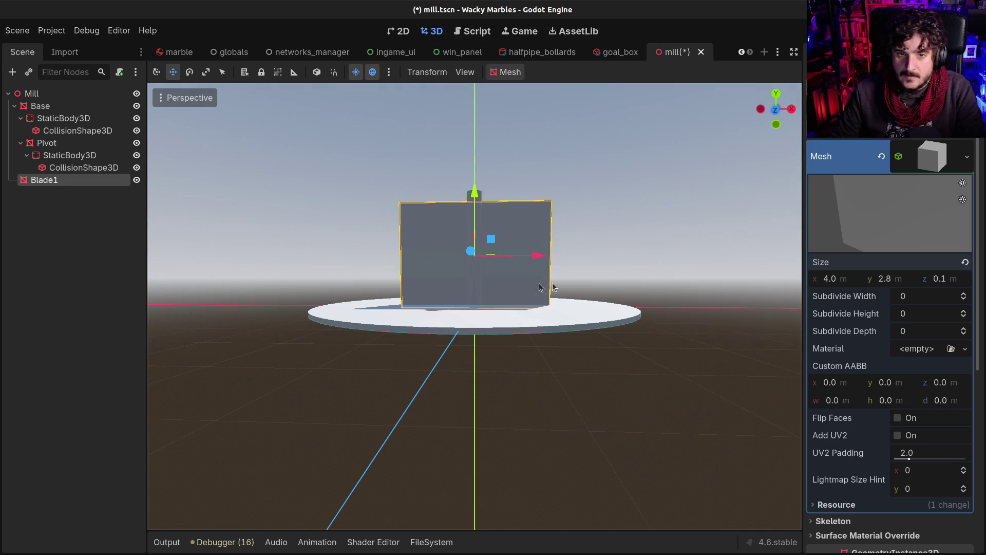
{"action": "left_click", "coordinate": [895, 283]}
{"action": "type", "text": "2"}
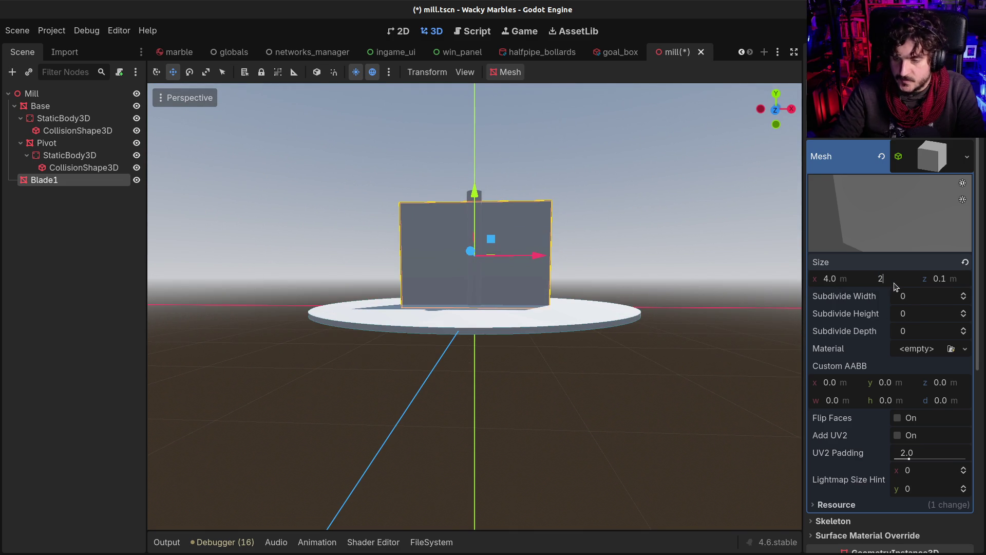
{"action": "key", "text": "Return"}
In front orthographic view, nudge Blade1 up and slide it left beside the pole
{"action": "mouse_move", "coordinate": [246, 294]}
{"action": "left_mouse_down"}
{"action": "mouse_move", "coordinate": [366, 303]}
{"action": "mouse_move", "coordinate": [390, 288]}
{"action": "left_mouse_up"}
{"action": "left_click", "coordinate": [776, 111]}
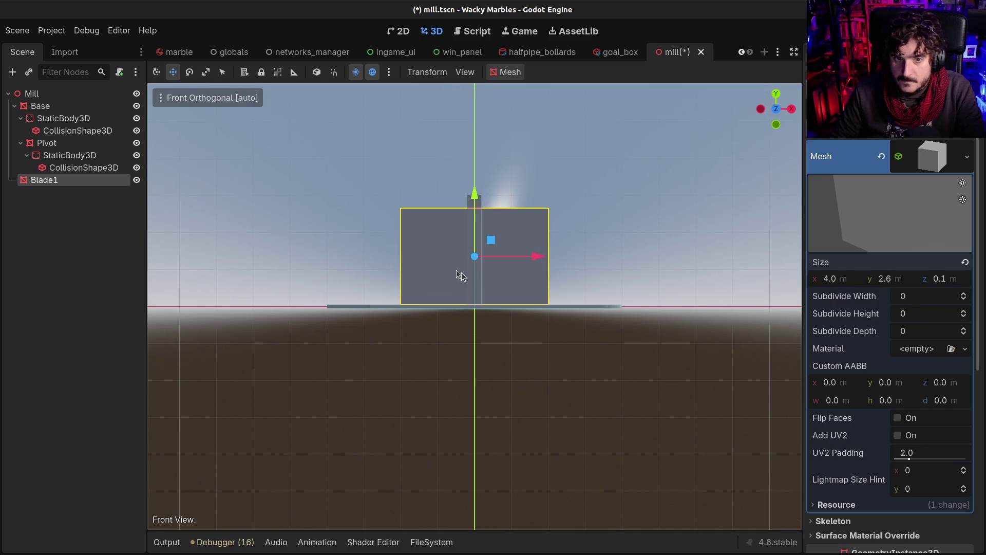
{"action": "left_click_drag", "start_coordinate": [475, 195], "coordinate": [475, 198]}
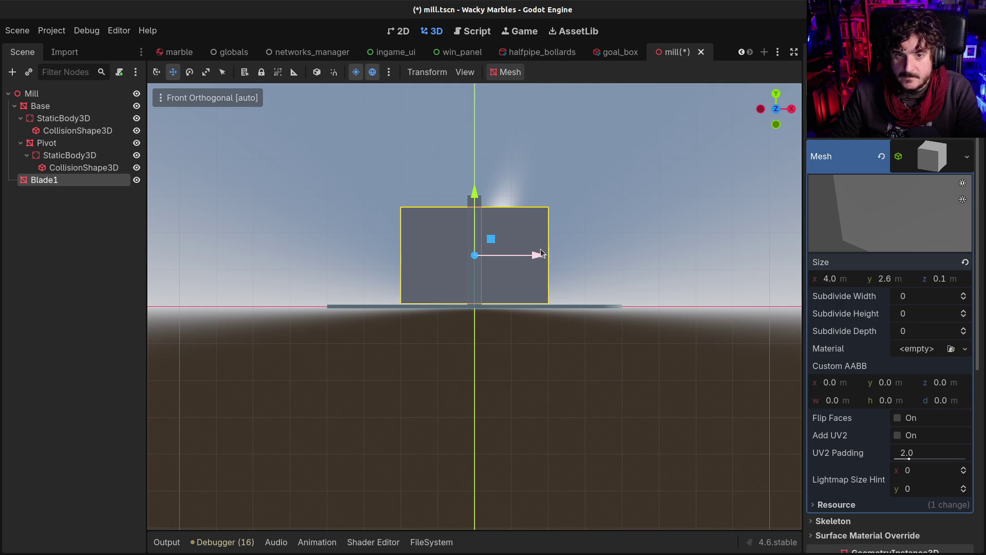
{"action": "left_click_drag", "start_coordinate": [538, 251], "coordinate": [468, 252]}
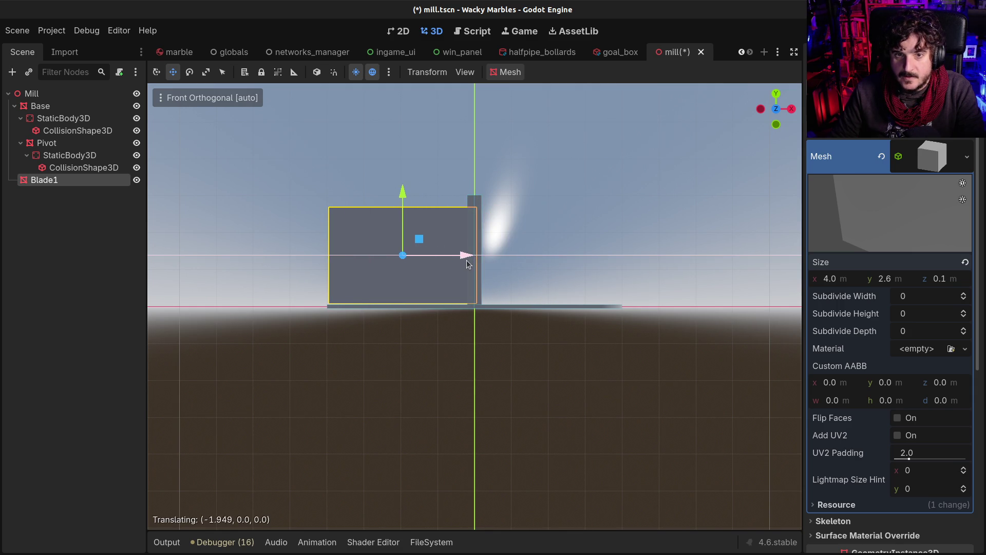
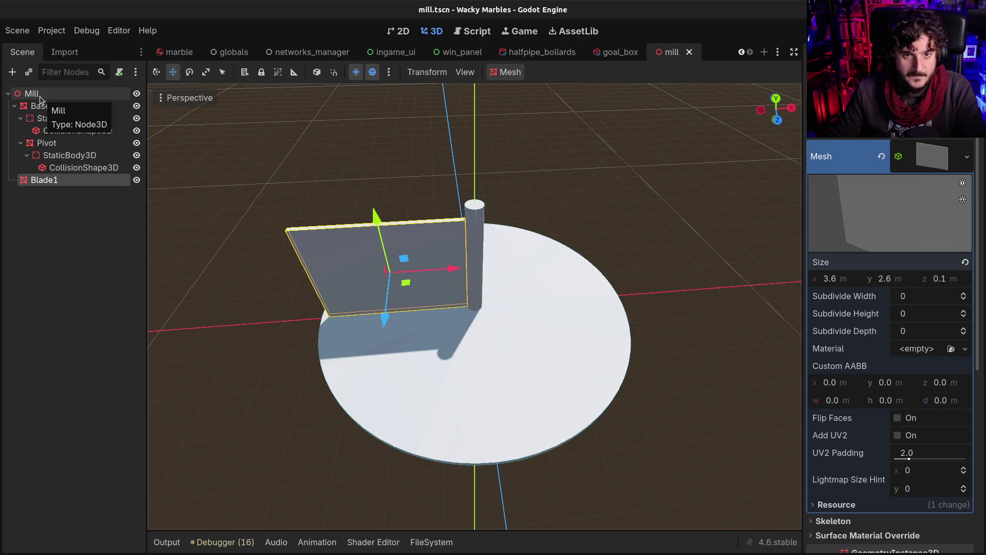
Duplicate Blade1 and place the copy, Blade2, at X -2.0, Y 1.4
{"action": "key", "text": "ctrl+d"}
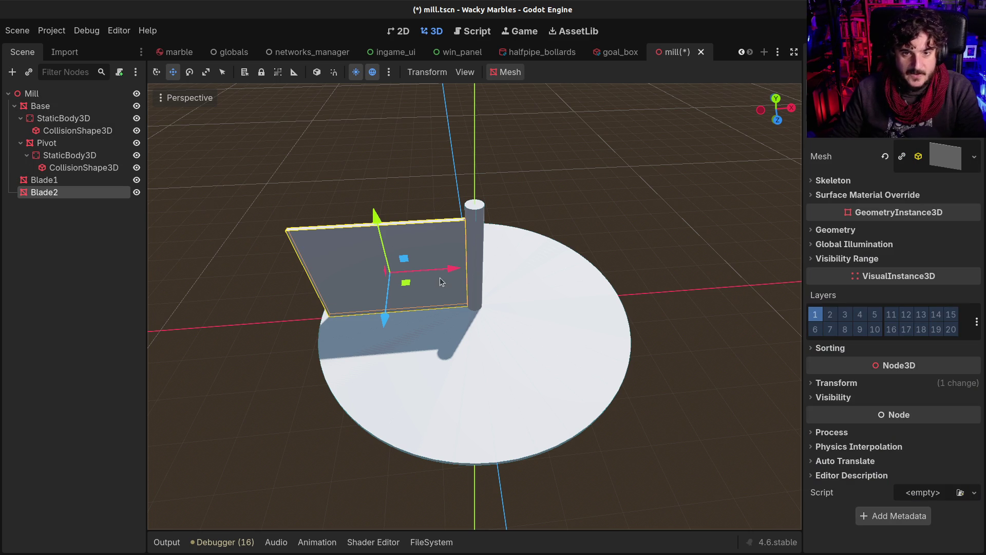
{"action": "left_click_drag", "start_coordinate": [451, 268], "coordinate": [610, 254]}
{"action": "key", "text": "ctrl+z"}
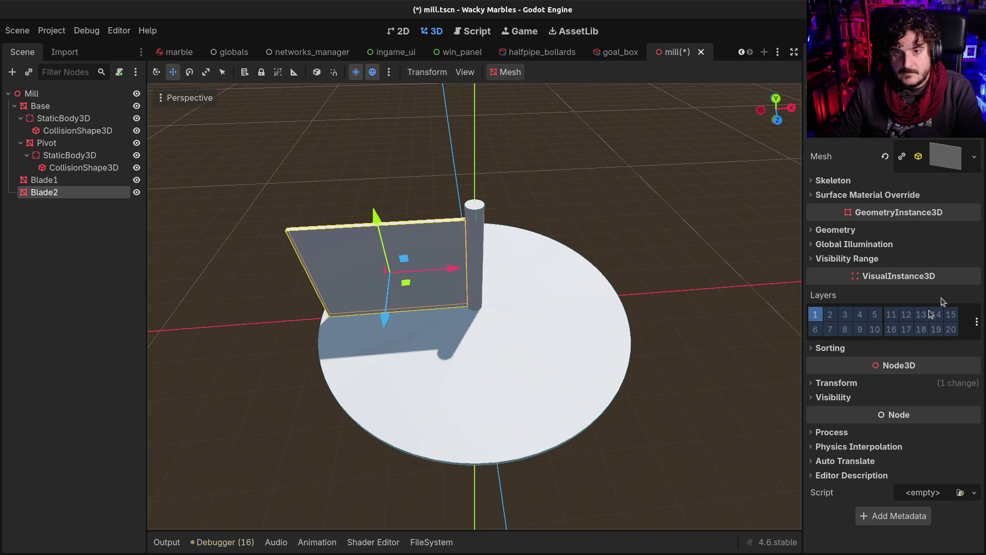
{"action": "left_click", "coordinate": [838, 384]}
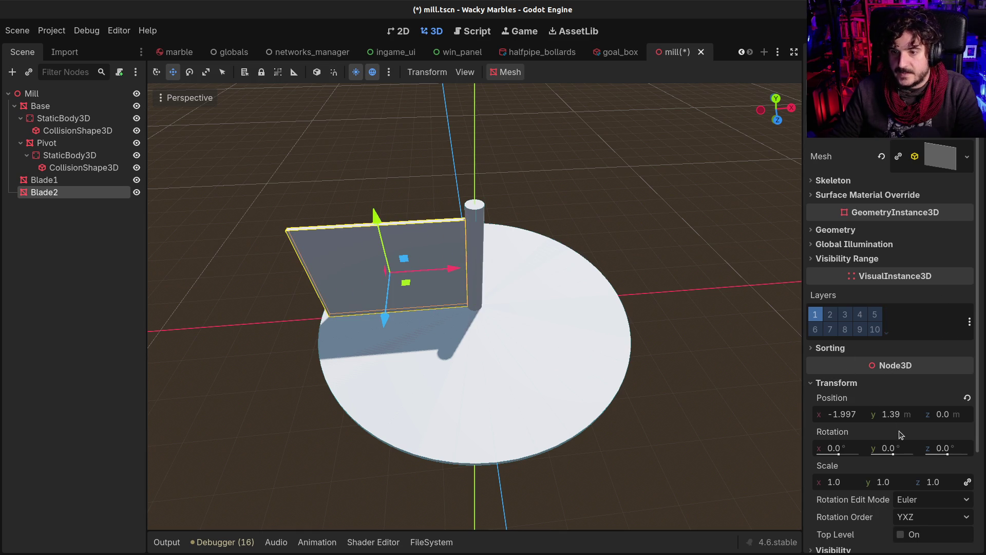
{"action": "left_click", "coordinate": [853, 415]}
{"action": "left_click_drag", "start_coordinate": [840, 414], "coordinate": [904, 427]}
{"action": "type", "text": "2"}
{"action": "key", "text": "Return"}
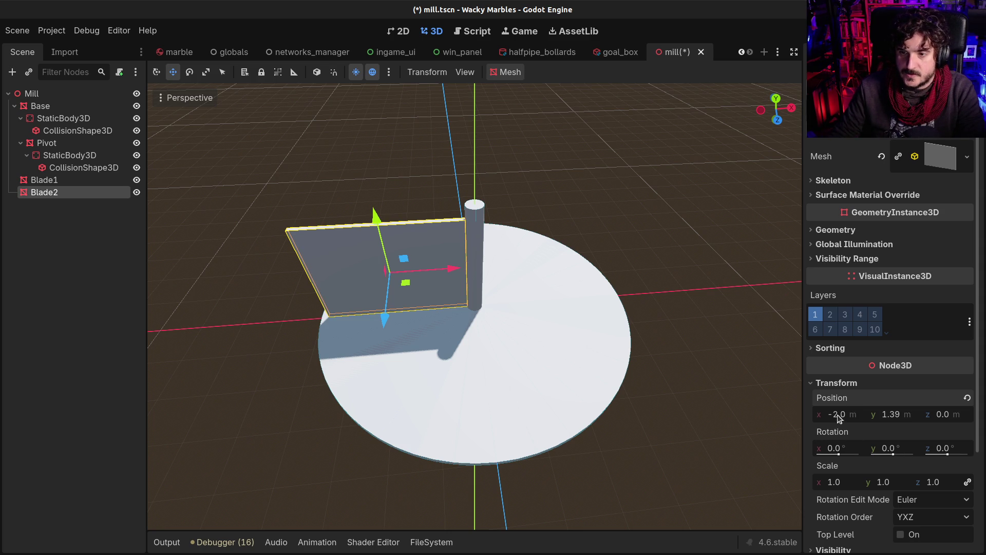
{"action": "mouse_move", "coordinate": [654, 403]}
{"action": "left_mouse_down"}
{"action": "mouse_move", "coordinate": [425, 293]}
{"action": "mouse_move", "coordinate": [429, 280]}
{"action": "left_mouse_up"}
{"action": "left_click", "coordinate": [890, 414]}
{"action": "type", "text": "1.4"}
{"action": "key", "text": "Return"}
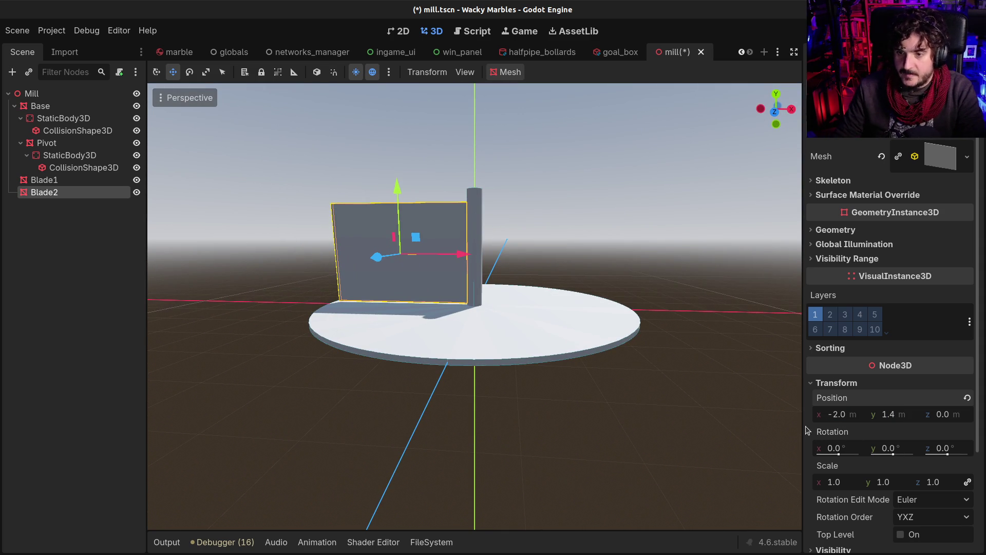
{"action": "left_click", "coordinate": [850, 416]}
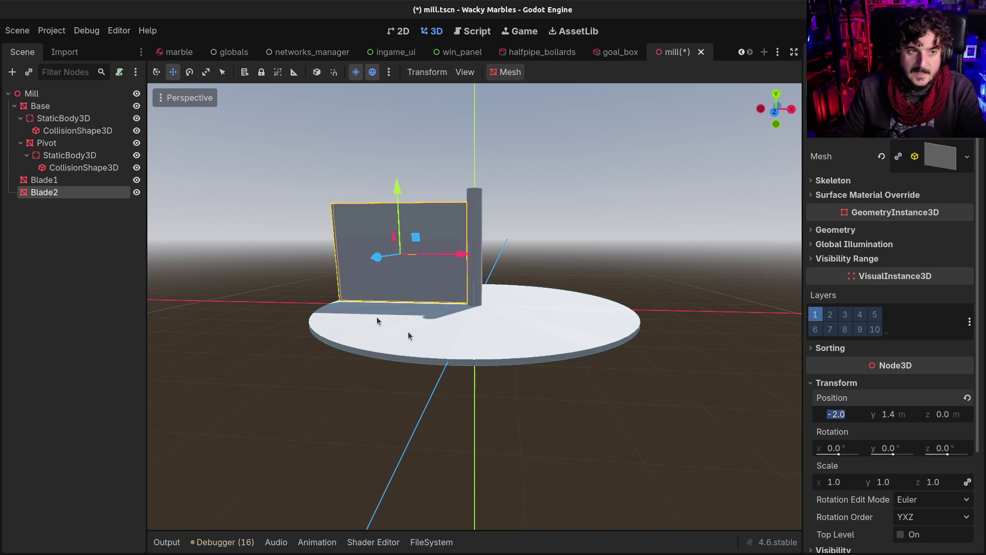
Move Blade1 to X 2.0, Y 1.4 opposite Blade2 and save the mill scene
{"action": "left_click", "coordinate": [37, 181]}
{"action": "scroll", "coordinate": [846, 383], "scroll_direction": "down", "scroll_amount": 10}
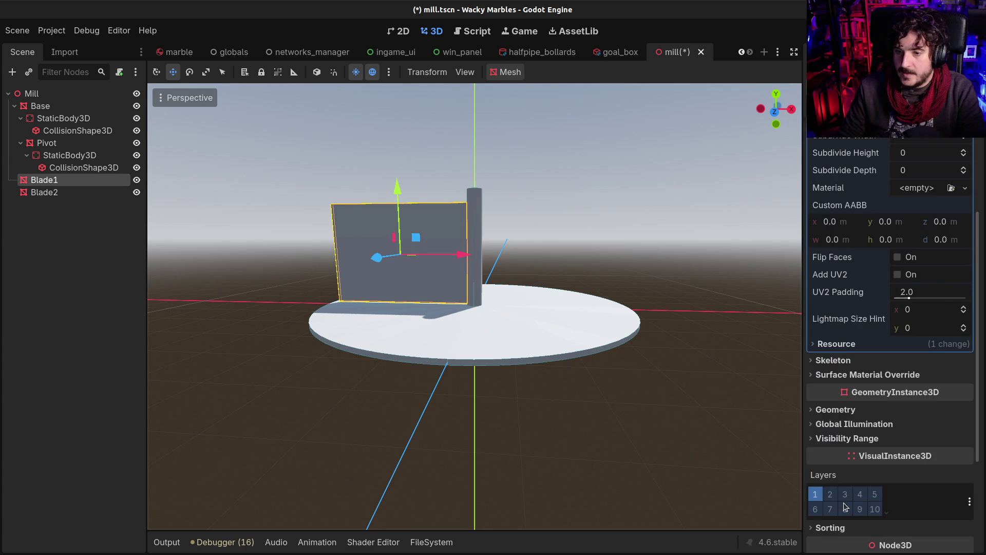
{"action": "left_click", "coordinate": [842, 408]}
{"action": "left_click", "coordinate": [844, 440]}
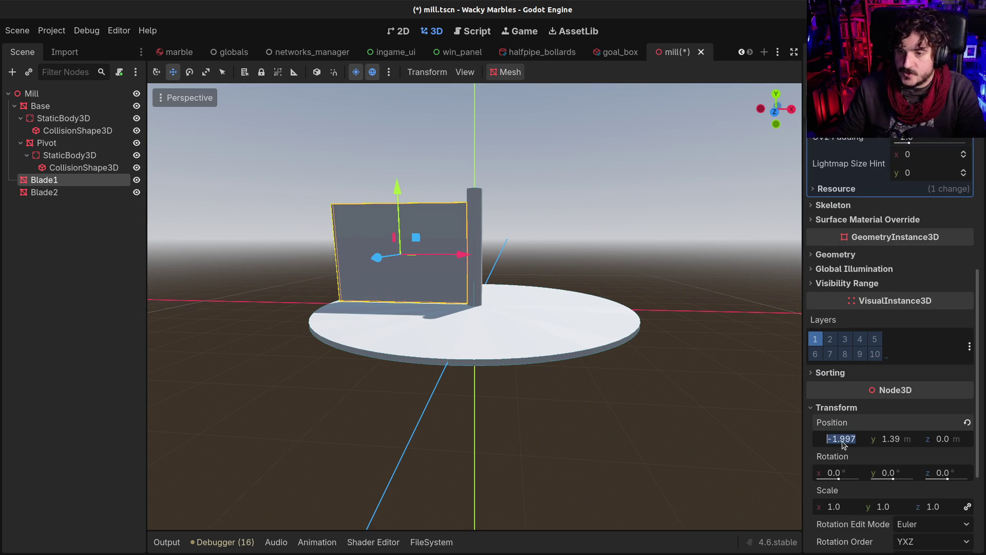
{"action": "type", "text": "2"}
{"action": "key", "text": "Tab"}
{"action": "type", "text": "1.4"}
{"action": "key", "text": "Return"}
{"action": "mouse_move", "coordinate": [529, 273]}
{"action": "left_mouse_down"}
{"action": "mouse_move", "coordinate": [251, 356]}
{"action": "mouse_move", "coordinate": [183, 308]}
{"action": "mouse_move", "coordinate": [196, 307]}
{"action": "left_mouse_up"}
{"action": "key", "text": "ctrl+s"}
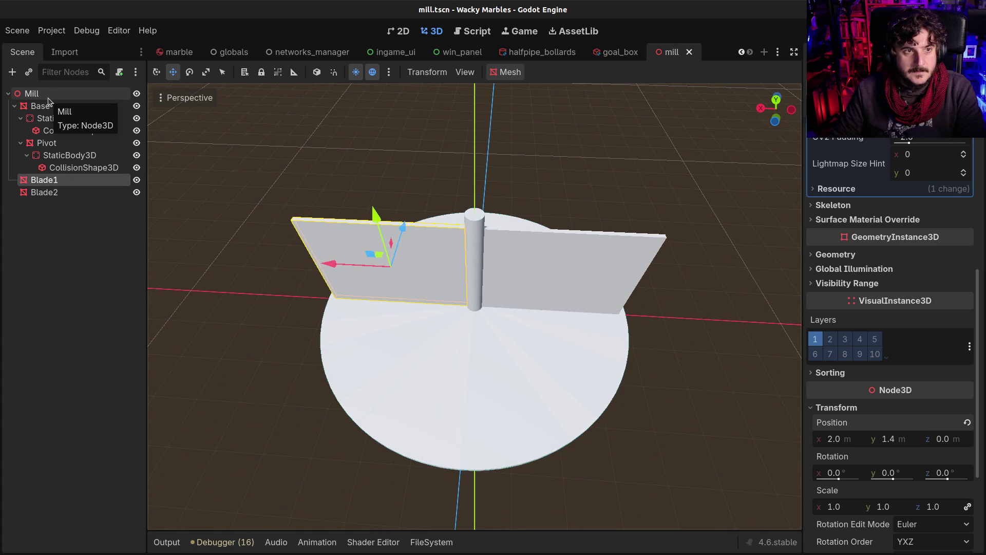
Duplicate Blade1 and Blade2 as Blade3 and Blade4, rotate them 90 degrees, and save
{"action": "left_click", "coordinate": [46, 192], "text": "shift"}
{"action": "key", "text": "ctrl+d"}
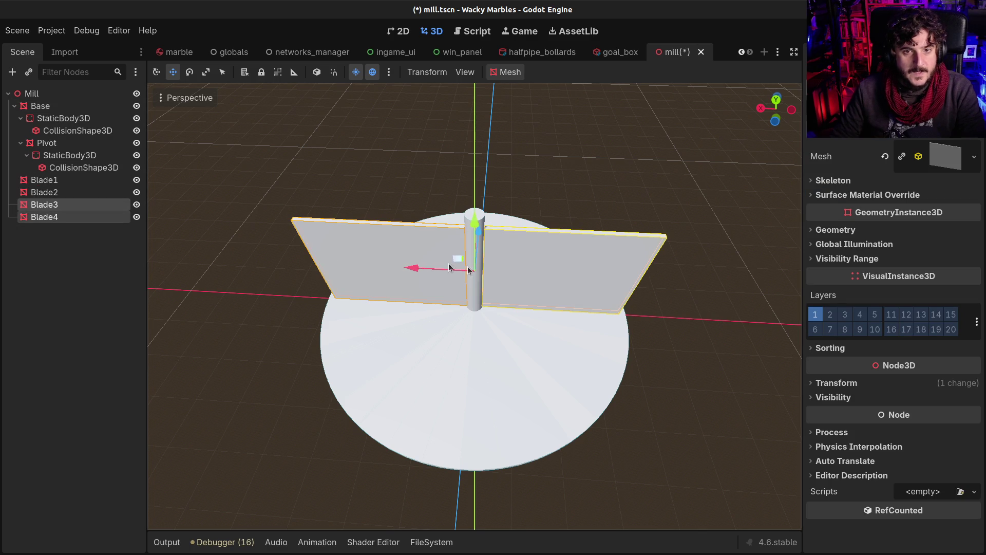
{"action": "key", "text": "e"}
{"action": "mouse_move", "coordinate": [512, 291]}
{"action": "left_mouse_down"}
{"action": "mouse_move", "coordinate": [500, 301]}
{"action": "mouse_move", "coordinate": [457, 300]}
{"action": "mouse_move", "coordinate": [612, 178]}
{"action": "mouse_move", "coordinate": [625, 259]}
{"action": "left_mouse_up"}
{"action": "key", "text": "ctrl+s"}
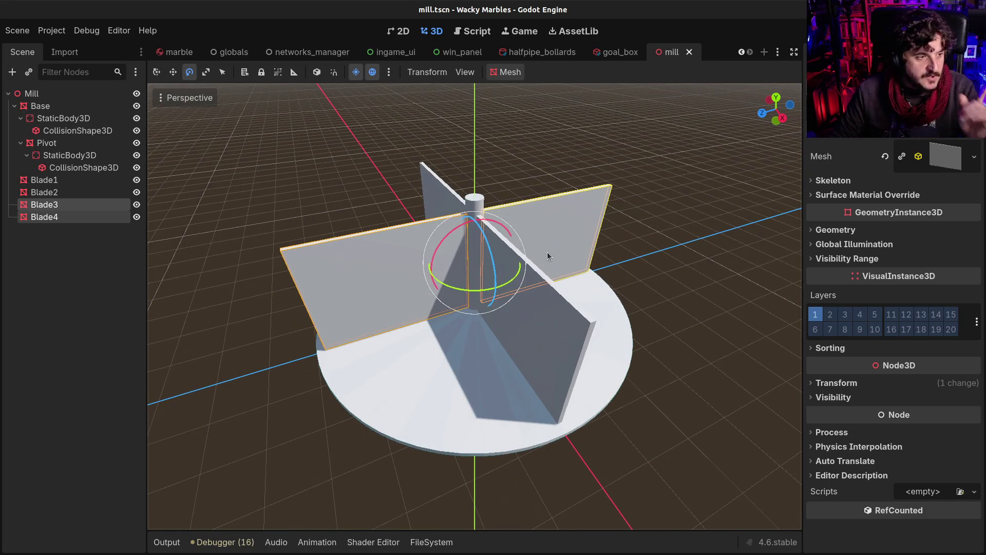
{"action": "left_click", "coordinate": [64, 180]}
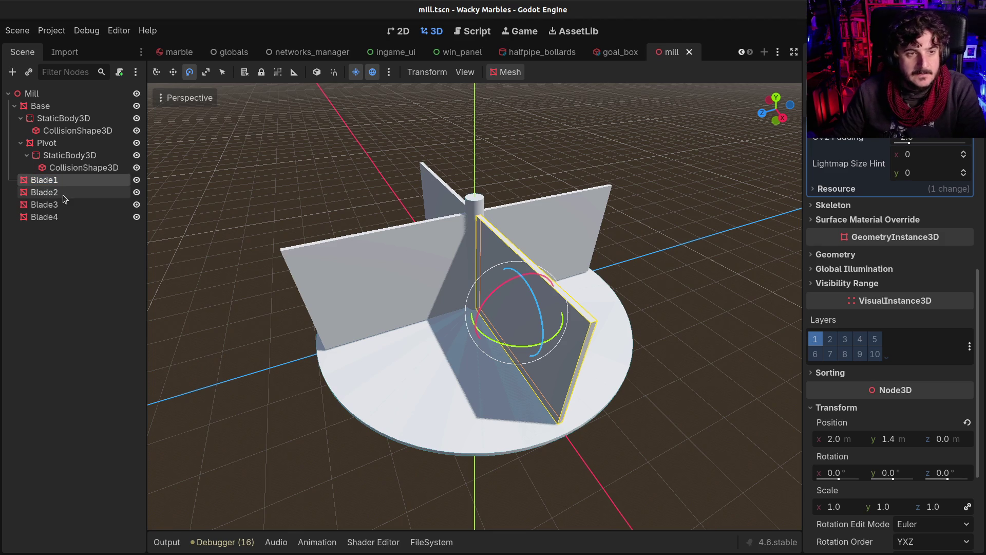
{"action": "left_click", "coordinate": [501, 74]}
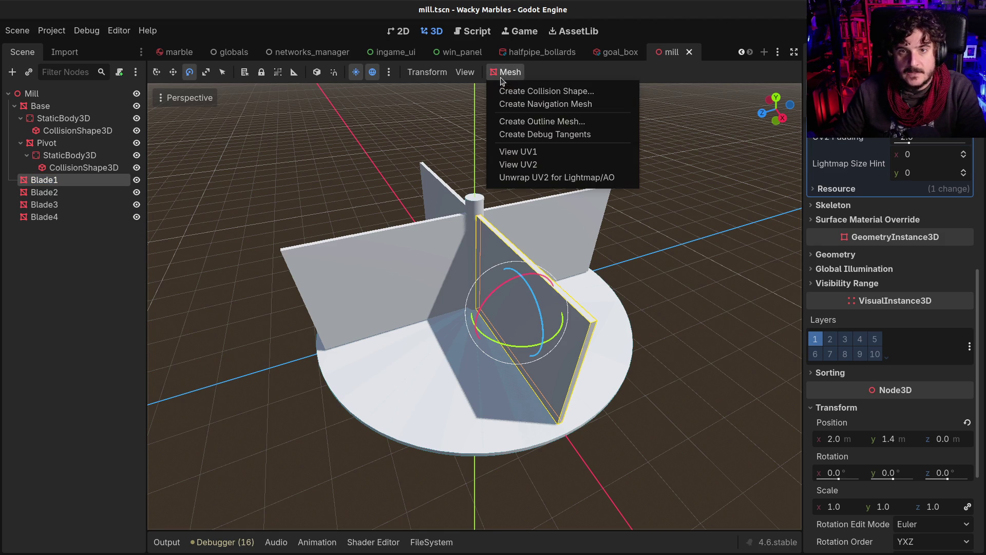
Give Blade1 and Blade4 bounding-box collision shapes as static body children
{"action": "left_click", "coordinate": [514, 90]}
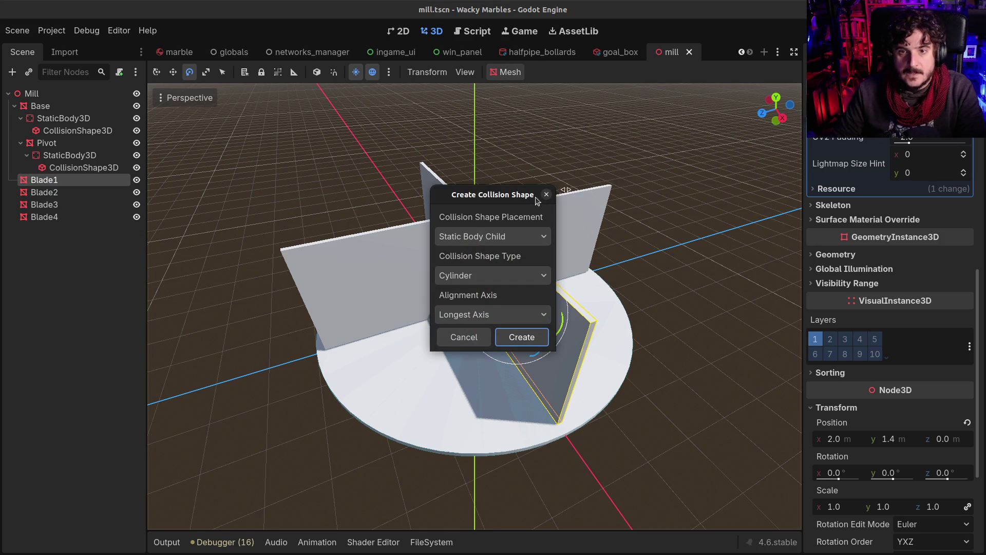
{"action": "left_click", "coordinate": [494, 280]}
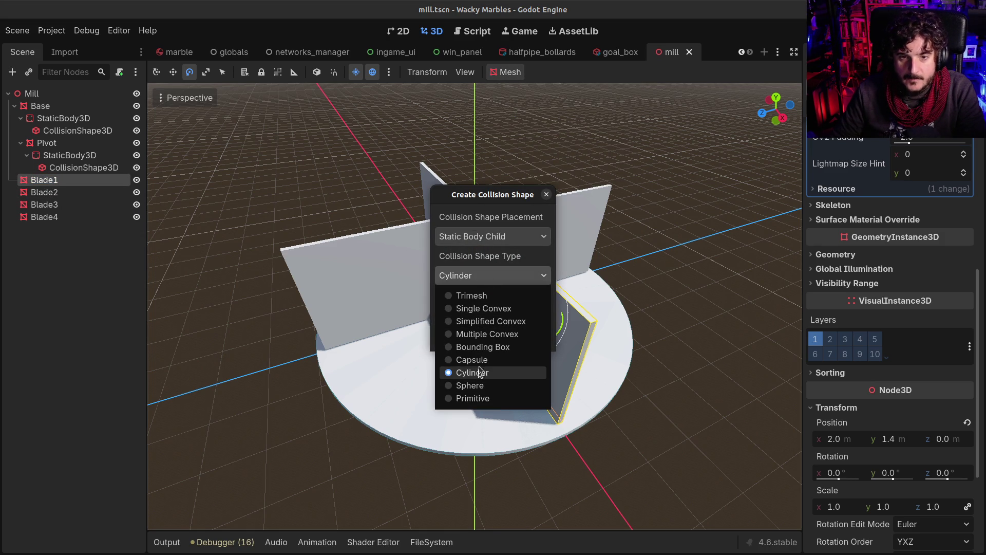
{"action": "left_click", "coordinate": [479, 348]}
{"action": "left_click", "coordinate": [519, 335]}
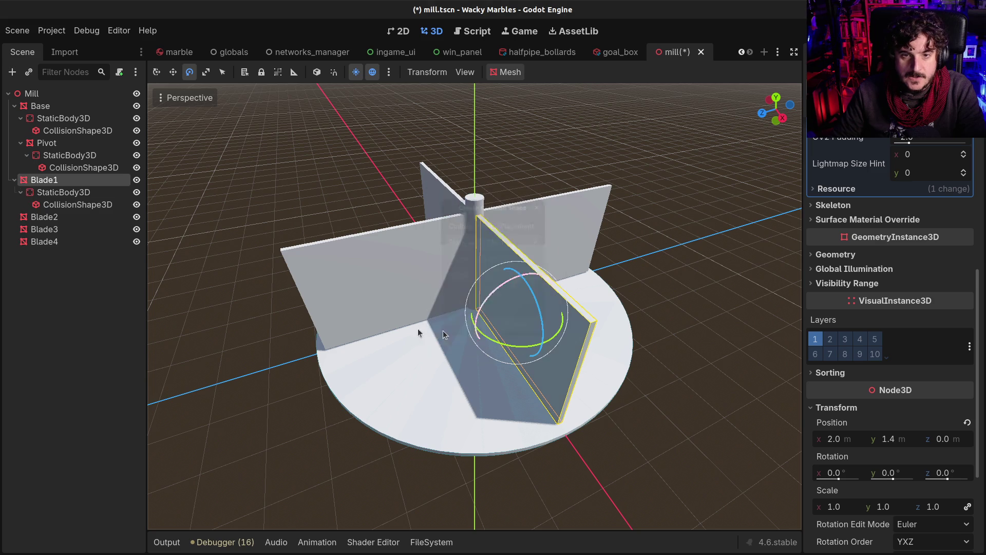
{"action": "left_click", "coordinate": [52, 241]}
{"action": "left_click", "coordinate": [505, 72]}
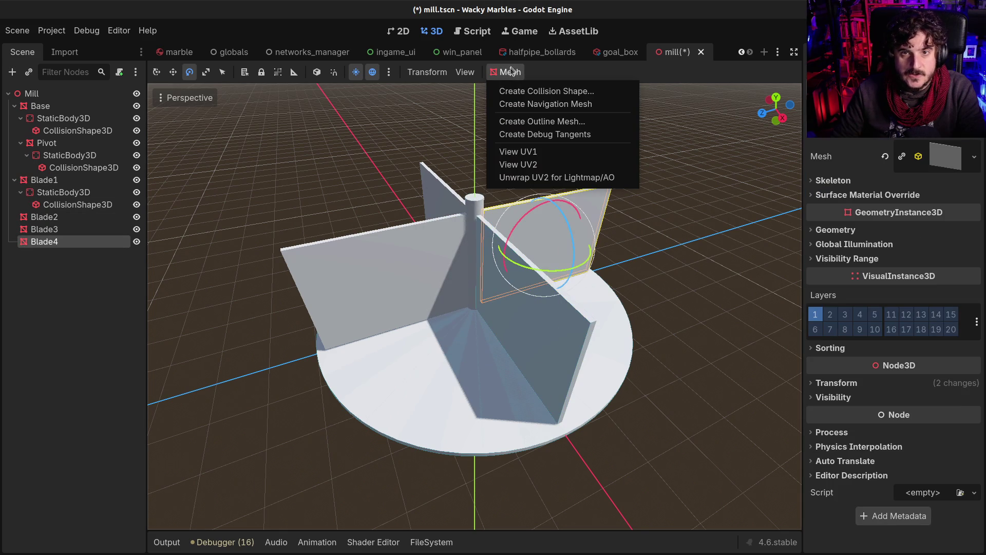
{"action": "left_click", "coordinate": [529, 91]}
{"action": "left_click", "coordinate": [521, 337]}
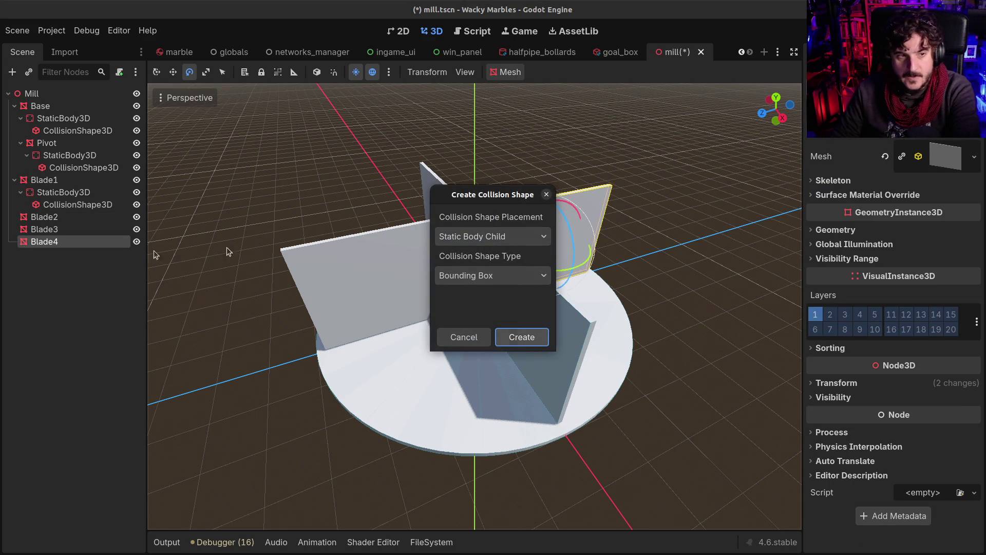
Add the same bounding-box static body collision shapes to Blade3 and Blade2
{"action": "left_click", "coordinate": [77, 231]}
{"action": "left_click", "coordinate": [505, 72]}
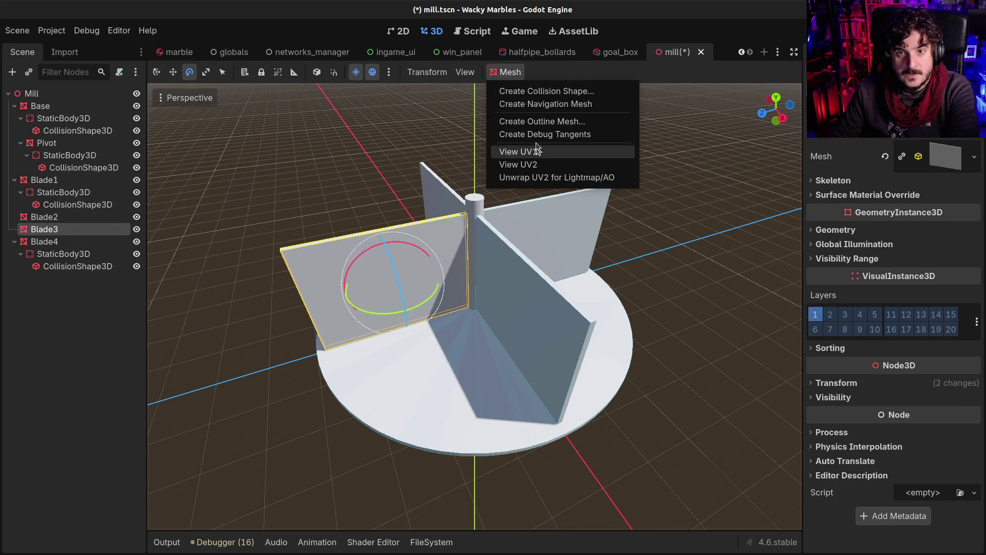
{"action": "left_click", "coordinate": [530, 91]}
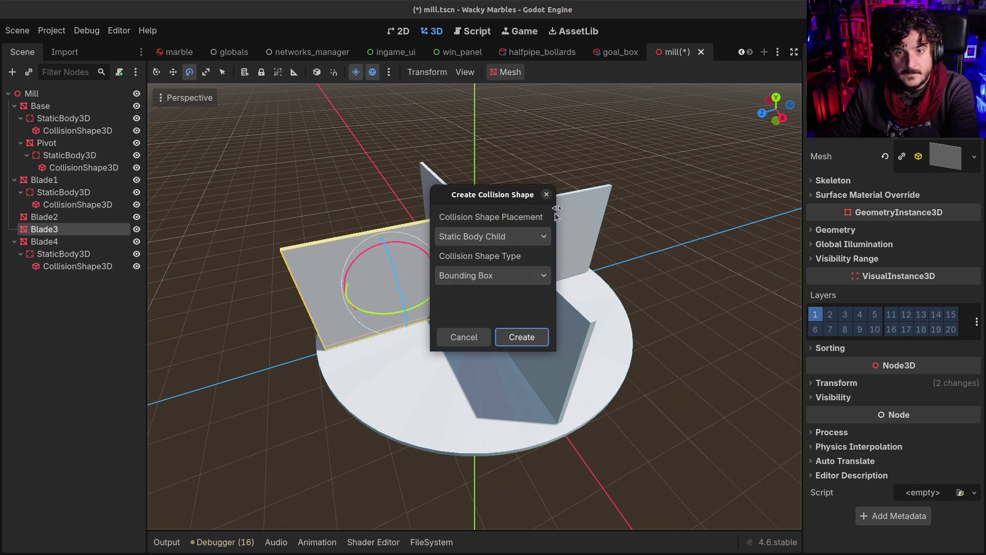
{"action": "left_click", "coordinate": [522, 334]}
{"action": "key", "text": "Up"}
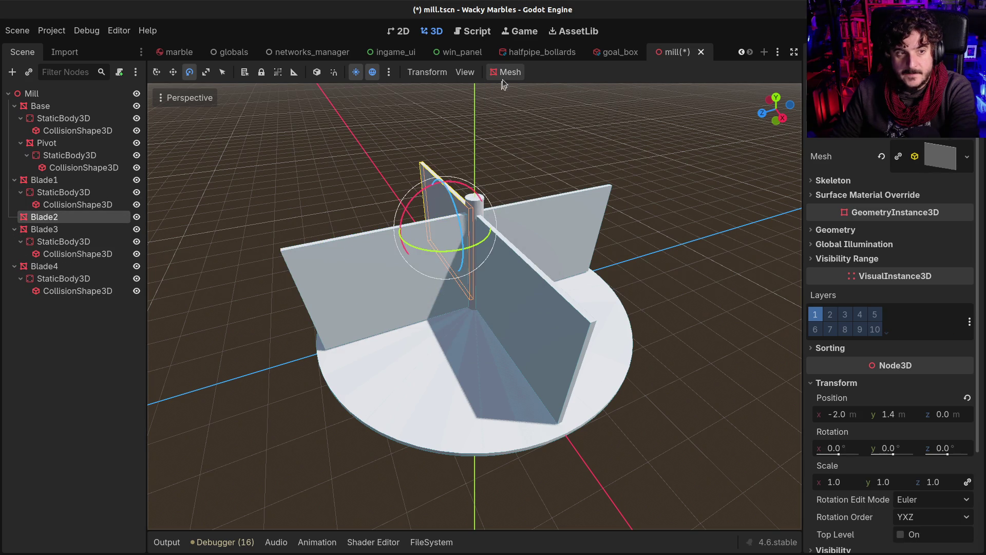
{"action": "left_click", "coordinate": [497, 75]}
{"action": "left_click", "coordinate": [534, 91]}
{"action": "left_click", "coordinate": [521, 335]}
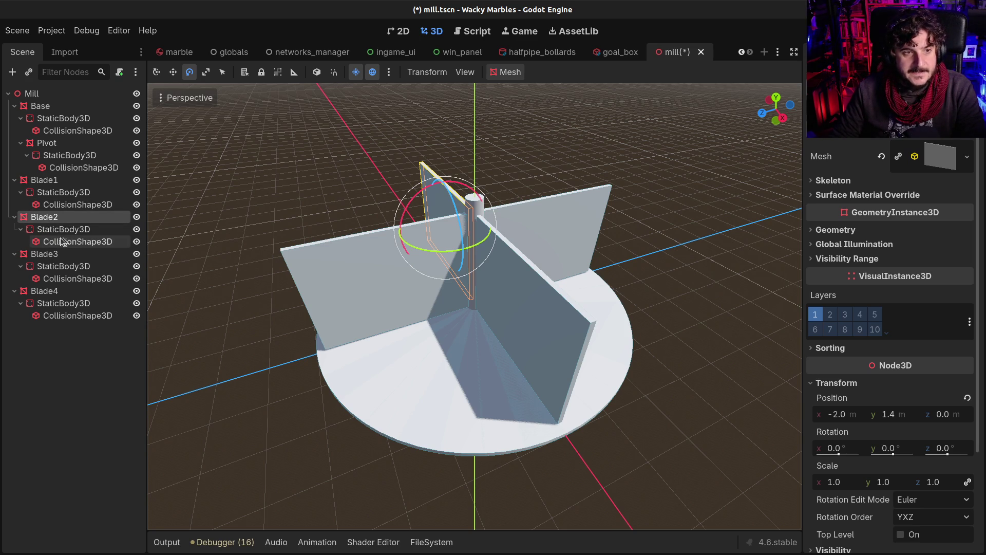
{"action": "left_click", "coordinate": [63, 240]}
Add an AnimatableBody3D child to the Mill root node via the 'animatable' search
{"action": "left_click", "coordinate": [55, 229]}
{"action": "left_click", "coordinate": [36, 94]}
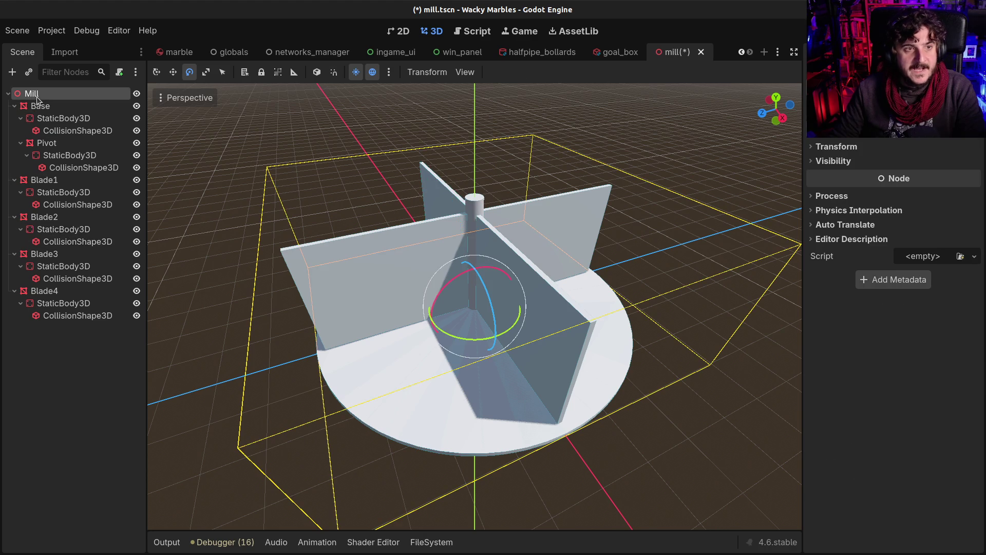
{"action": "key", "text": "ctrl+a"}
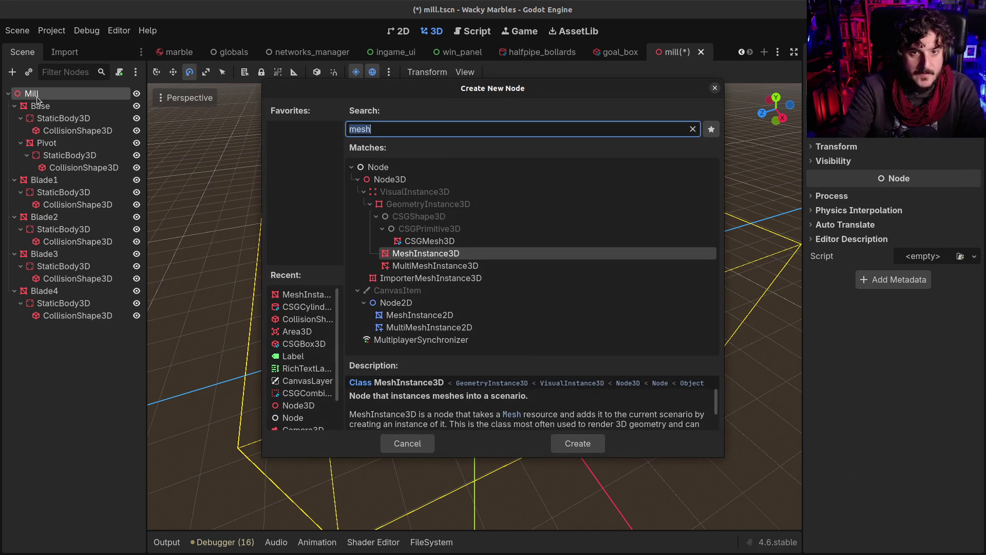
{"action": "type", "text": "anima"}
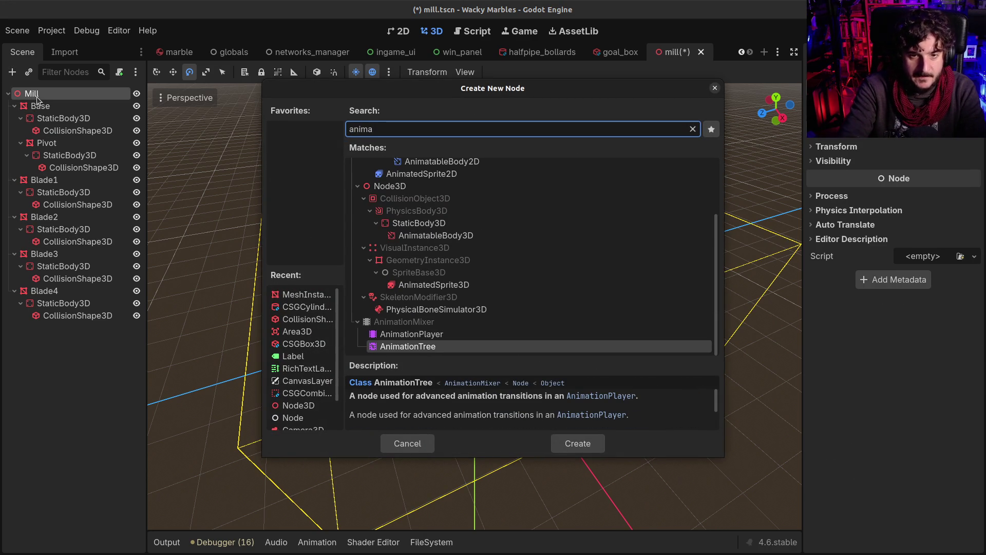
{"action": "type", "text": "table"}
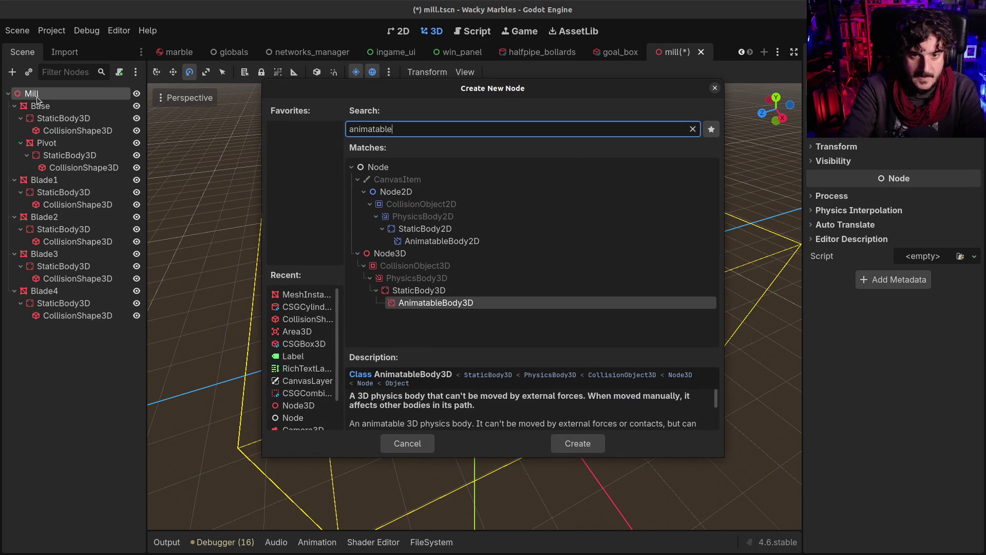
{"action": "key", "text": "Return"}
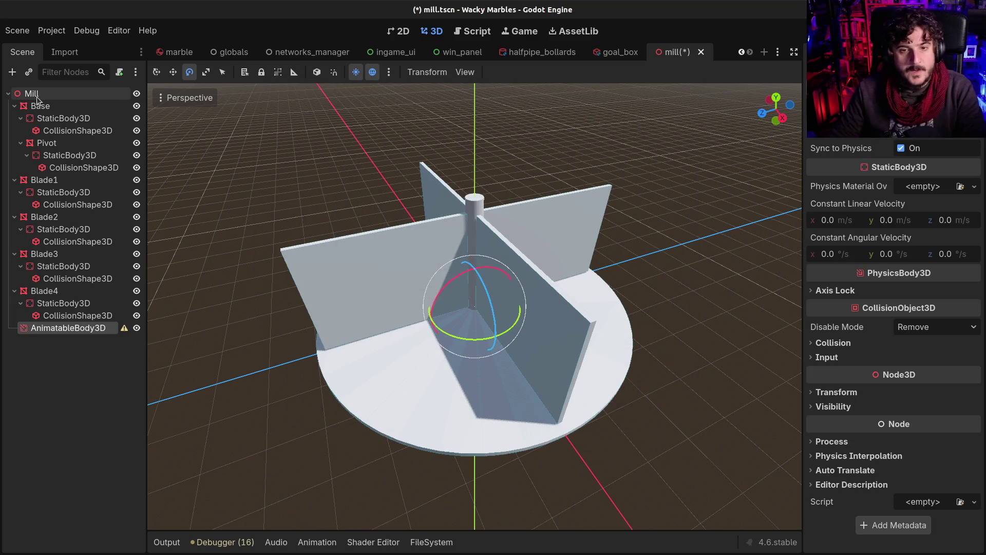
Delete Blade4's static body and move its collision shape, named CollisionShape3D4, under AnimatableBody3D
{"action": "left_click", "coordinate": [51, 304]}
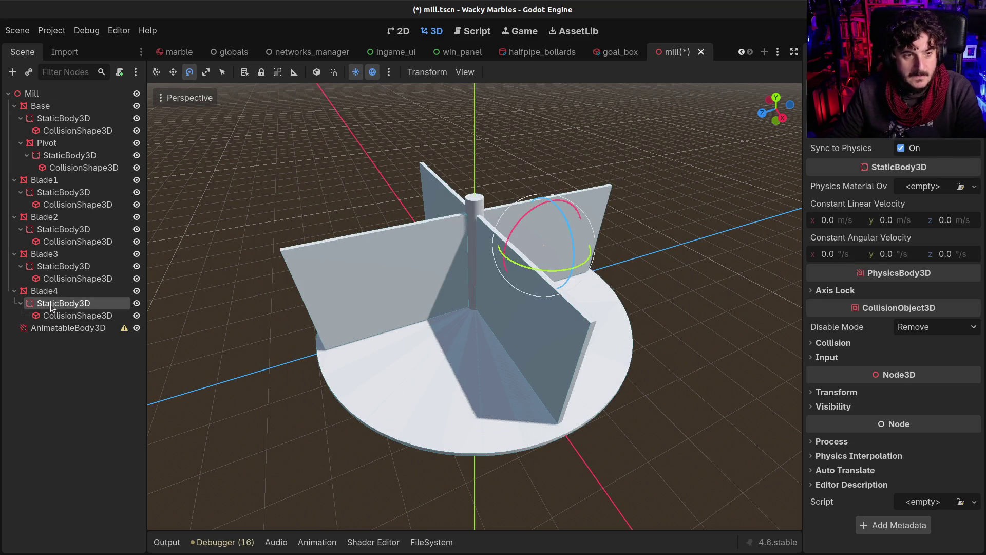
{"action": "left_click", "coordinate": [53, 315]}
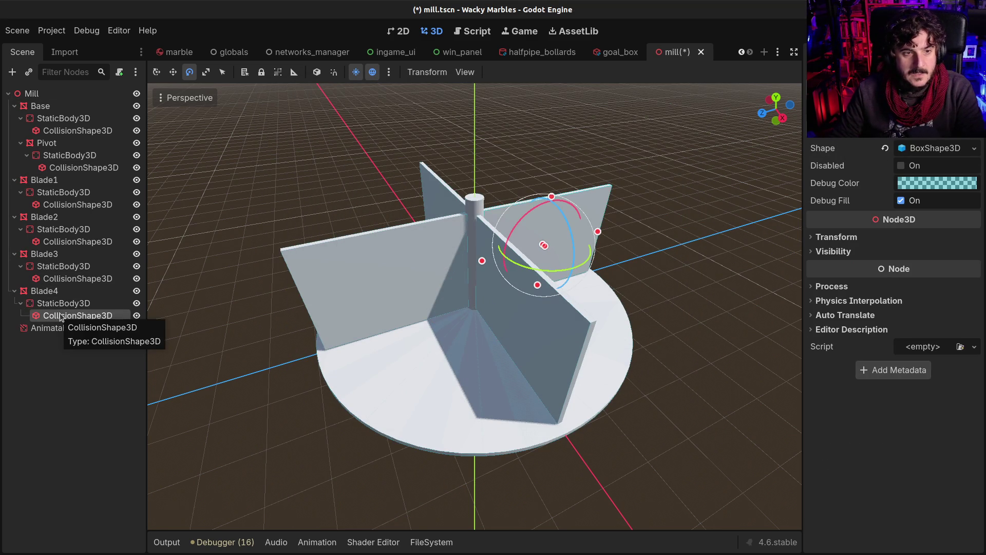
{"action": "double_click", "coordinate": [37, 318]}
{"action": "key", "text": "Escape"}
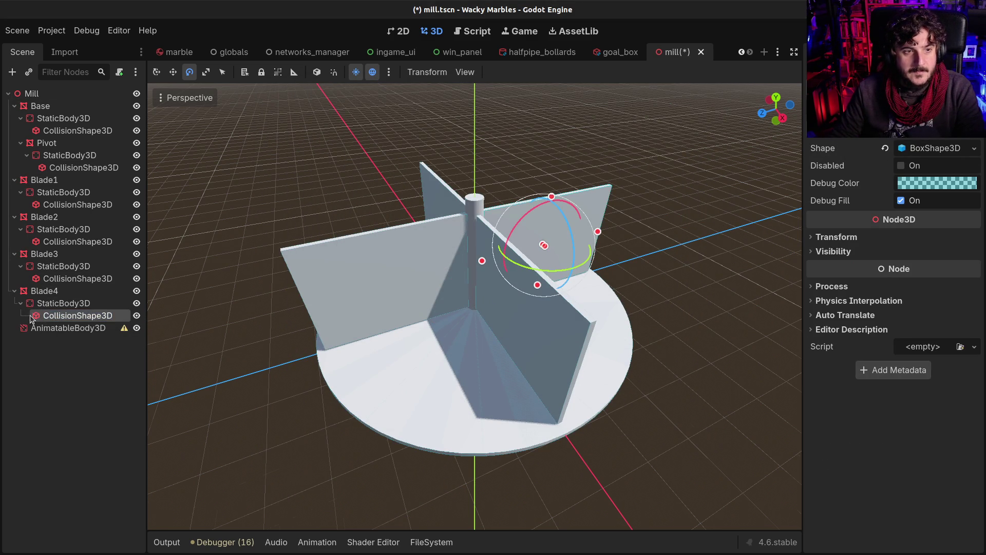
{"action": "key", "text": "f"}
{"action": "mouse_move", "coordinate": [37, 318]}
{"action": "left_mouse_down"}
{"action": "mouse_move", "coordinate": [28, 287]}
{"action": "mouse_move", "coordinate": [41, 293]}
{"action": "left_mouse_up"}
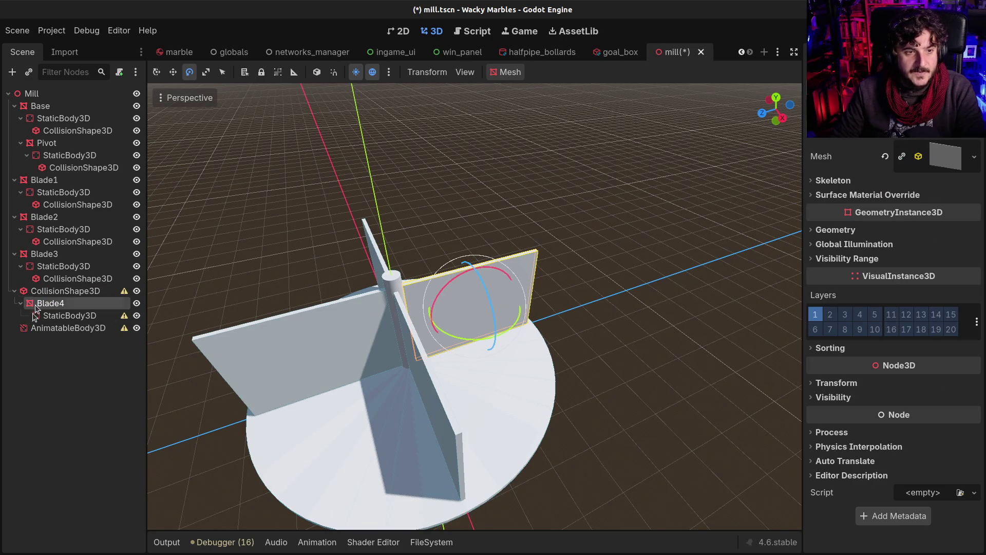
{"action": "left_click", "coordinate": [47, 317]}
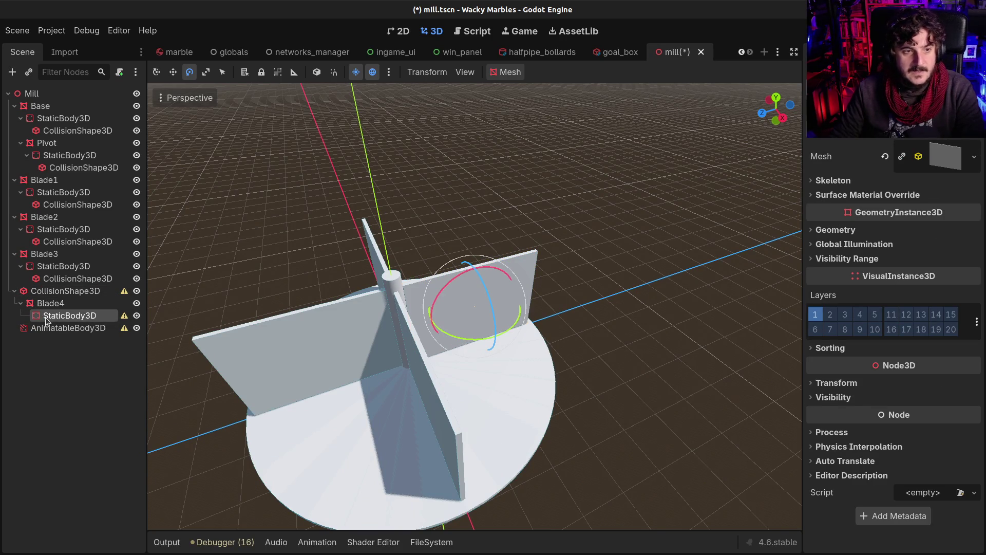
{"action": "key", "text": "Delete"}
{"action": "key", "text": "Return"}
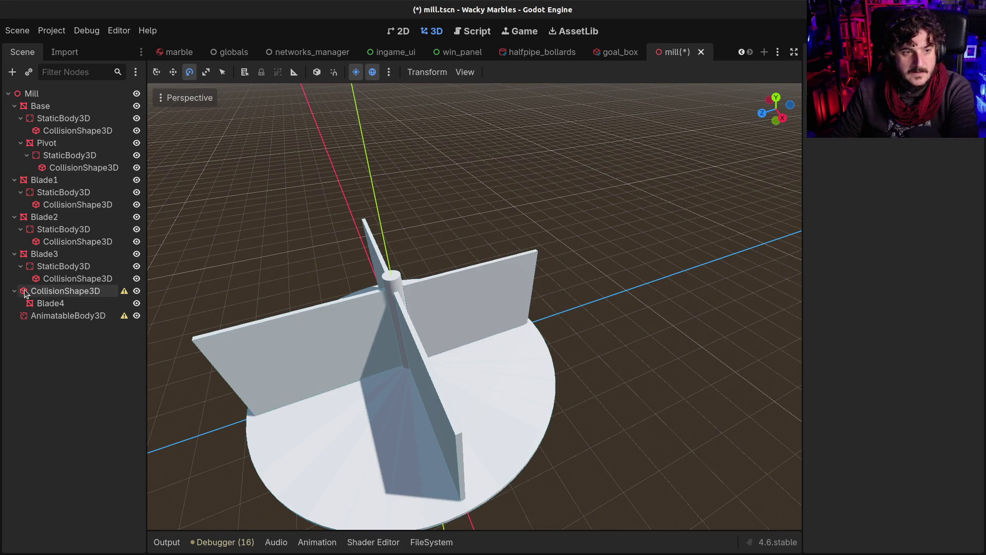
{"action": "left_click_drag", "start_coordinate": [25, 293], "coordinate": [40, 317]}
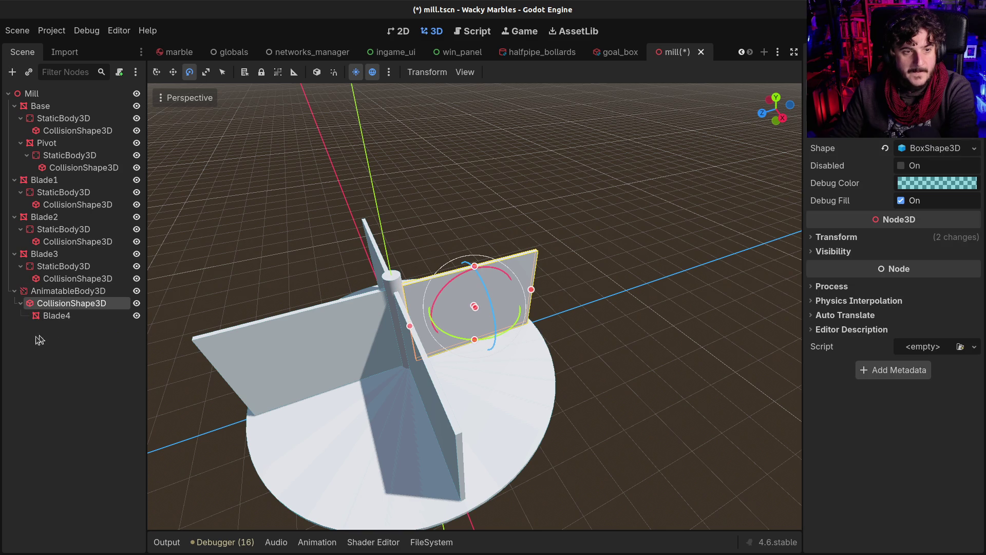
{"action": "double_click", "coordinate": [97, 304]}
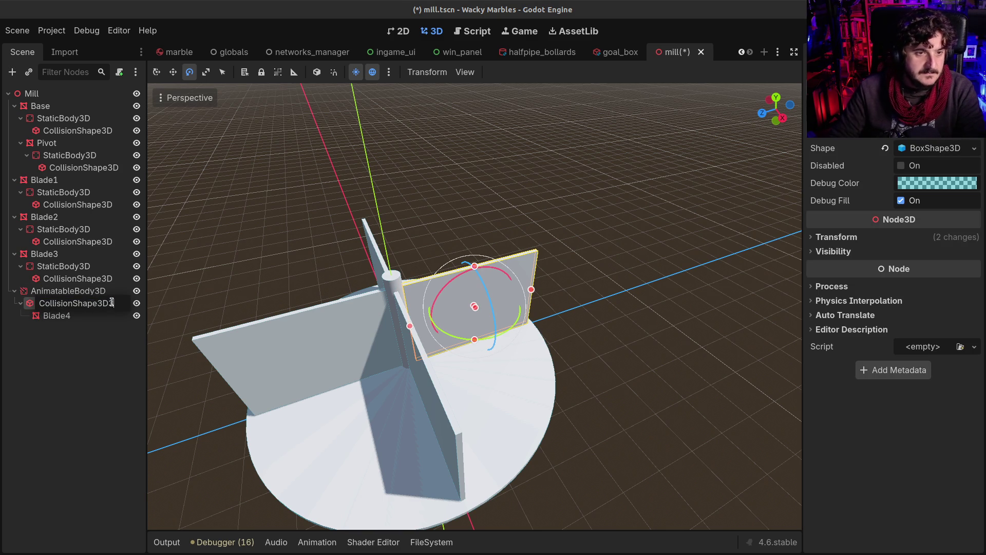
{"action": "key", "text": "Return"}
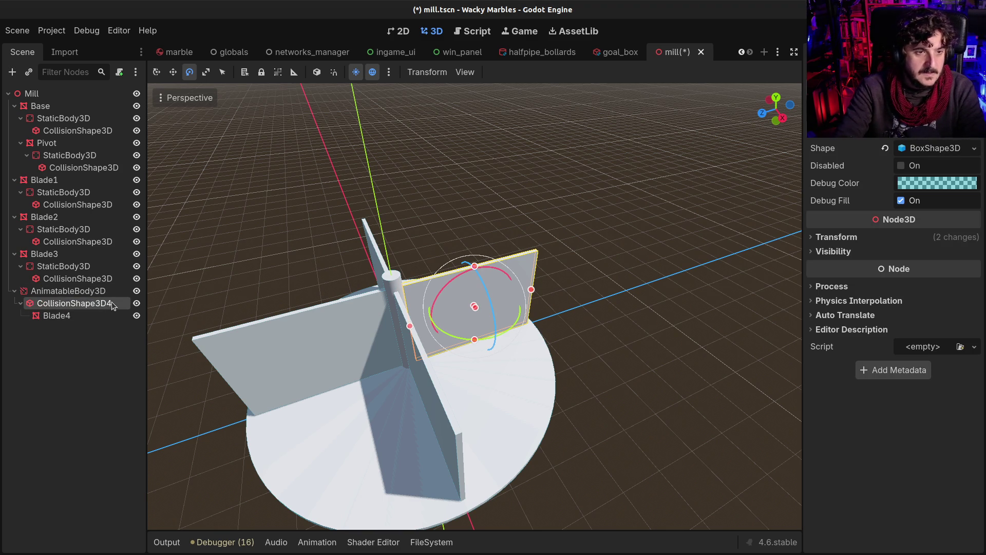
{"action": "left_click_drag", "start_coordinate": [360, 317], "coordinate": [324, 318]}
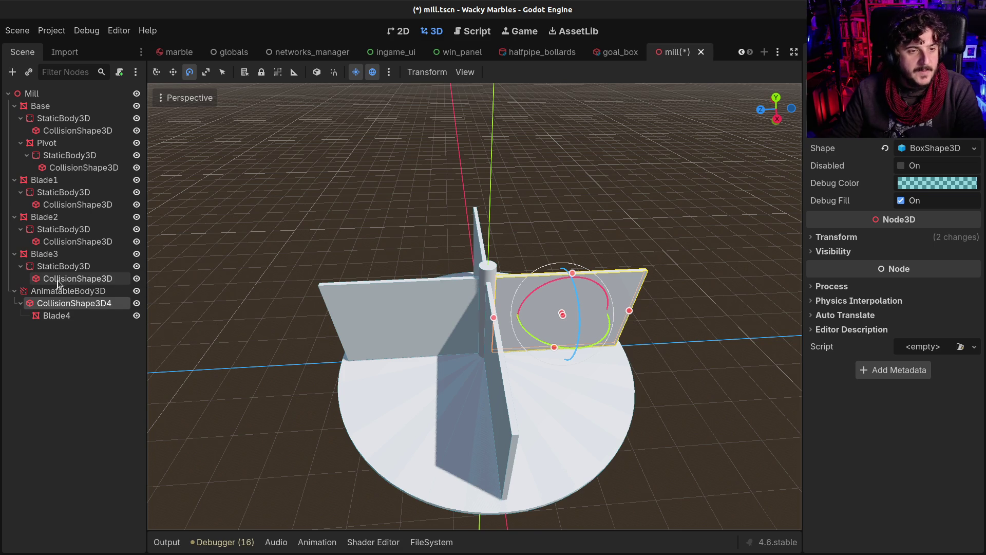
Nest Blade3 under its collision shape, delete its static body, and move CollisionShape3D3 under AnimatableBody3D
{"action": "left_click_drag", "start_coordinate": [59, 279], "coordinate": [60, 252]}
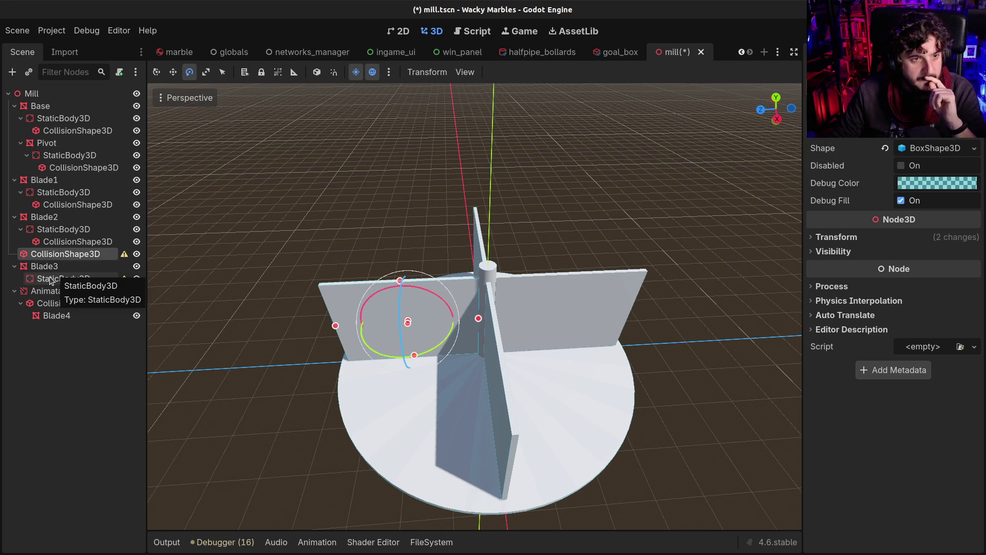
{"action": "mouse_move", "coordinate": [51, 282]}
{"action": "left_mouse_down"}
{"action": "mouse_move", "coordinate": [69, 257]}
{"action": "mouse_move", "coordinate": [59, 278]}
{"action": "left_mouse_up"}
{"action": "key", "text": "Delete"}
{"action": "key", "text": "Return"}
{"action": "left_click", "coordinate": [51, 267]}
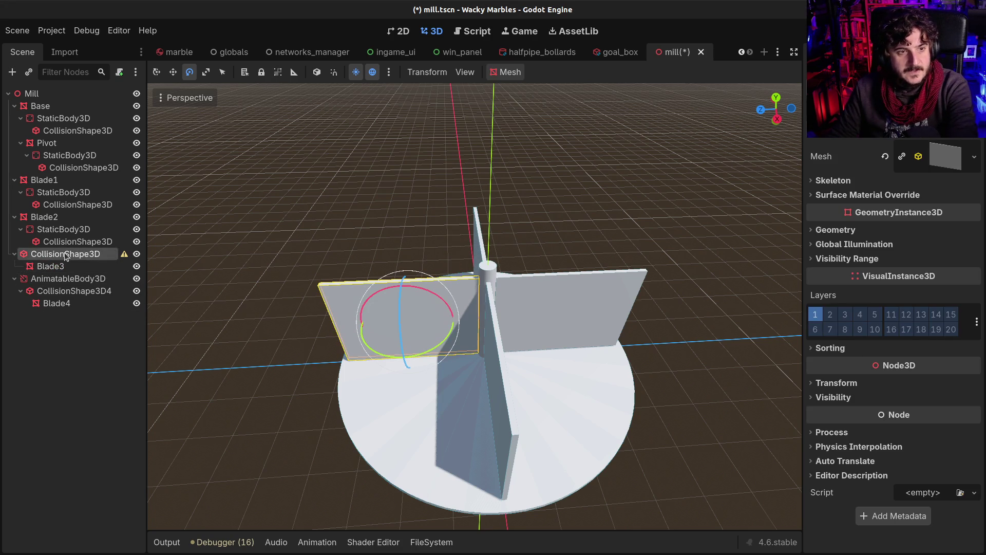
{"action": "double_click", "coordinate": [66, 255]}
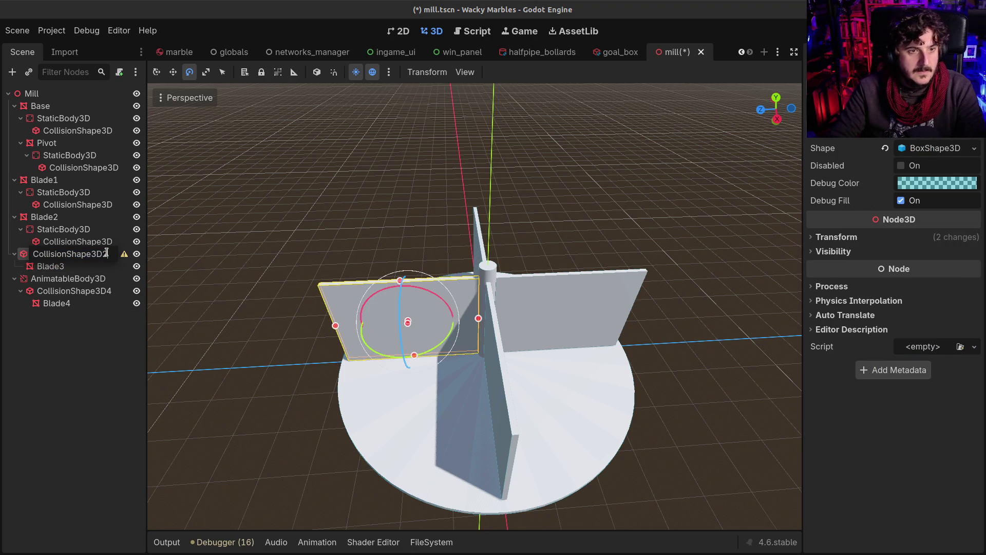
{"action": "key", "text": "Return"}
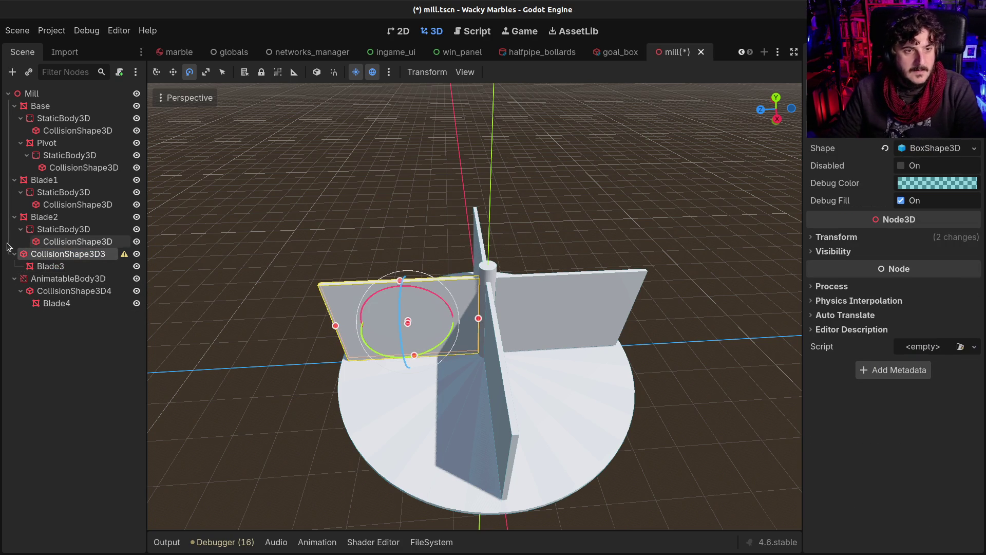
{"action": "left_click_drag", "start_coordinate": [36, 255], "coordinate": [72, 280]}
Delete Blade2's static body and move CollisionShape3D2 with Blade2 under AnimatableBody3D
{"action": "mouse_move", "coordinate": [51, 241]}
{"action": "left_mouse_down"}
{"action": "mouse_move", "coordinate": [46, 212]}
{"action": "mouse_move", "coordinate": [62, 220]}
{"action": "left_mouse_up"}
{"action": "left_click", "coordinate": [43, 243]}
{"action": "key", "text": "Delete"}
{"action": "key", "text": "Return"}
{"action": "left_click", "coordinate": [61, 218]}
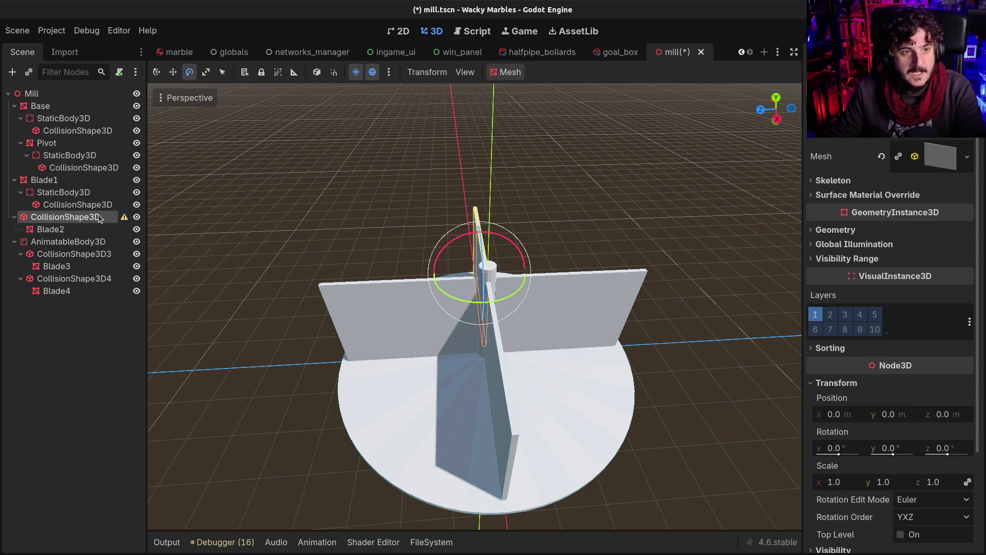
{"action": "left_click_drag", "start_coordinate": [105, 215], "coordinate": [82, 248]}
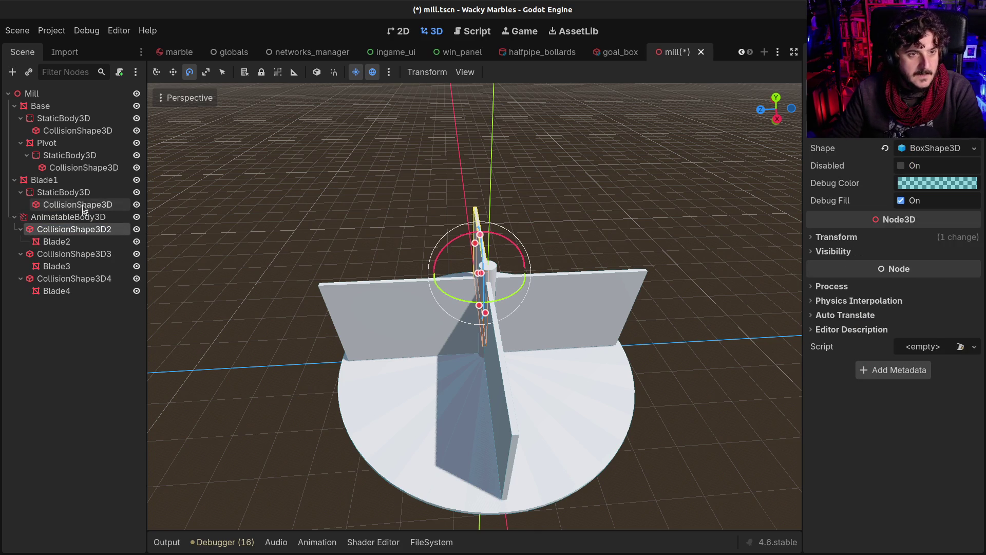
Delete Blade1's static body and nest Blade1 with its collision shape under AnimatableBody3D
{"action": "left_click_drag", "start_coordinate": [72, 205], "coordinate": [49, 178]}
{"action": "left_click", "coordinate": [61, 204]}
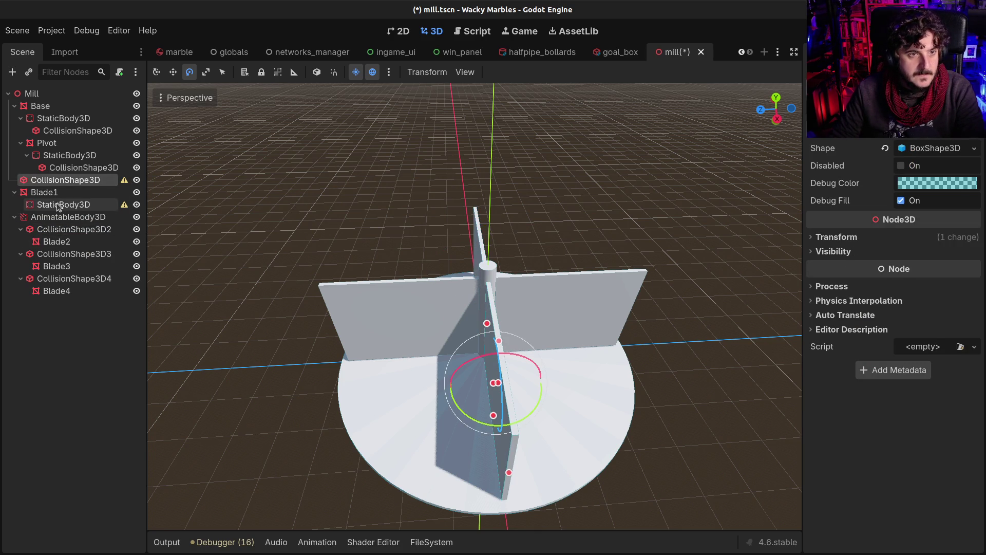
{"action": "key", "text": "Delete"}
{"action": "key", "text": "Return"}
{"action": "left_click", "coordinate": [51, 180]}
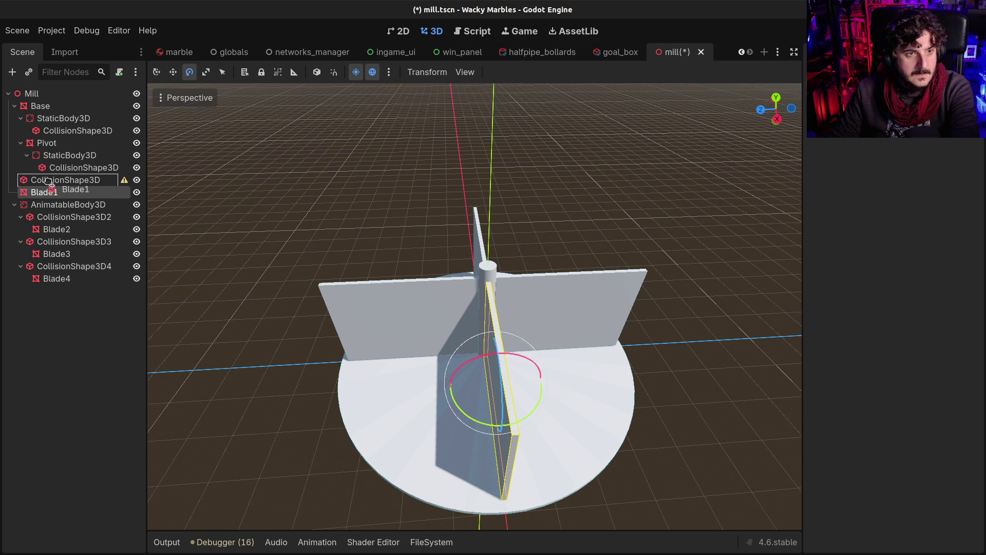
{"action": "left_click_drag", "start_coordinate": [52, 180], "coordinate": [67, 205]}
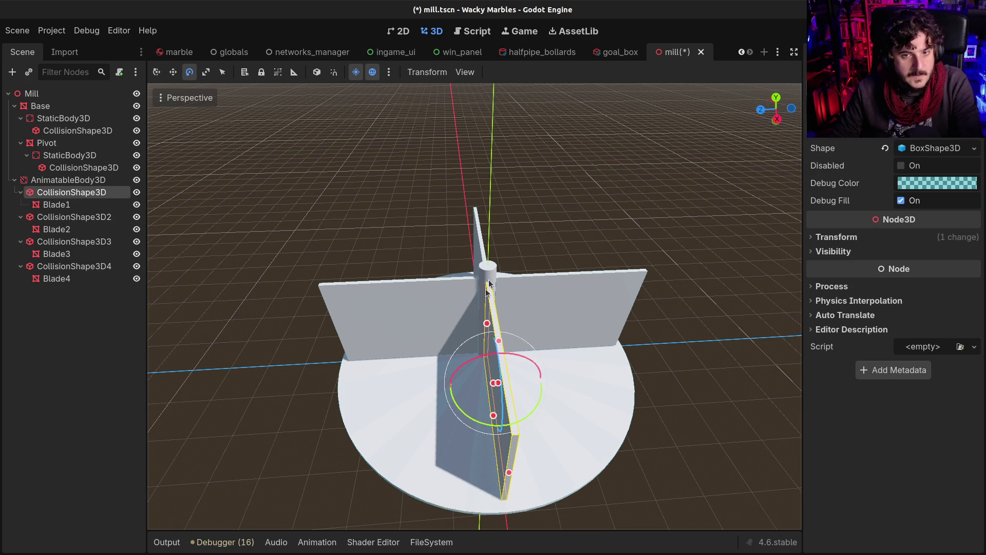
{"action": "left_click", "coordinate": [223, 180]}
{"action": "mouse_move", "coordinate": [238, 286]}
{"action": "left_mouse_down"}
{"action": "mouse_move", "coordinate": [368, 268]}
{"action": "mouse_move", "coordinate": [451, 287]}
{"action": "left_mouse_up"}
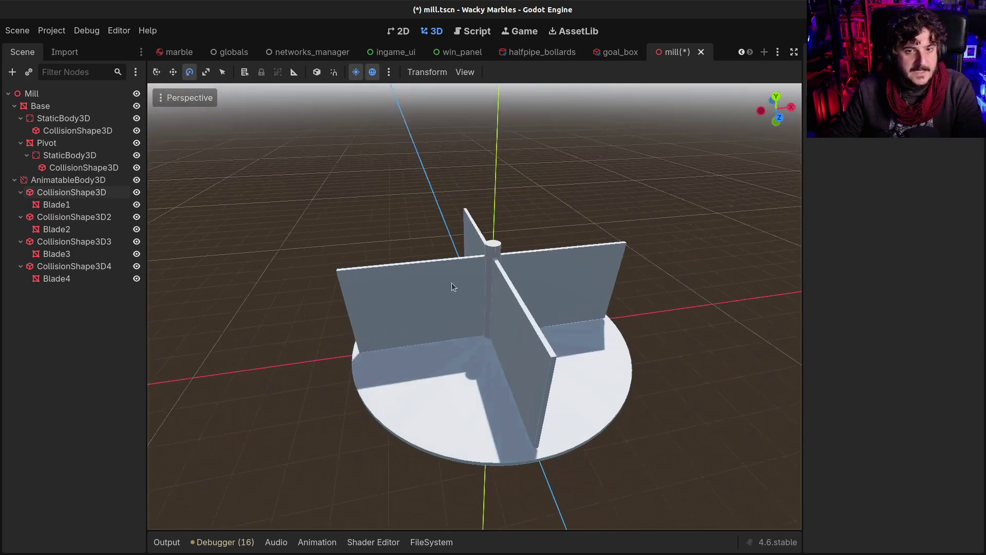
{"action": "left_click", "coordinate": [101, 180]}
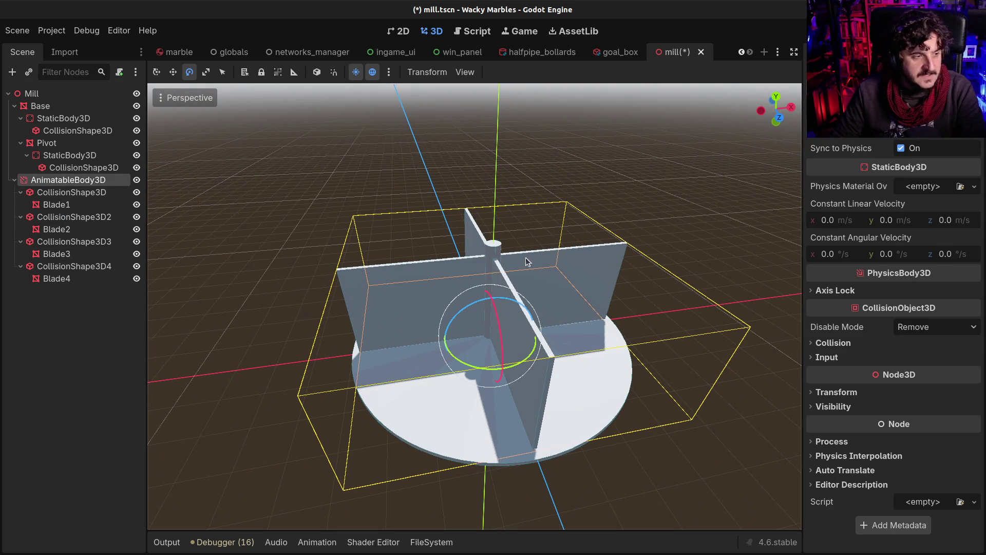
Save, rename AnimatableBody3D to MillBlades, and begin attaching a mill_blades.gd script
{"action": "key", "text": "ctrl+s"}
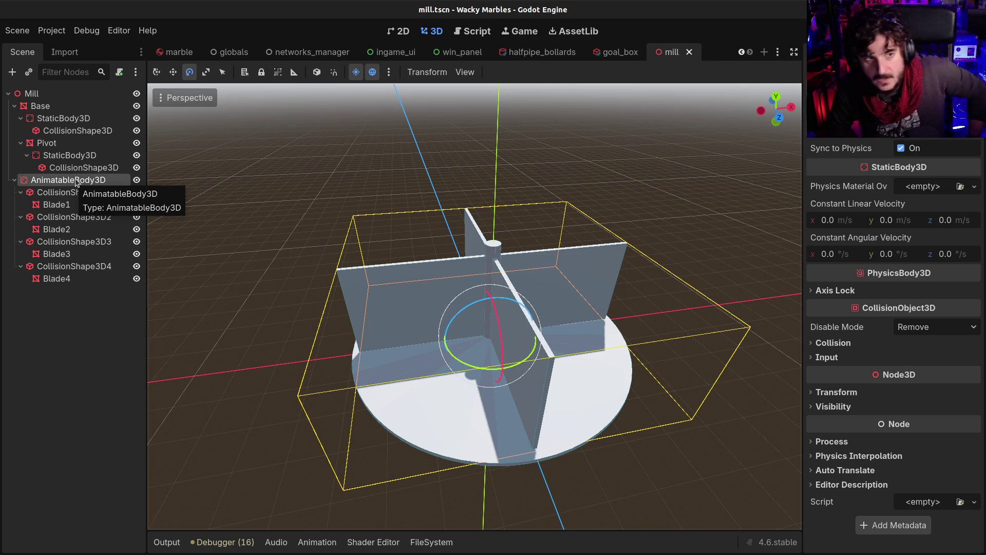
{"action": "double_click", "coordinate": [76, 180]}
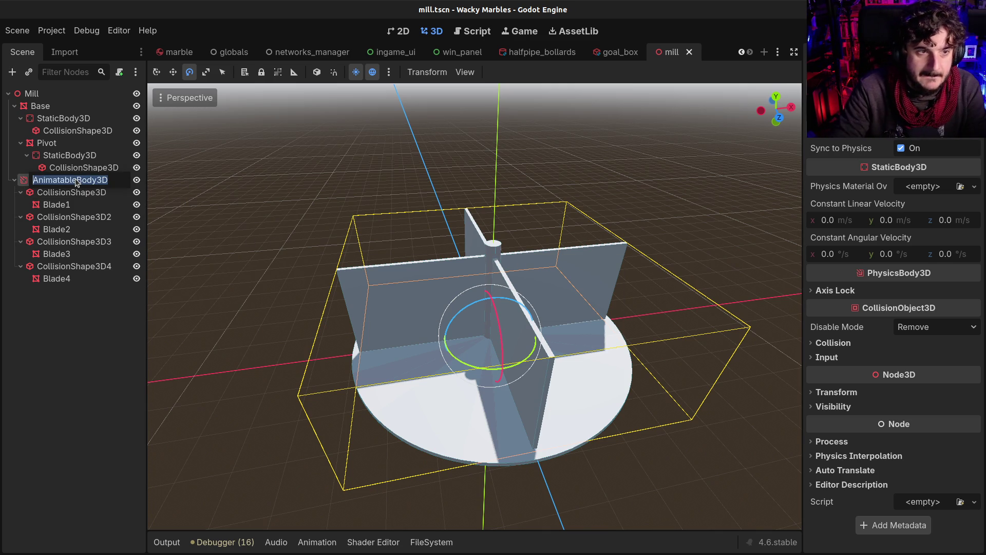
{"action": "type", "text": "MillBlades"}
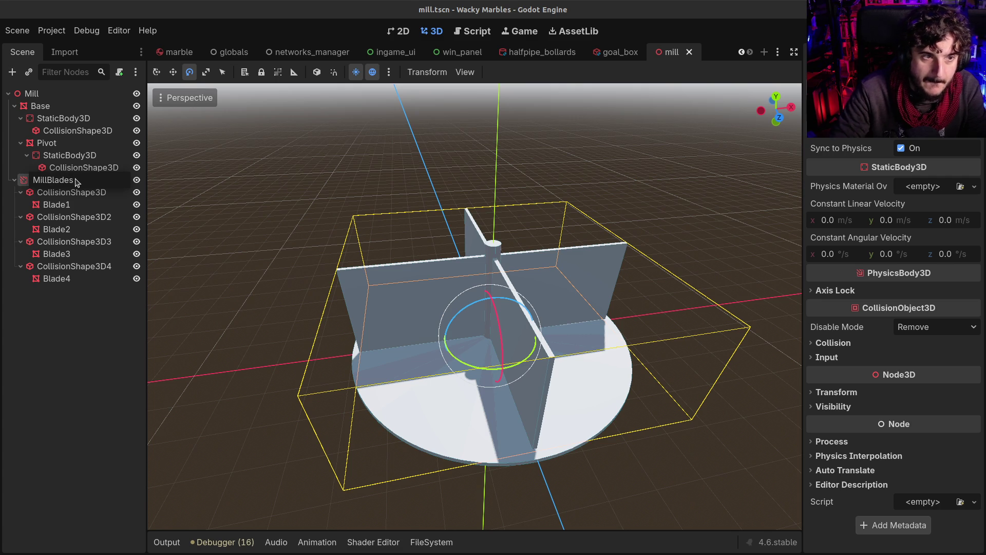
{"action": "key", "text": "Return"}
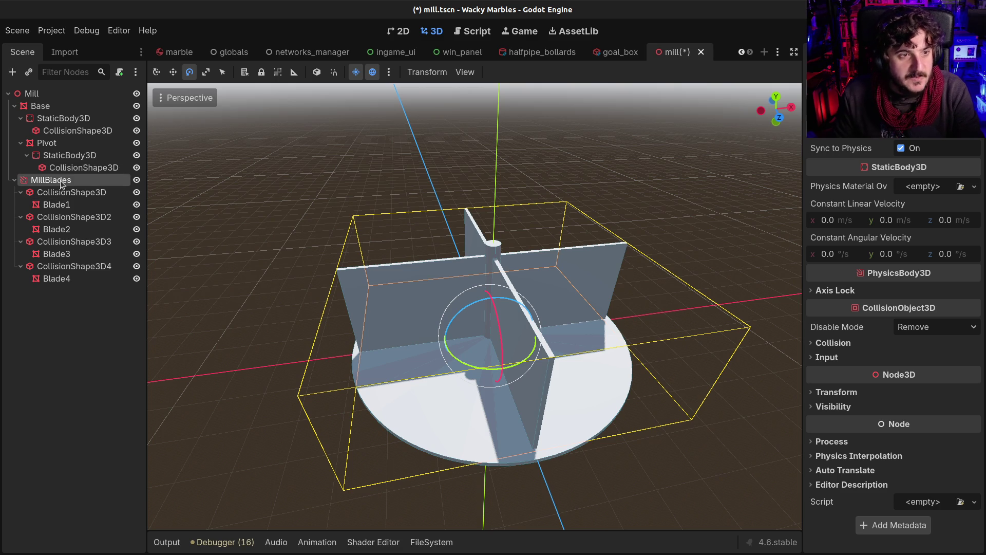
{"action": "left_click", "coordinate": [119, 73]}
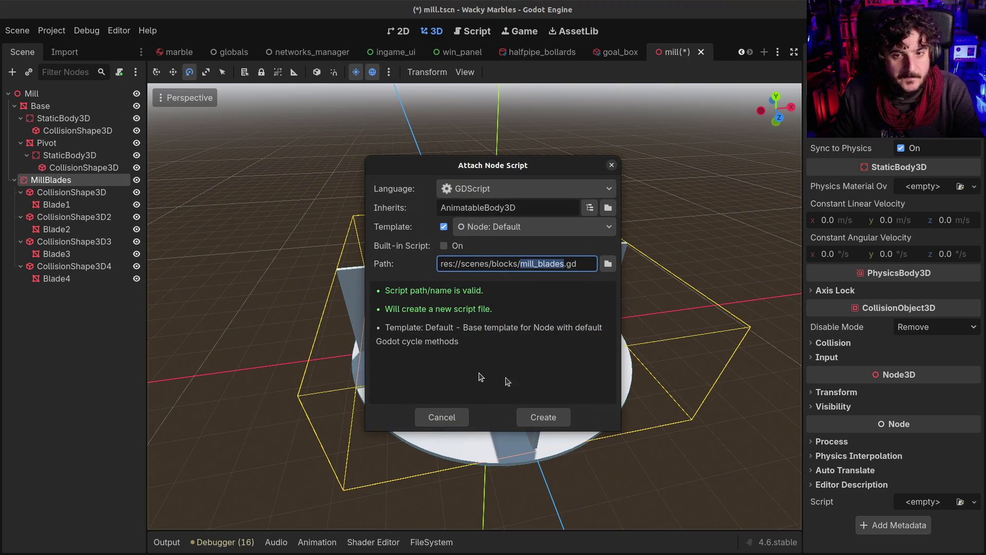
Create mill_blades.gd and delete the _ready function and the comment above _process
{"action": "left_click", "coordinate": [542, 418]}
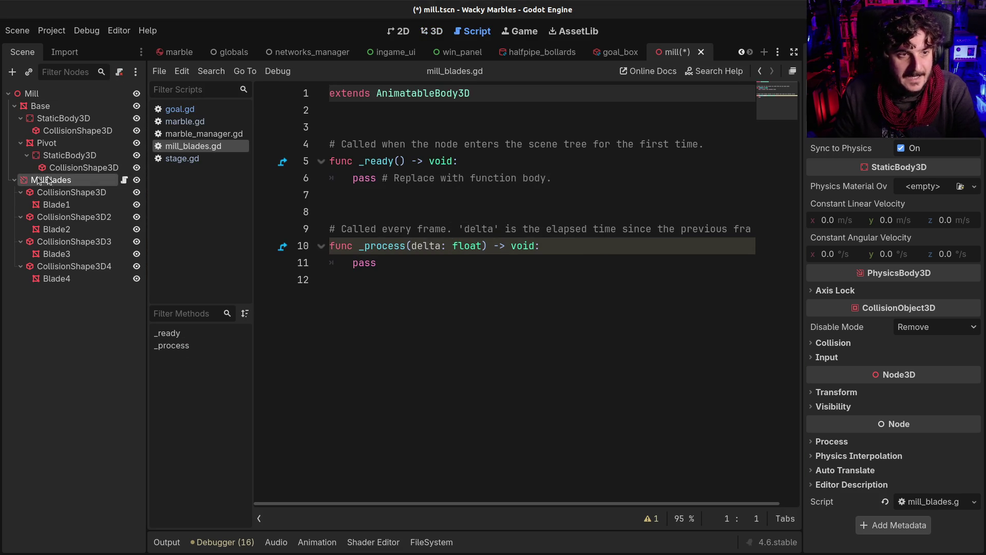
{"action": "mouse_move", "coordinate": [558, 180]}
{"action": "left_mouse_down"}
{"action": "mouse_move", "coordinate": [514, 183]}
{"action": "mouse_move", "coordinate": [276, 142]}
{"action": "left_mouse_up"}
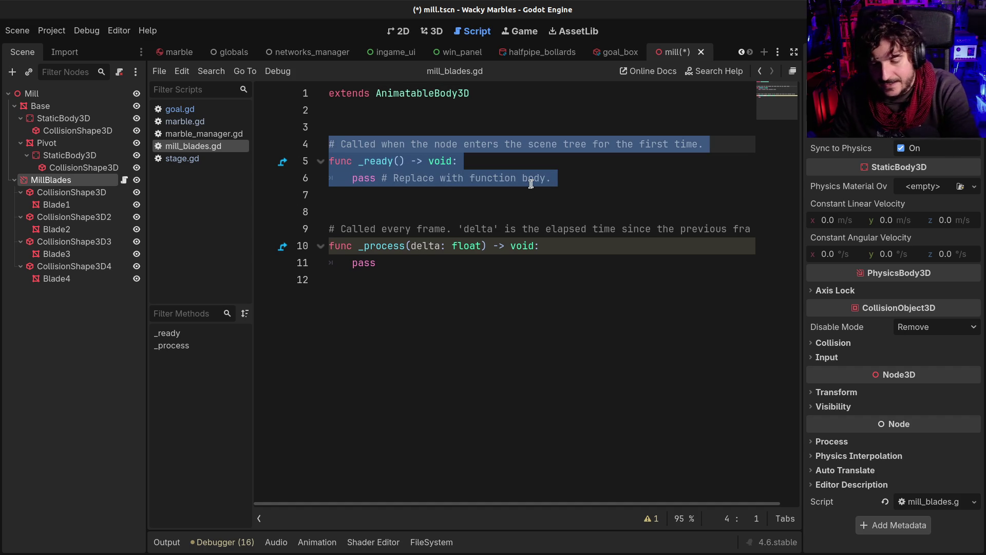
{"action": "key", "text": "BackSpace"}
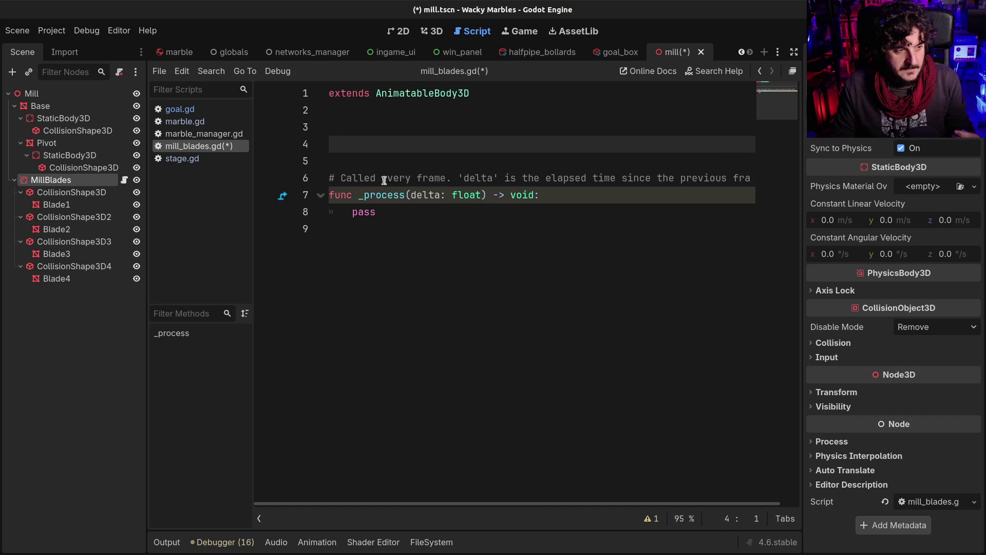
{"action": "left_click", "coordinate": [334, 178]}
{"action": "key", "text": "shift+End"}
{"action": "key", "text": "BackSpace"}
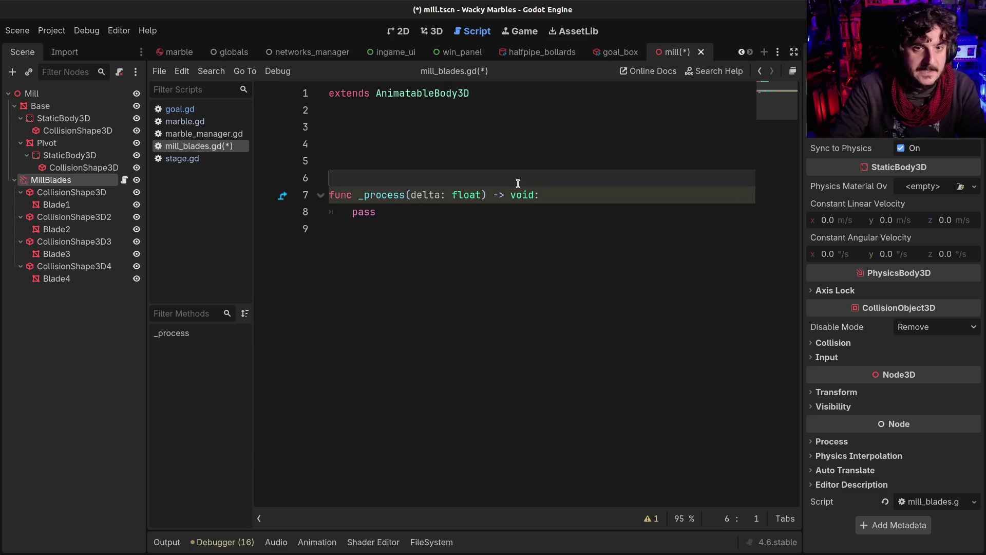
Declare 'var speed:float = 300.0' above _process and save the script
{"action": "key", "text": "Up"}
{"action": "key", "text": "Up"}
{"action": "key", "text": "Up"}
{"action": "key", "text": "Return"}
{"action": "type", "text": "var "}
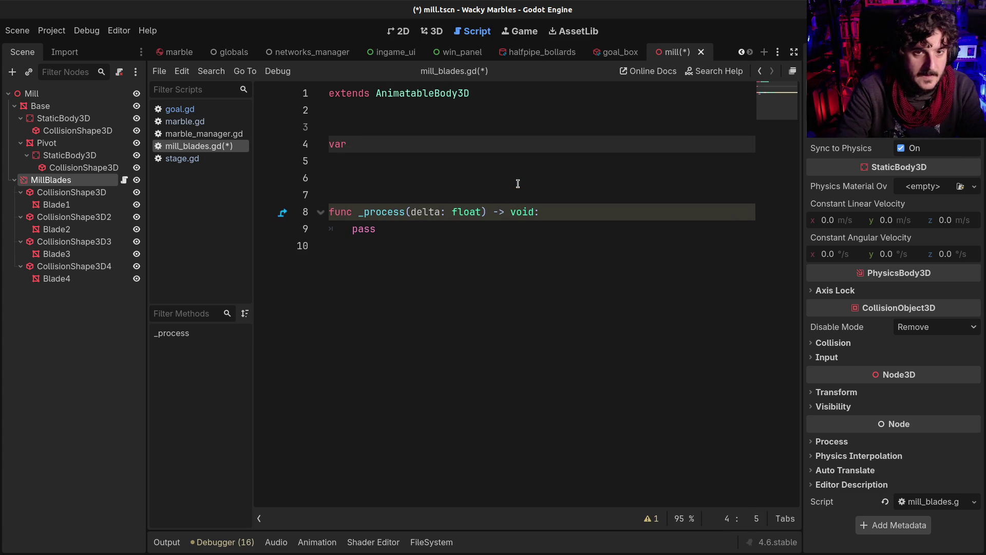
{"action": "type", "text": "speed:float"}
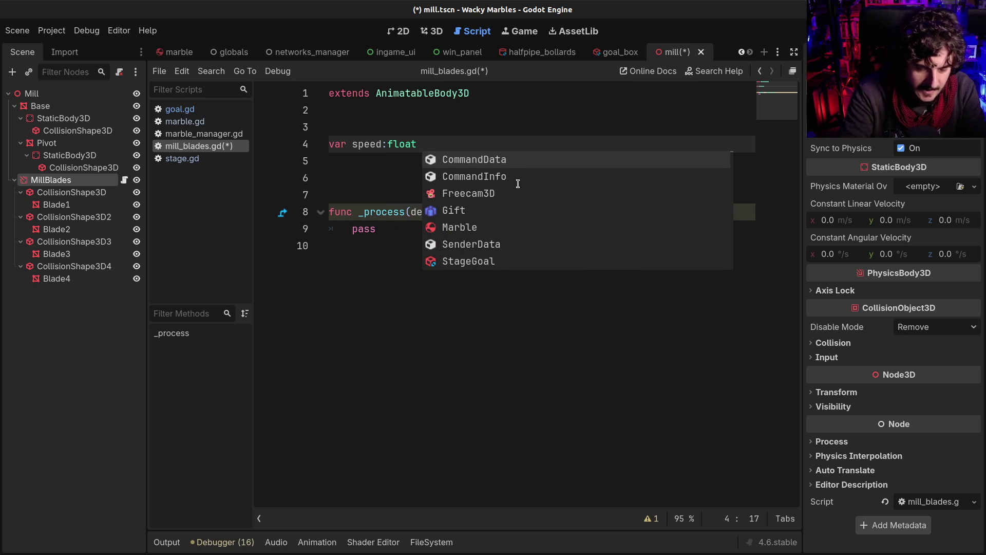
{"action": "type", "text": " ="}
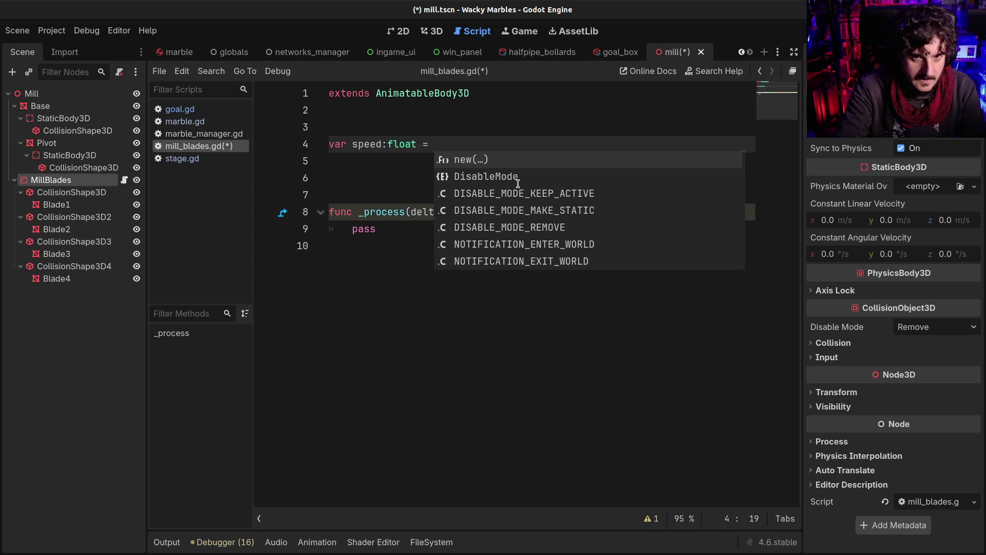
{"action": "type", "text": " 300.0"}
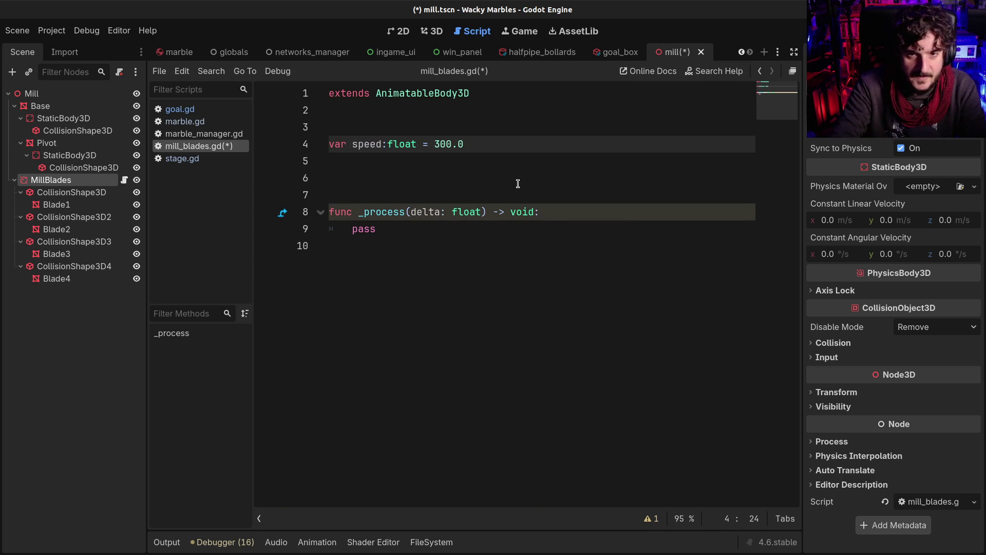
{"action": "key", "text": "ctrl+s"}
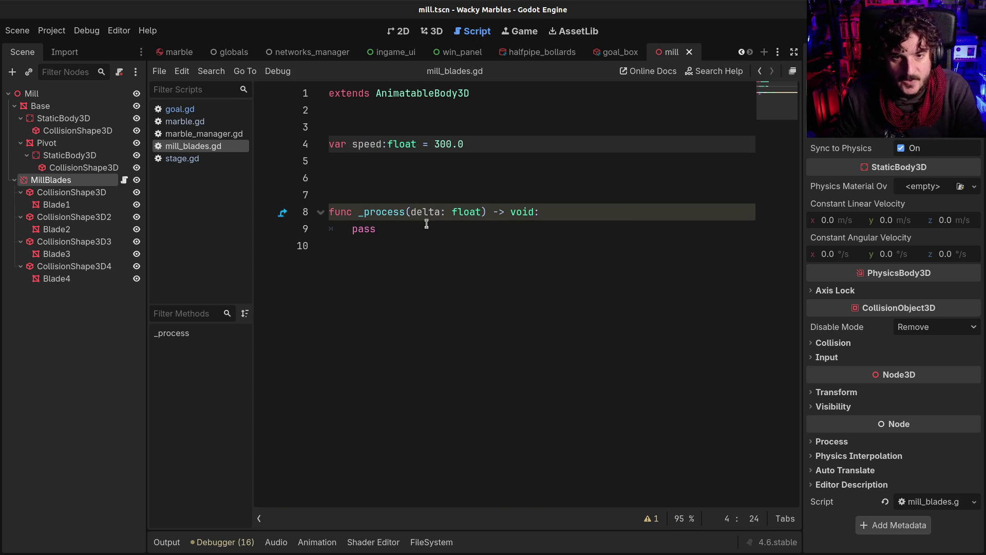
Replace pass in _process with a rotation_degrees.y statement
{"action": "double_click", "coordinate": [371, 230]}
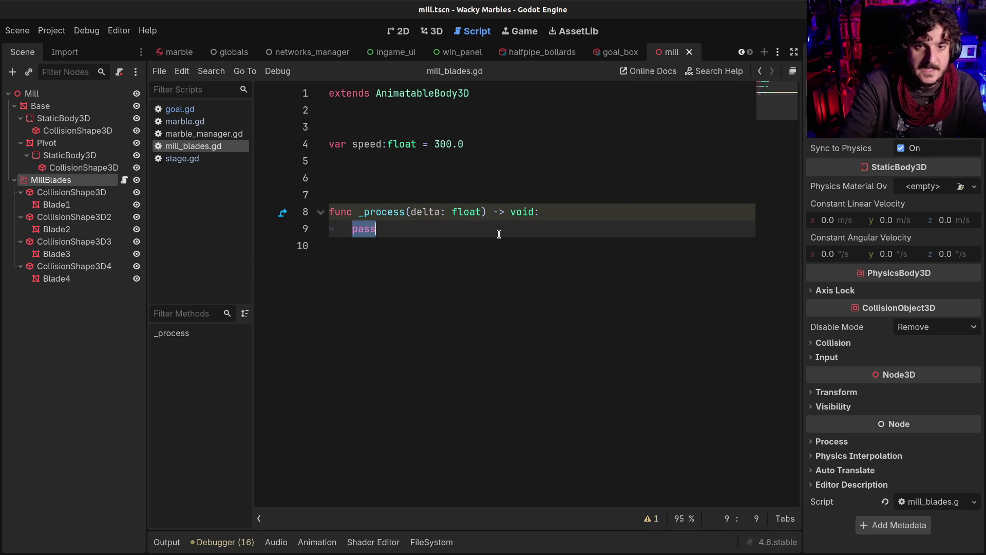
{"action": "type", "text": "rota"}
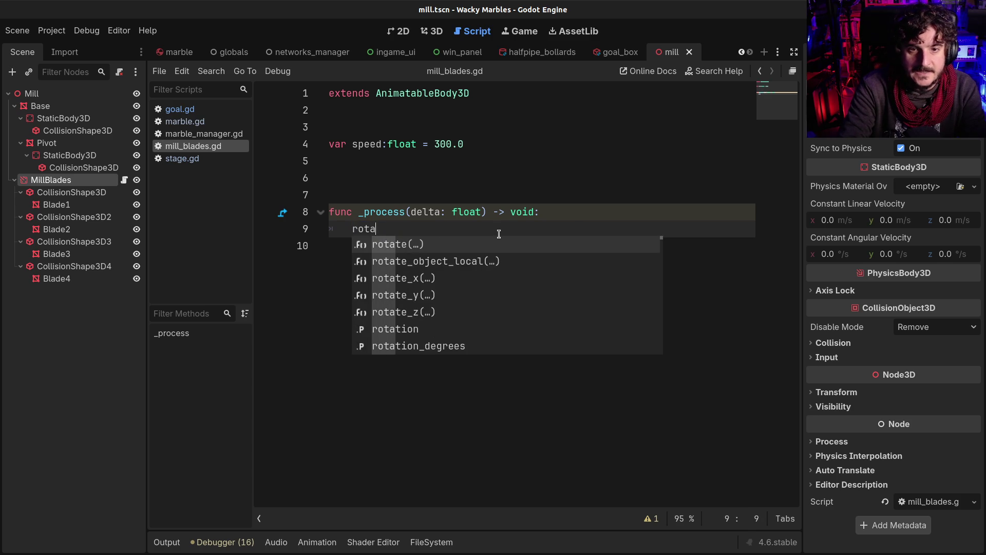
{"action": "type", "text": "tion"}
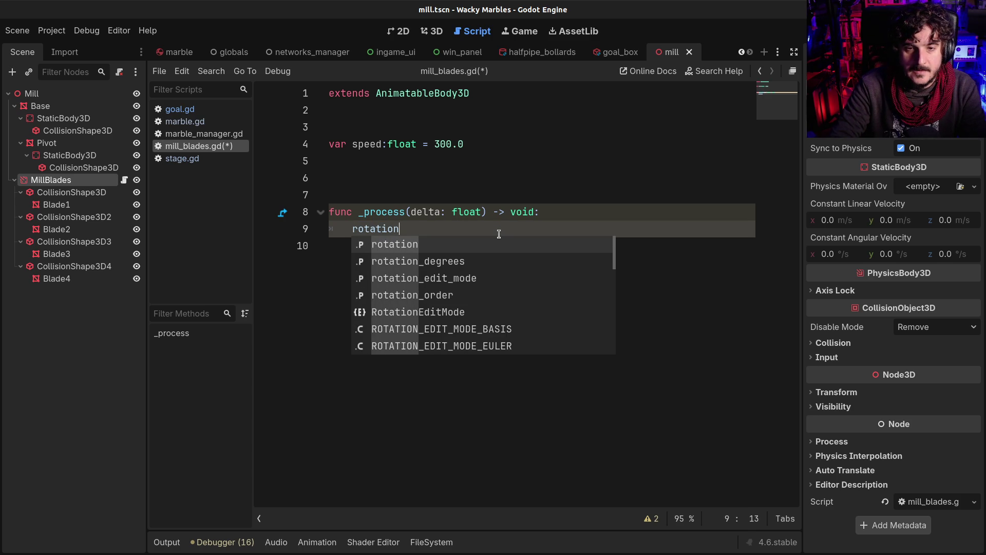
{"action": "key", "text": "Down"}
{"action": "key", "text": "Return"}
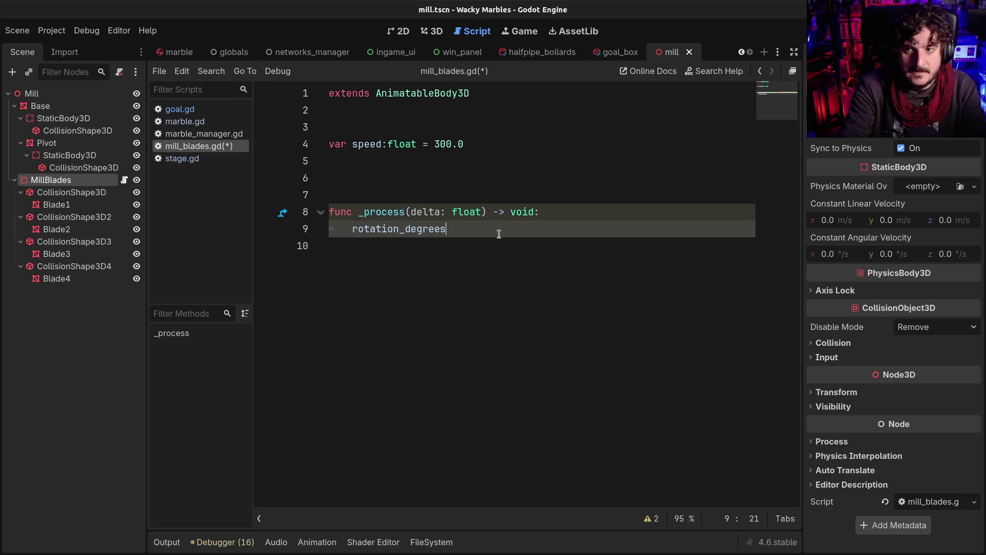
{"action": "left_click", "coordinate": [429, 31]}
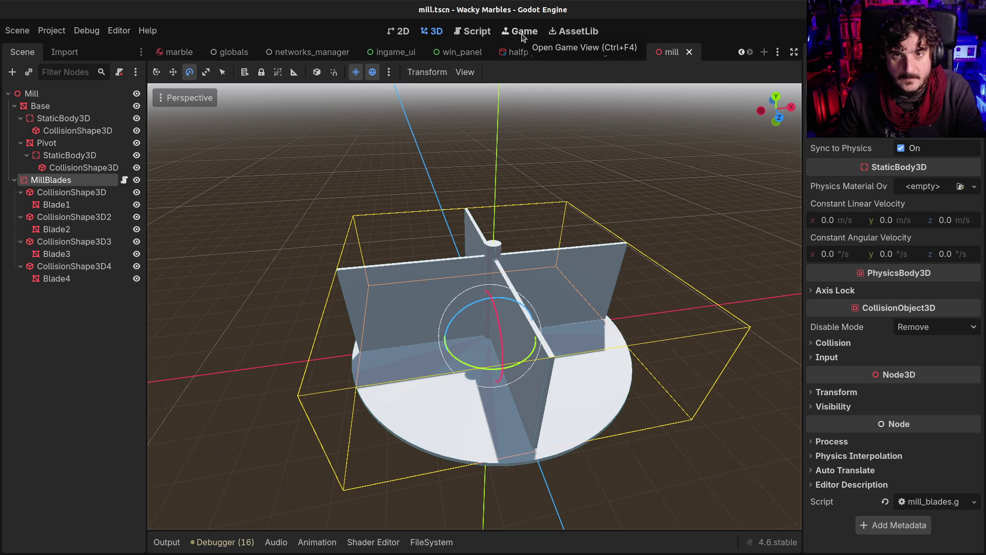
{"action": "left_click", "coordinate": [472, 31]}
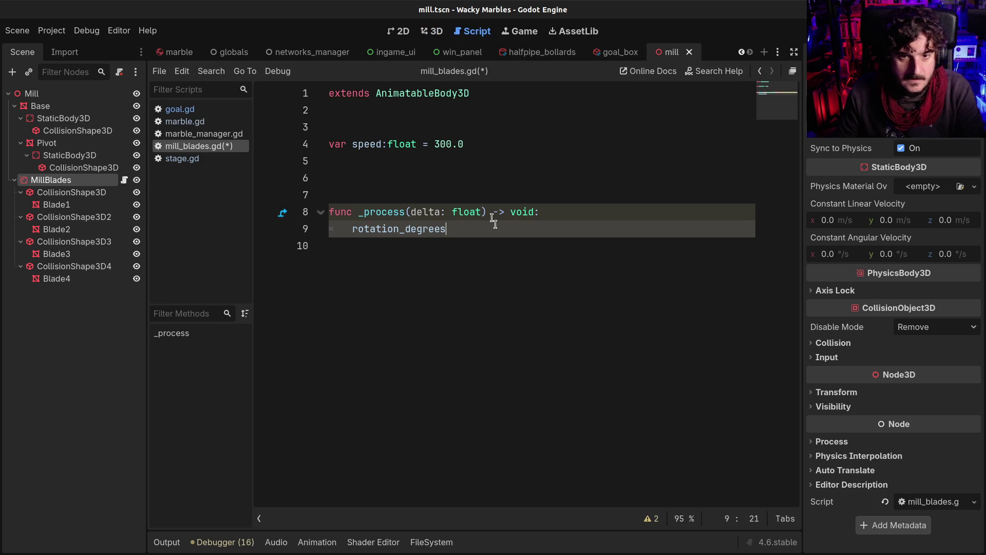
{"action": "type", "text": "."}
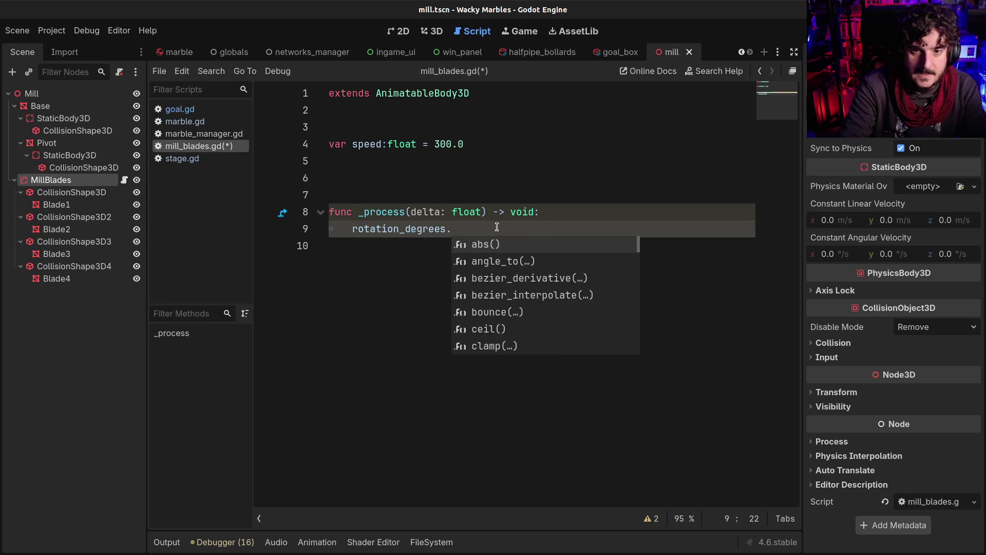
{"action": "type", "text": "y +="}
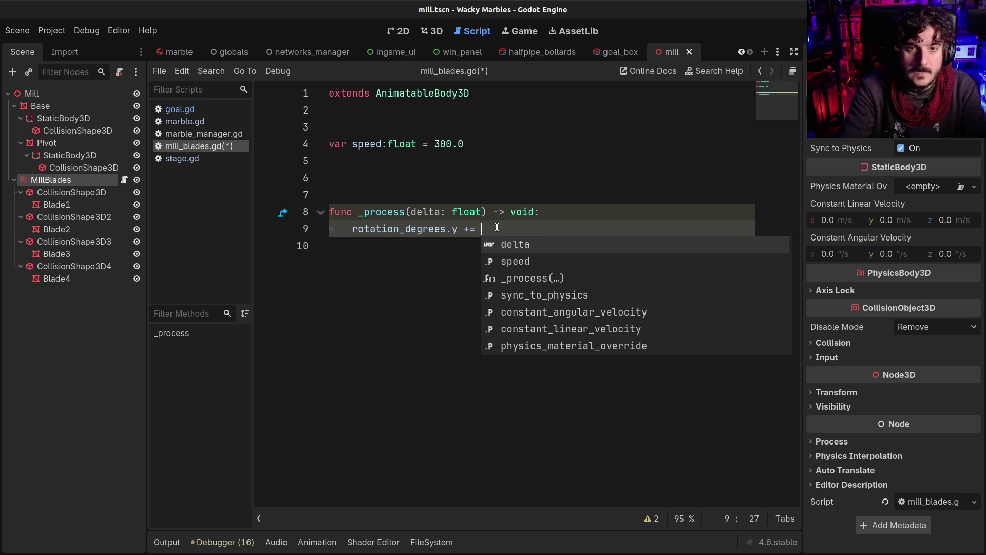
{"action": "key", "text": "Escape"}
Change speed to 90.0, complete the line as rotation_degrees.y += speed*delta, and save
{"action": "left_click", "coordinate": [444, 146]}
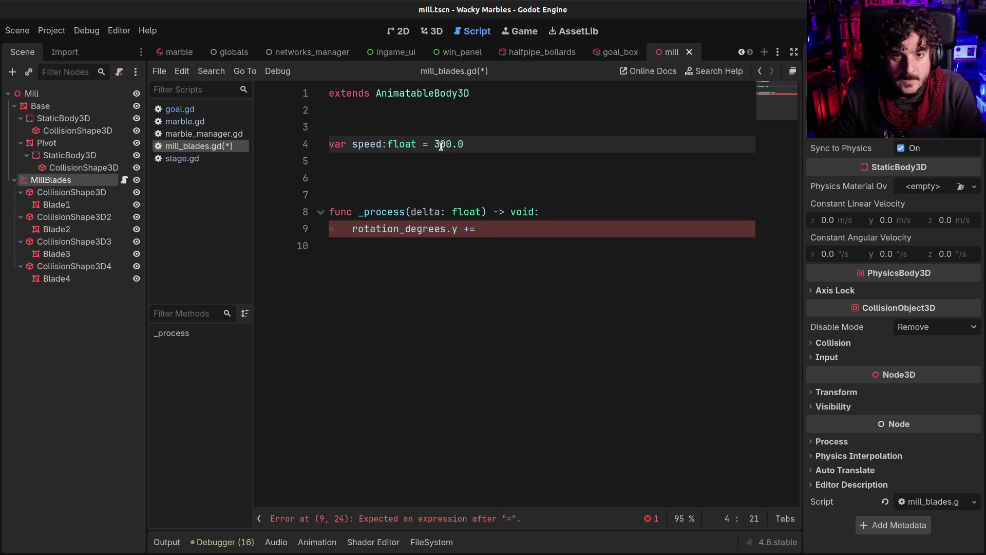
{"action": "left_click_drag", "start_coordinate": [434, 145], "coordinate": [445, 144]}
{"action": "type", "text": "9"}
{"action": "left_click", "coordinate": [486, 228]}
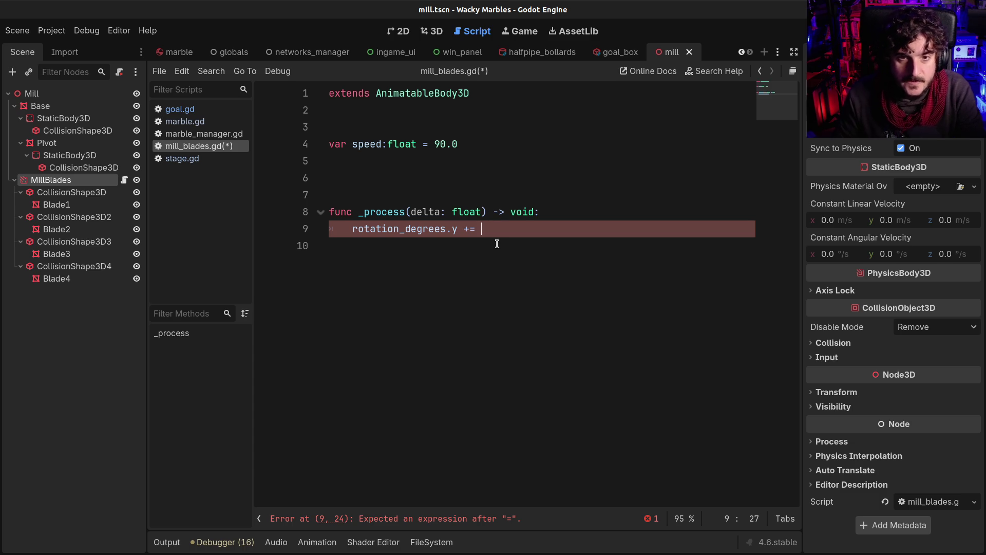
{"action": "type", "text": "speed*"}
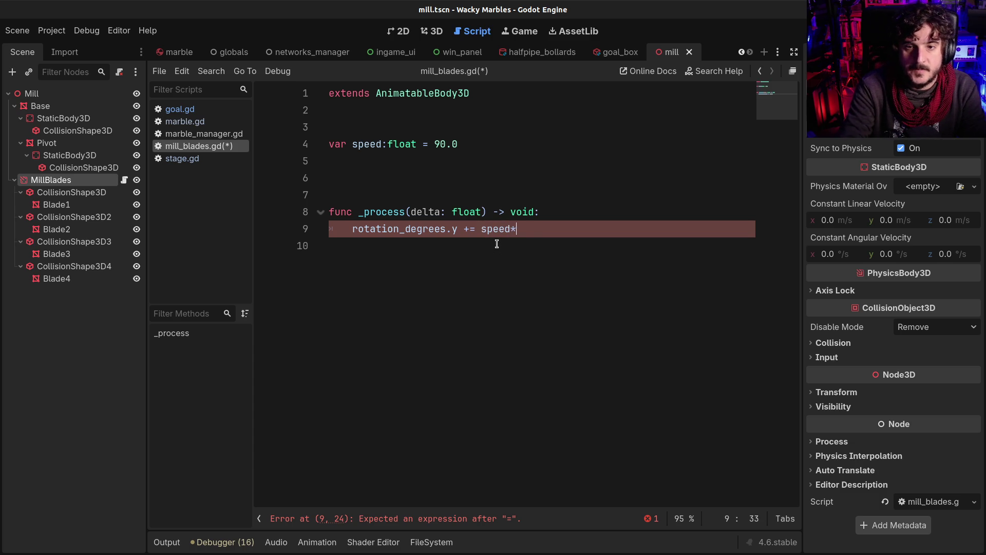
{"action": "type", "text": "delta"}
{"action": "left_click", "coordinate": [487, 228]}
{"action": "key", "text": "ctrl+s"}
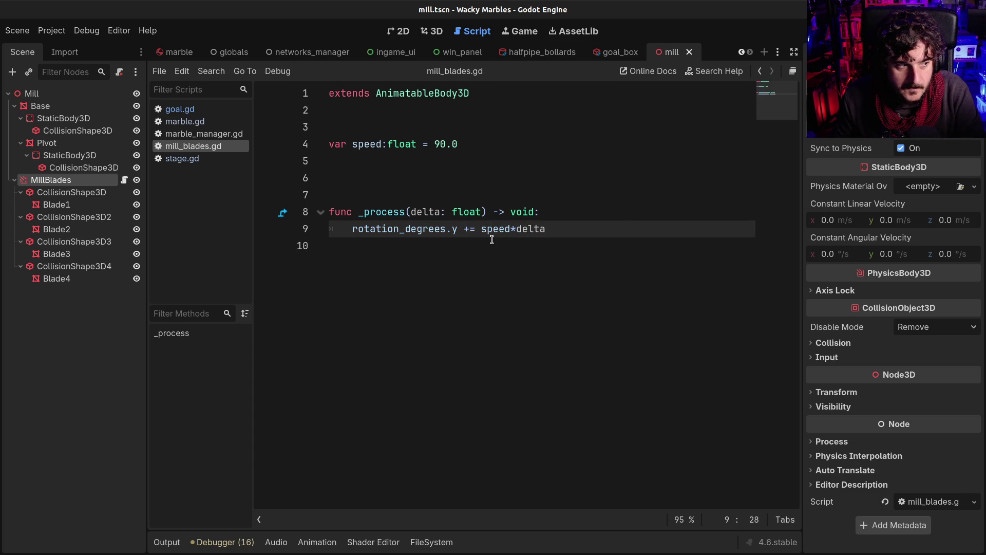
Turn the function into _physics_process and remove the extra blank lines
{"action": "left_click", "coordinate": [365, 211]}
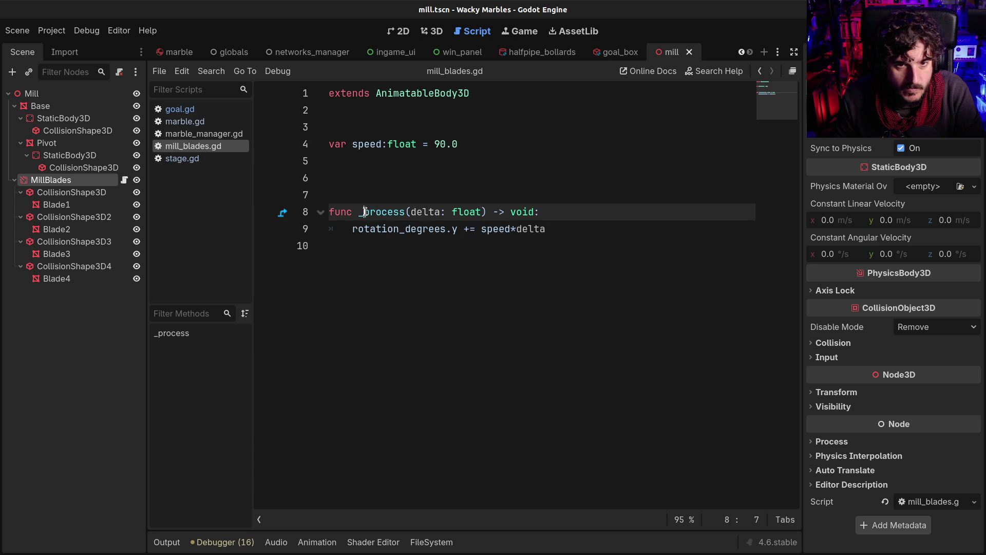
{"action": "type", "text": "ph"}
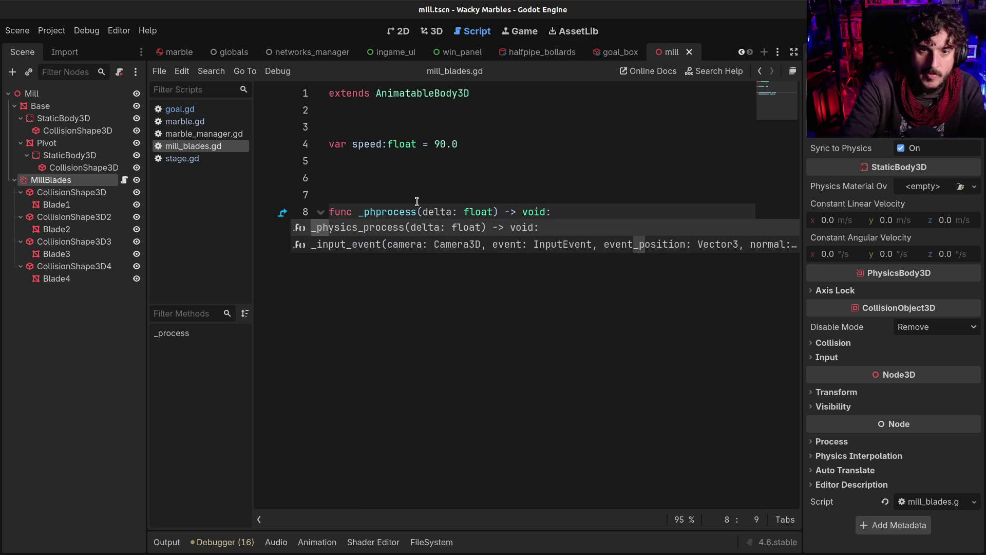
{"action": "key", "text": "Return"}
{"action": "key", "text": "shift+End"}
{"action": "key", "text": "Delete"}
{"action": "left_click", "coordinate": [389, 229]}
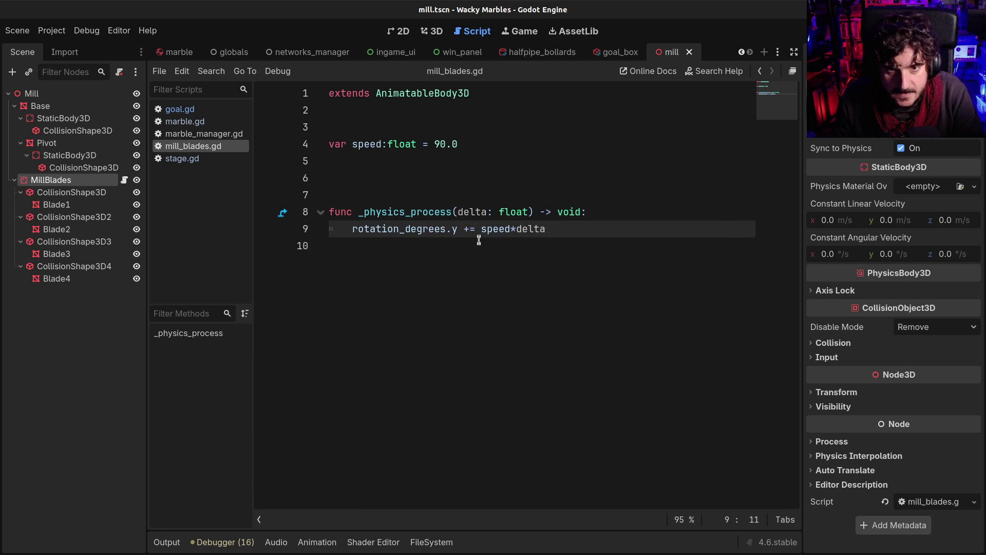
{"action": "left_click", "coordinate": [374, 171]}
{"action": "left_click", "coordinate": [356, 127]}
{"action": "left_click", "coordinate": [366, 190]}
{"action": "key", "text": "BackSpace"}
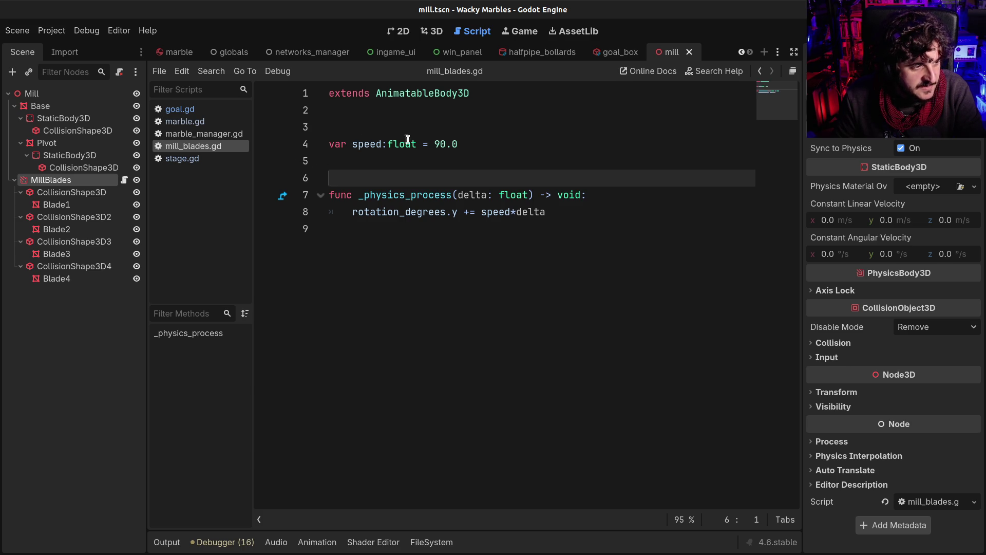
Check the mill in the 3D view, then switch to the stage_1 marble scene
{"action": "left_click", "coordinate": [432, 31]}
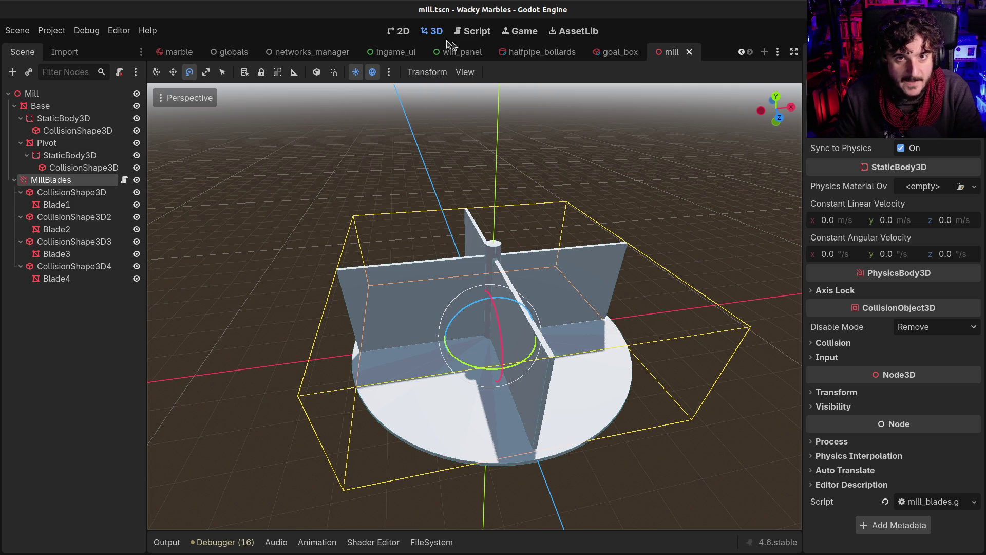
{"action": "scroll", "coordinate": [440, 157], "scroll_direction": "down", "scroll_amount": 4}
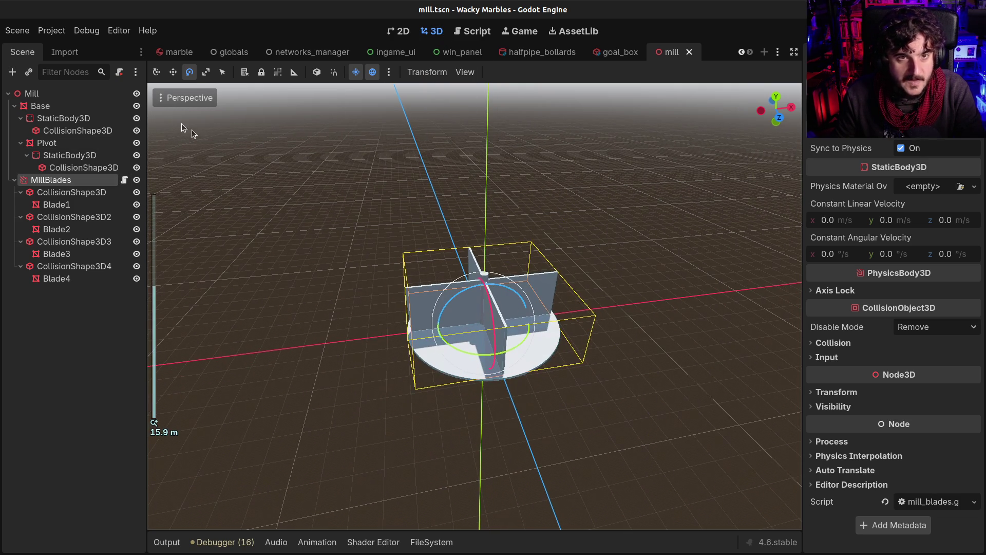
{"action": "left_click", "coordinate": [180, 53]}
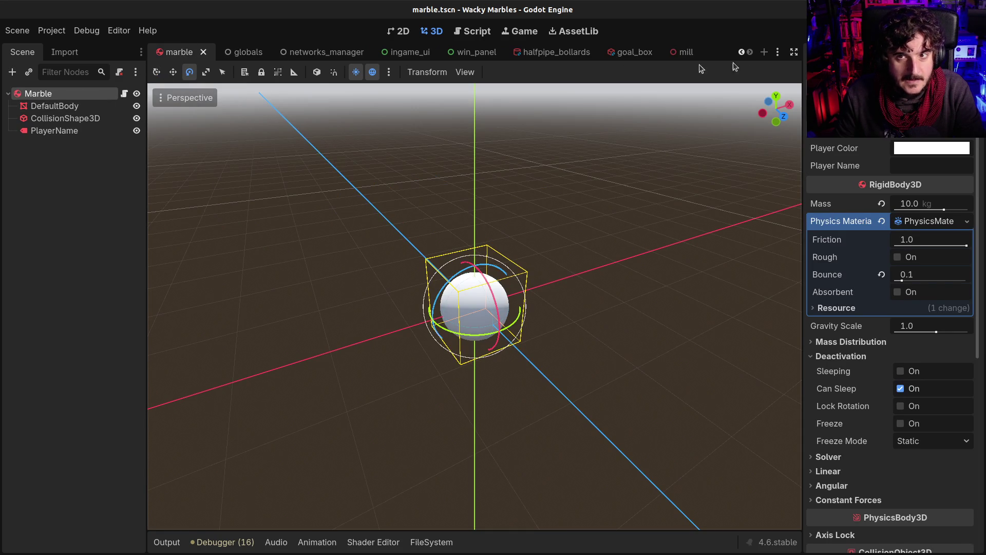
{"action": "left_click", "coordinate": [778, 52]}
Bring up the stage_1 scene and the FileSystem dock, then view the cone and halfpipes
{"action": "left_click", "coordinate": [781, 76]}
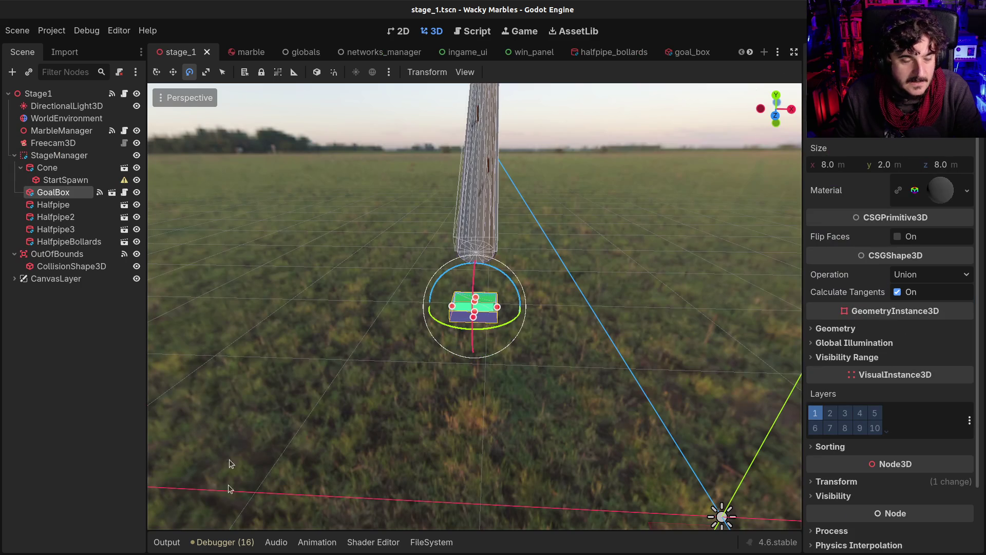
{"action": "left_click", "coordinate": [432, 542]}
{"action": "left_click_drag", "start_coordinate": [431, 542], "coordinate": [162, 544]}
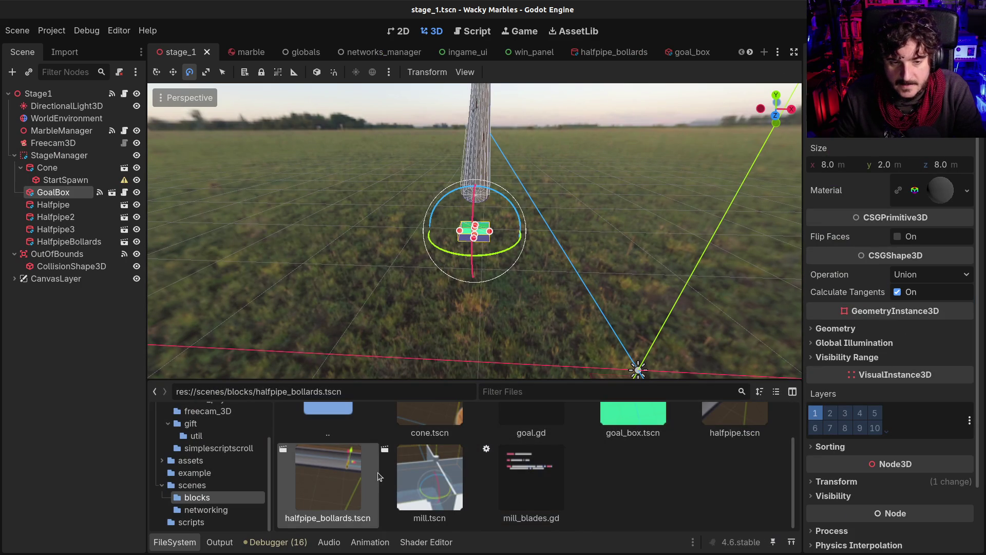
{"action": "scroll", "coordinate": [530, 492], "scroll_direction": "up", "scroll_amount": 2}
{"action": "scroll", "coordinate": [649, 142], "scroll_direction": "up", "scroll_amount": 5}
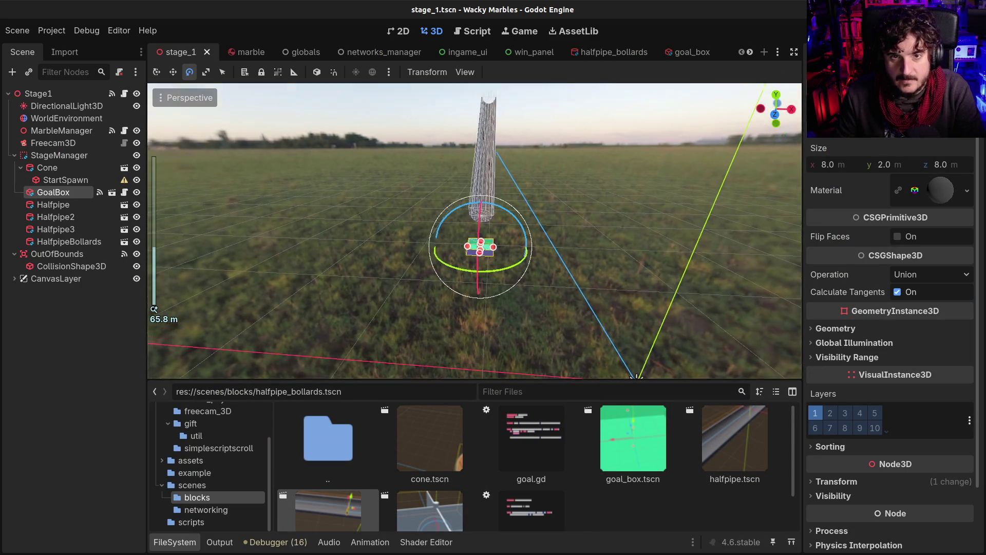
{"action": "mouse_move", "coordinate": [649, 141]}
{"action": "left_mouse_down"}
{"action": "mouse_move", "coordinate": [606, 233]}
{"action": "mouse_move", "coordinate": [621, 216]}
{"action": "mouse_move", "coordinate": [519, 292]}
{"action": "mouse_move", "coordinate": [504, 346]}
{"action": "mouse_move", "coordinate": [514, 354]}
{"action": "mouse_move", "coordinate": [475, 147]}
{"action": "left_mouse_up"}
Move the Freecam3D up onto the cone and save stage_1
{"action": "left_click", "coordinate": [24, 145]}
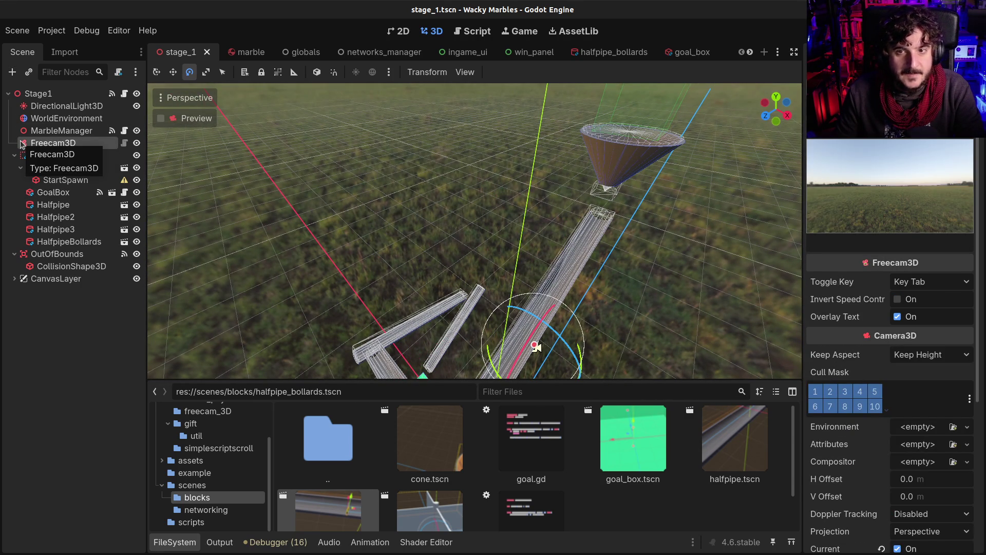
{"action": "scroll", "coordinate": [524, 287], "scroll_direction": "down", "scroll_amount": 3}
{"action": "key", "text": "w"}
{"action": "mouse_move", "coordinate": [524, 279]}
{"action": "left_mouse_down"}
{"action": "mouse_move", "coordinate": [544, 154]}
{"action": "mouse_move", "coordinate": [494, 96]}
{"action": "left_mouse_up"}
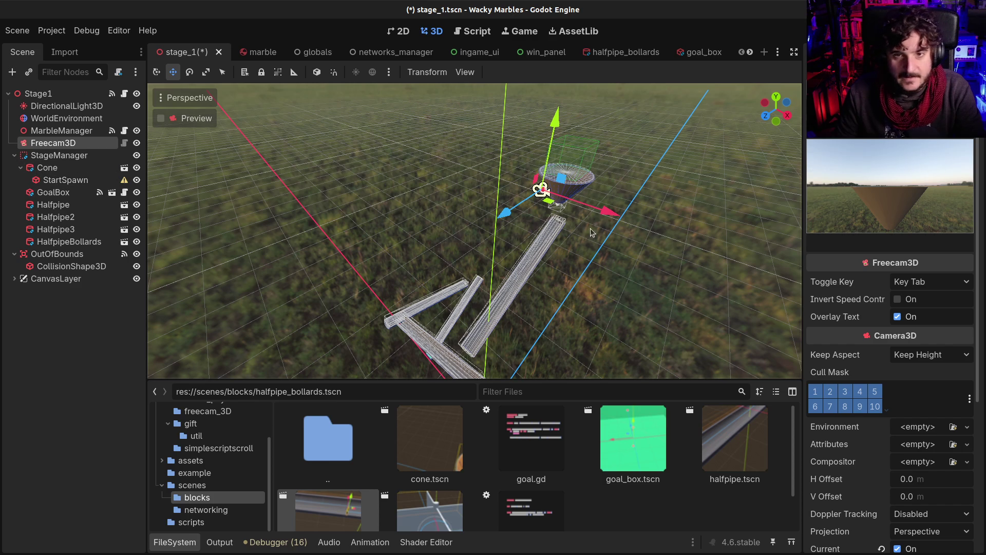
{"action": "key", "text": "ctrl+s"}
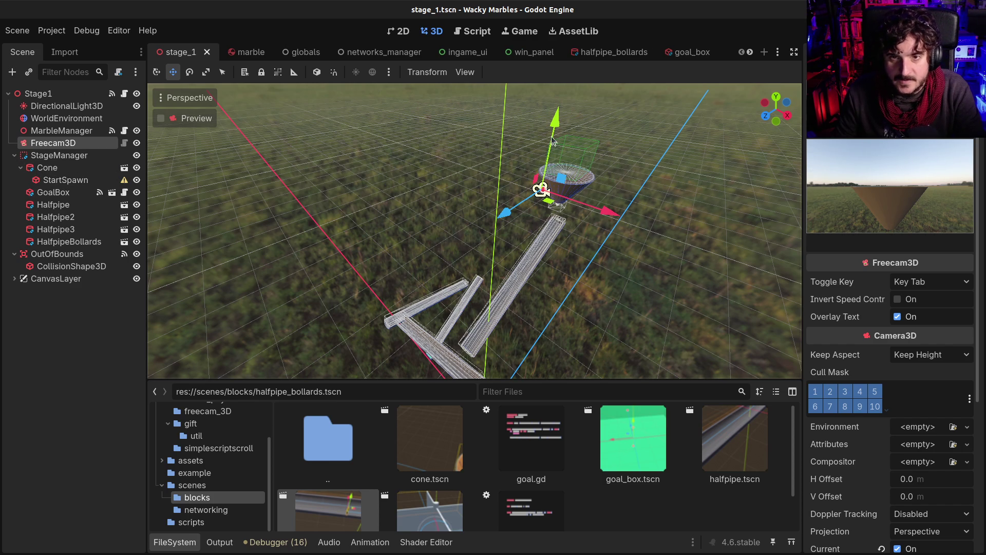
Lower the Freecam3D slightly and drag mill.tscn into the scene tree under Cone
{"action": "left_click_drag", "start_coordinate": [554, 124], "coordinate": [549, 151]}
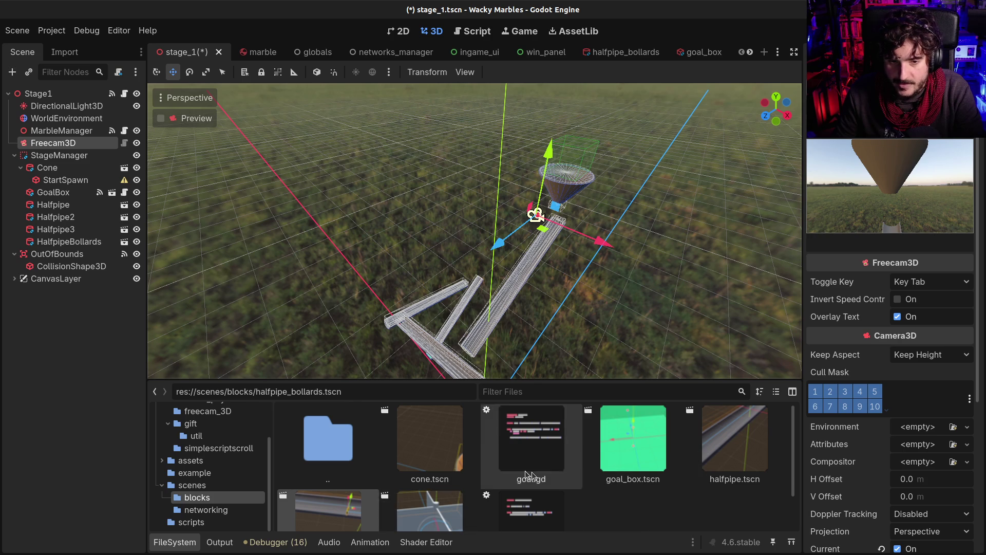
{"action": "scroll", "coordinate": [537, 485], "scroll_direction": "down", "scroll_amount": 2}
{"action": "mouse_move", "coordinate": [420, 489]}
{"action": "left_mouse_down"}
{"action": "mouse_move", "coordinate": [87, 329]}
{"action": "mouse_move", "coordinate": [48, 154]}
{"action": "mouse_move", "coordinate": [51, 187]}
{"action": "mouse_move", "coordinate": [49, 159]}
{"action": "mouse_move", "coordinate": [52, 168]}
{"action": "left_mouse_up"}
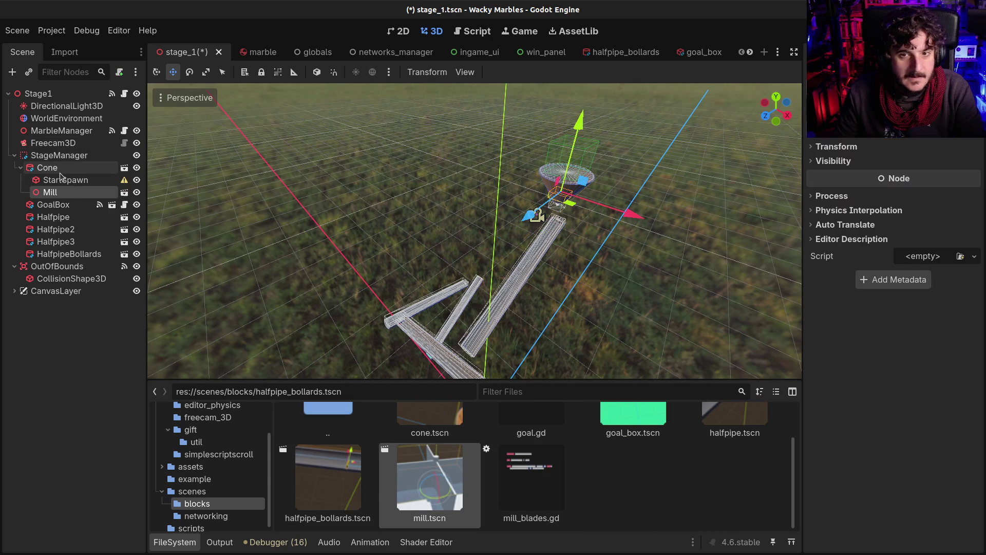
Position the Mill vertically and reparent it directly under StageManager
{"action": "left_click_drag", "start_coordinate": [573, 119], "coordinate": [577, 149]}
{"action": "mouse_move", "coordinate": [50, 193]}
{"action": "left_mouse_down"}
{"action": "mouse_move", "coordinate": [63, 188]}
{"action": "mouse_move", "coordinate": [45, 163]}
{"action": "left_mouse_up"}
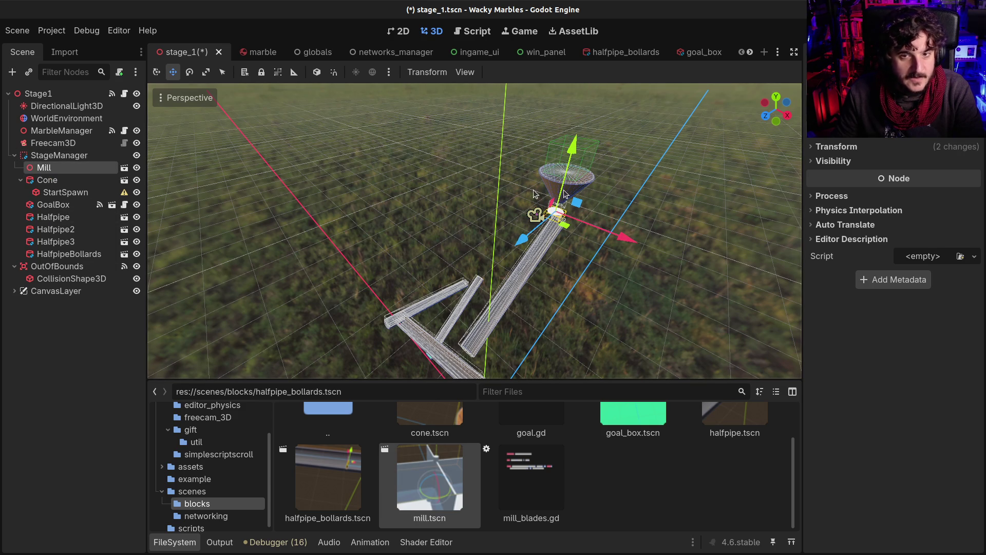
{"action": "left_click", "coordinate": [52, 145]}
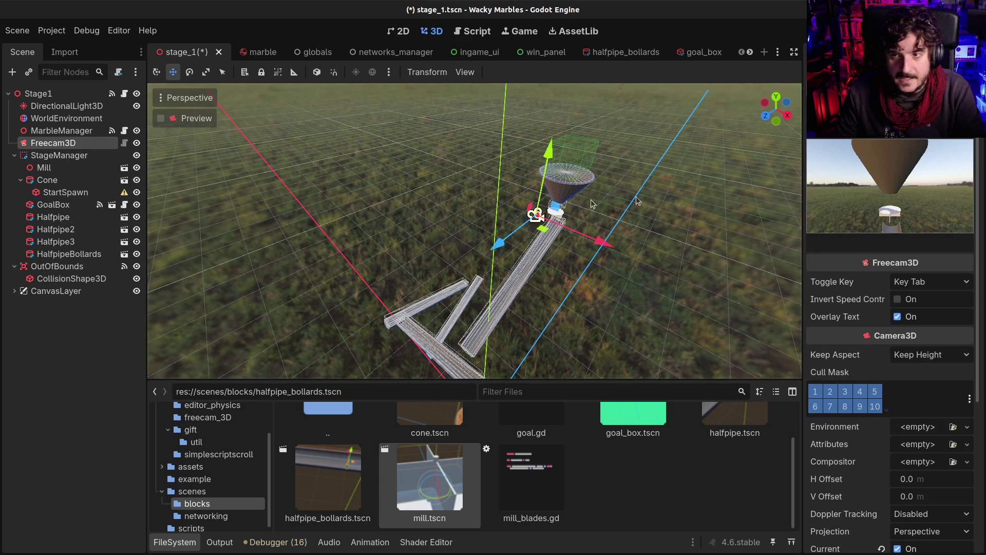
{"action": "left_click_drag", "start_coordinate": [664, 204], "coordinate": [727, 211]}
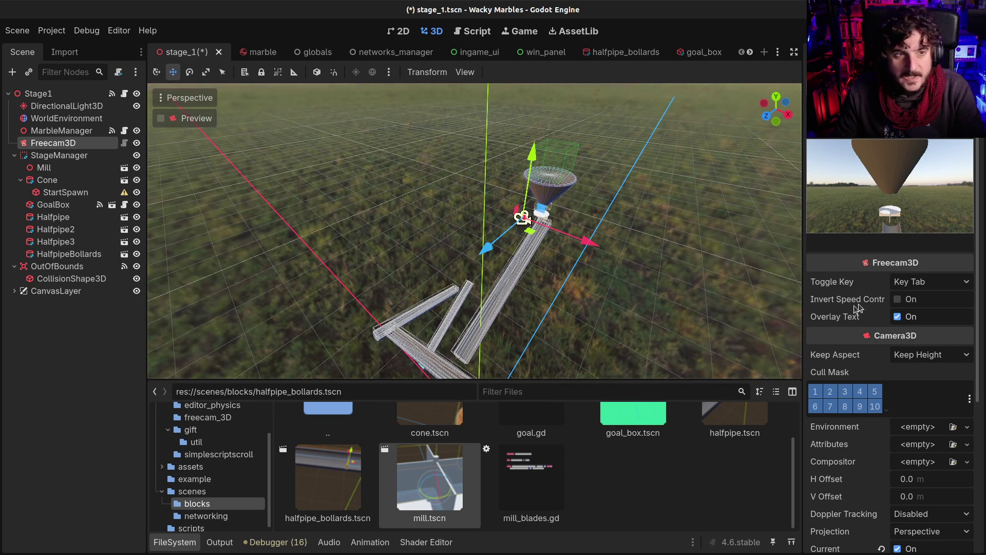
Reset the Mill's Z rotation to 0, save stage_1, and launch a test run
{"action": "left_click", "coordinate": [51, 168]}
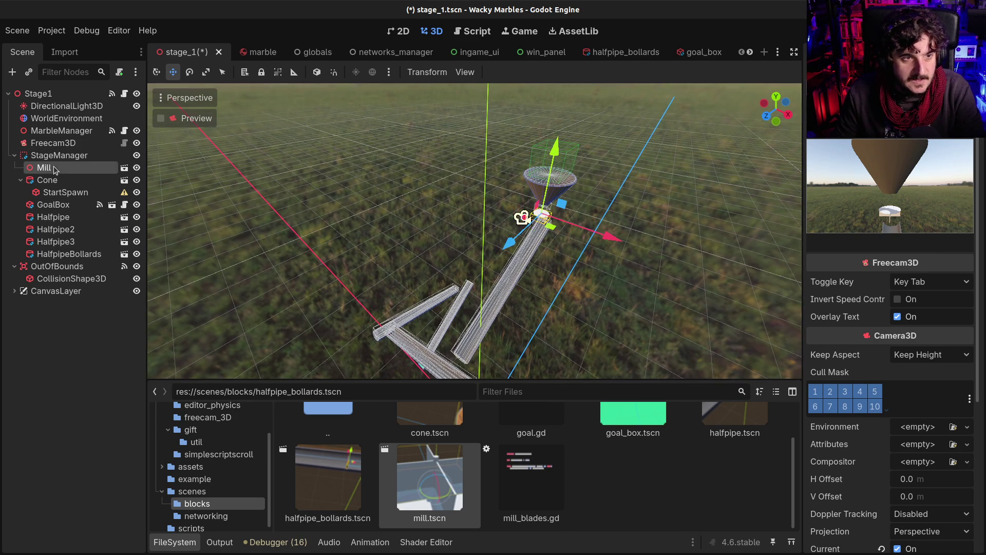
{"action": "left_click", "coordinate": [837, 146]}
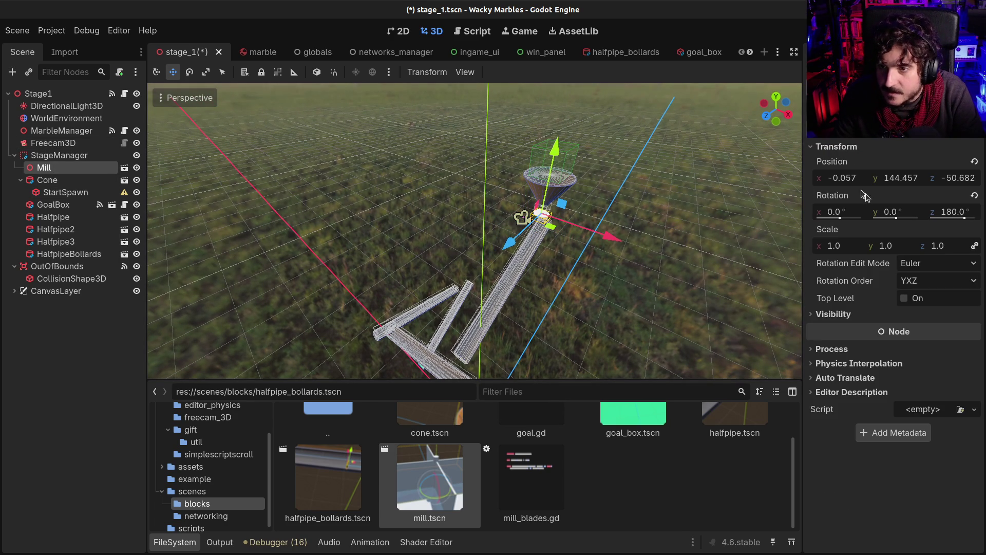
{"action": "left_click", "coordinate": [974, 195]}
{"action": "key", "text": "ctrl+s"}
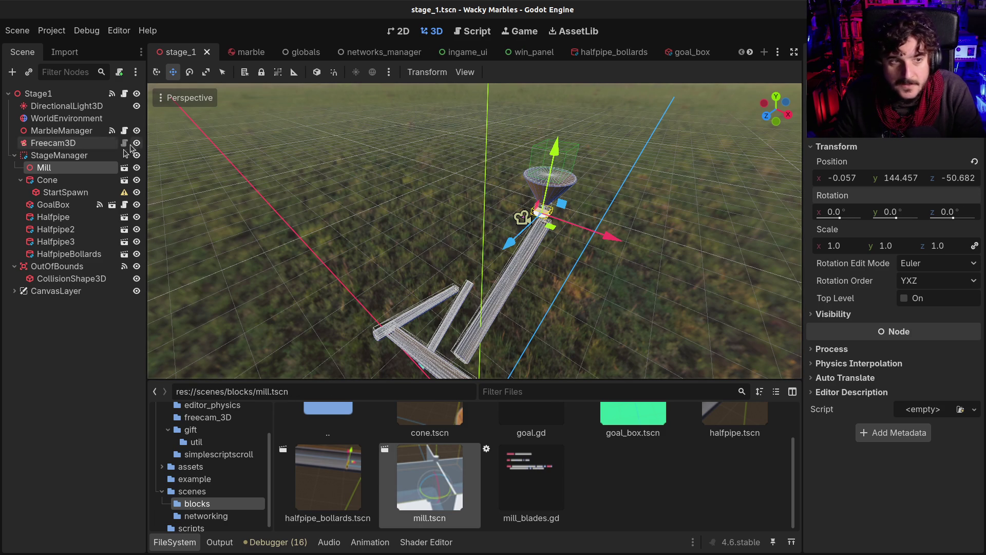
{"action": "left_click", "coordinate": [82, 144]}
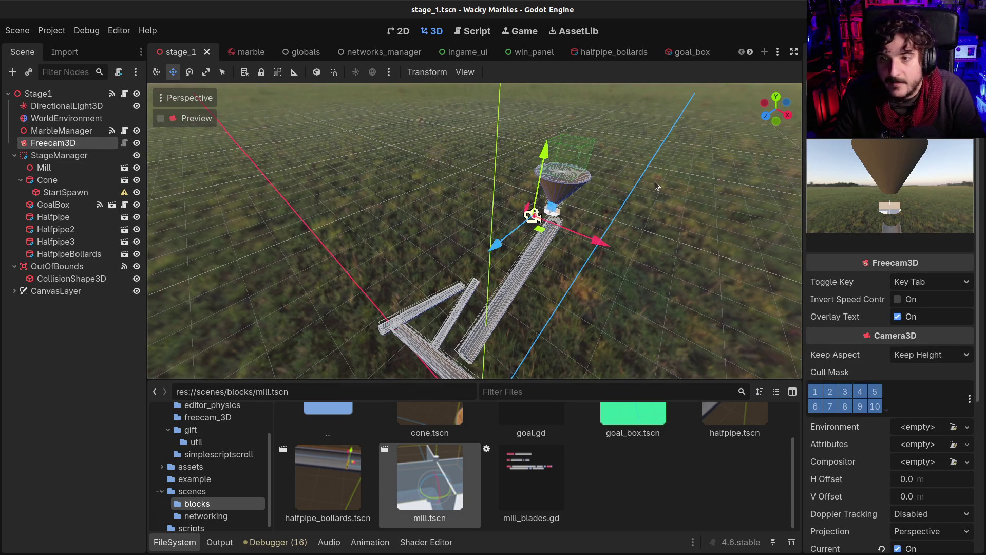
{"action": "key", "text": "F6"}
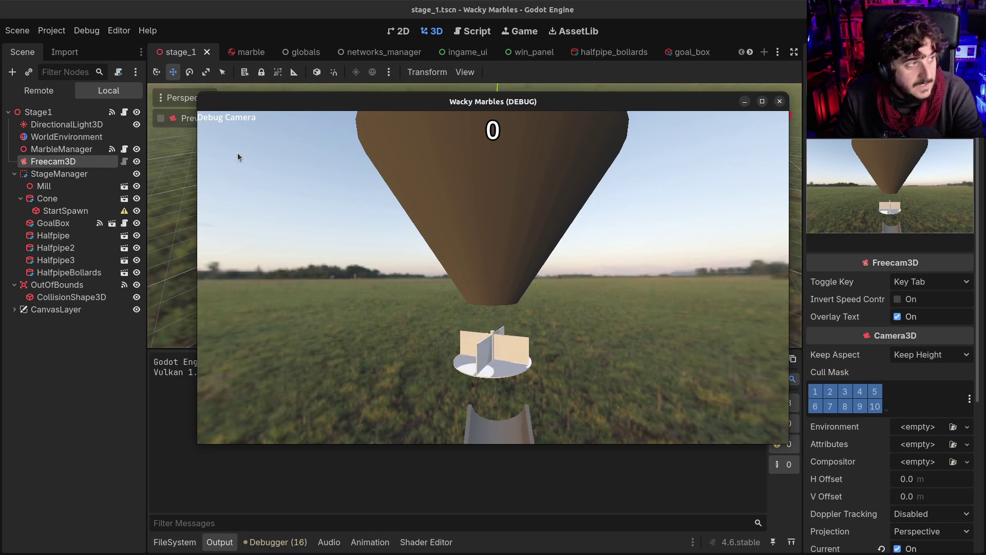
Stop and rerun the game, close its window, then close the goal_box scene
{"action": "key", "text": "F8"}
{"action": "left_click", "coordinate": [51, 30]}
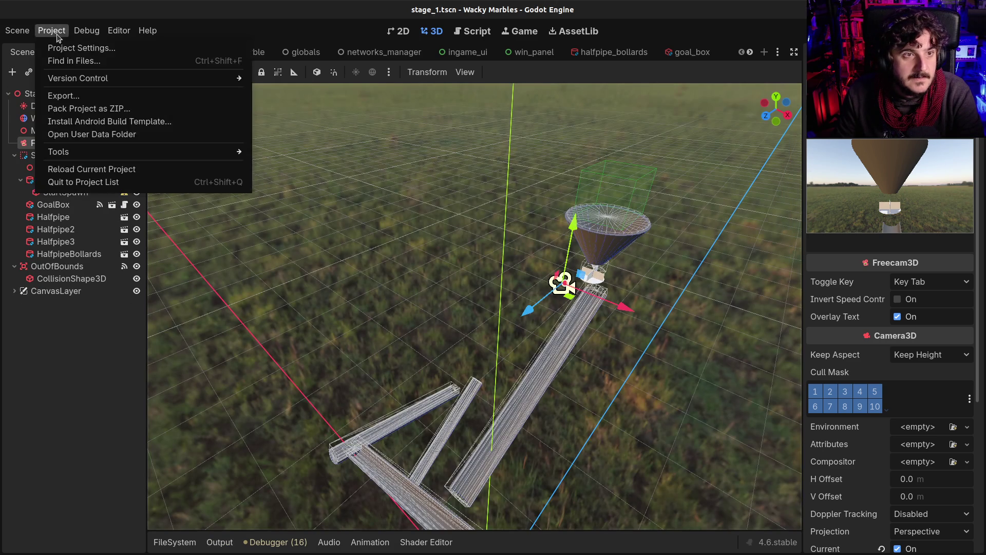
{"action": "mouse_move", "coordinate": [86, 31]}
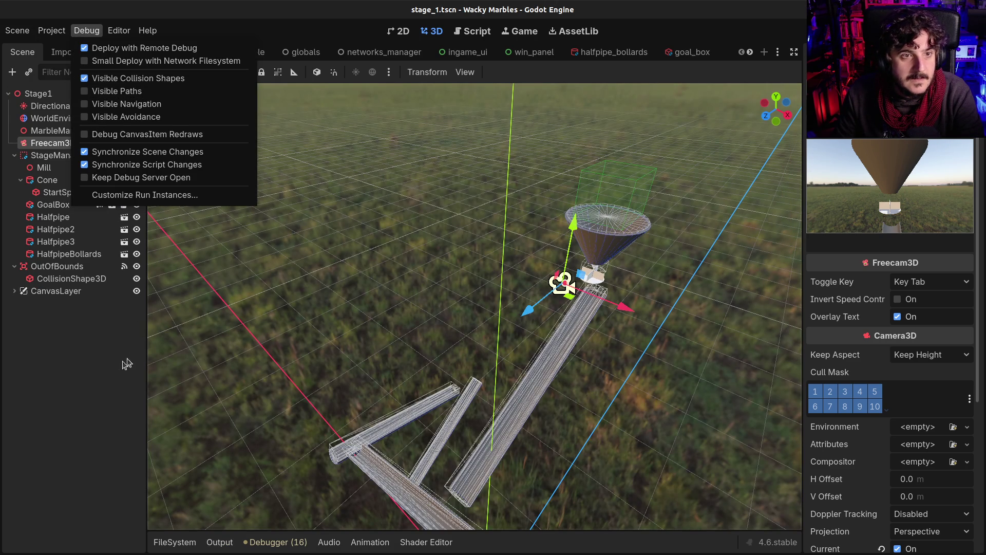
{"action": "key", "text": "F6"}
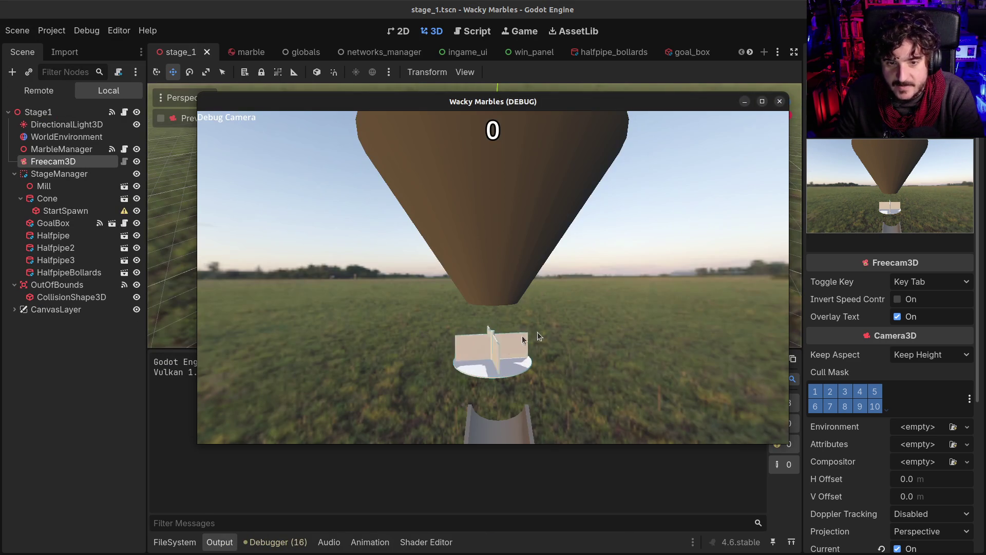
{"action": "left_click", "coordinate": [780, 103]}
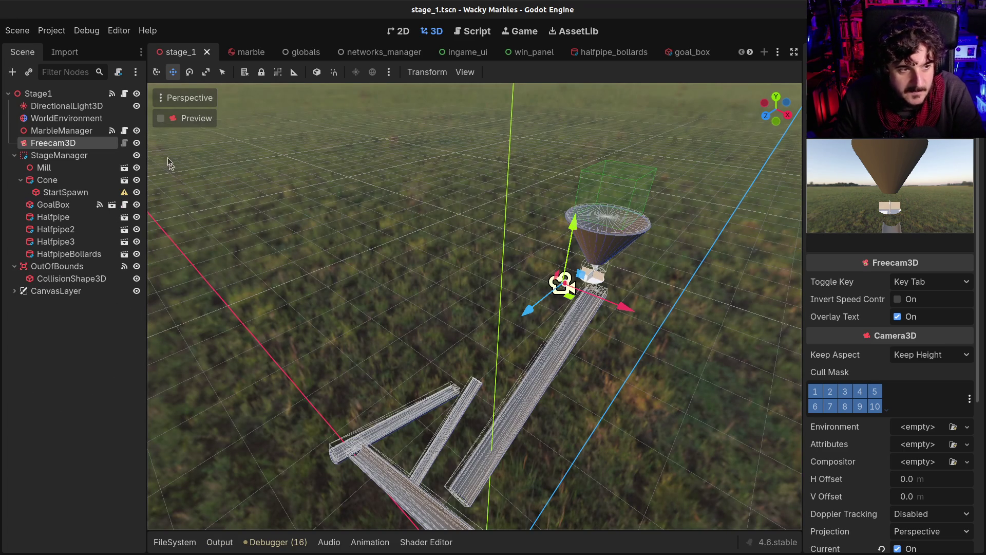
{"action": "left_click", "coordinate": [685, 51]}
{"action": "middle_click", "coordinate": [685, 51]}
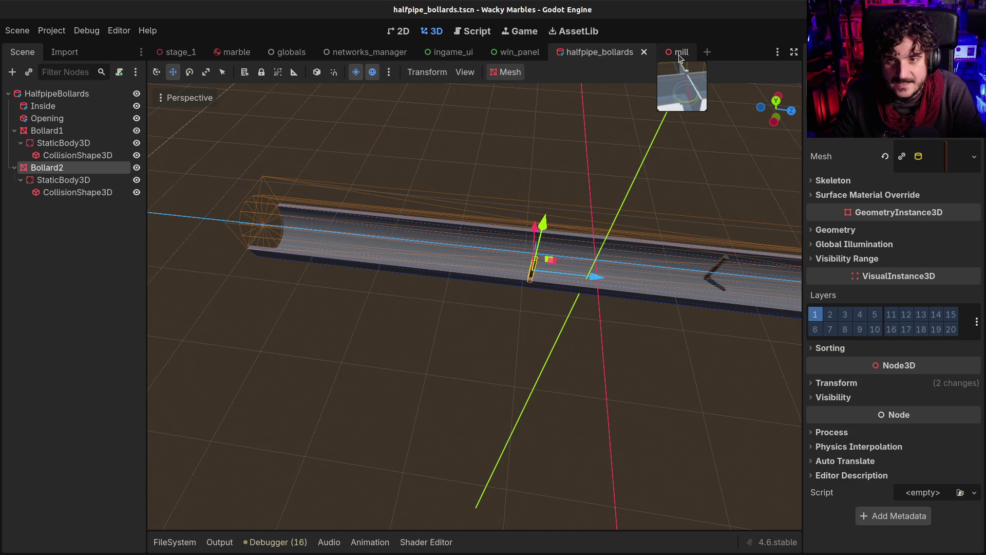
In the mill scene, give Blade2 a new StandardMaterial3D override with cyan (37ffff) albedo
{"action": "left_click", "coordinate": [679, 54]}
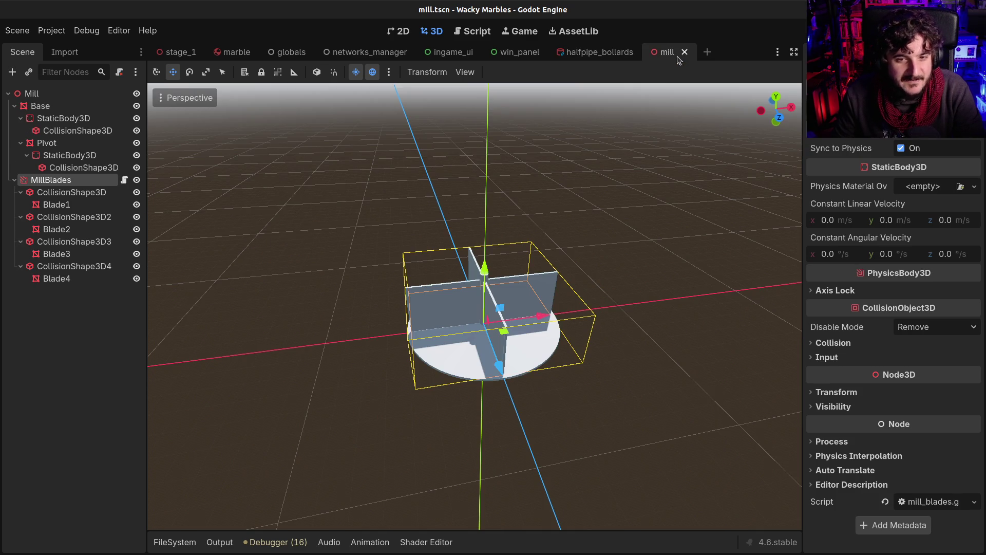
{"action": "left_click", "coordinate": [438, 300]}
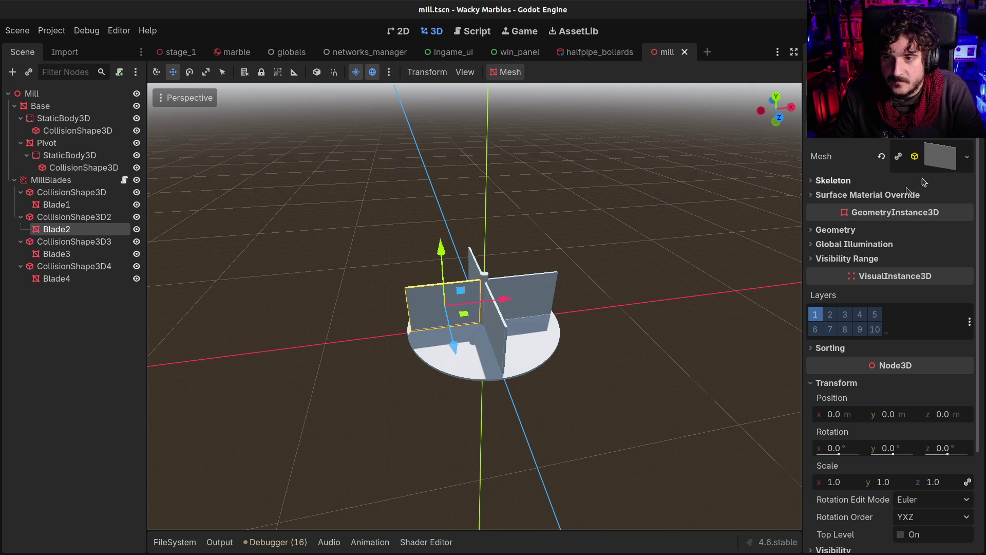
{"action": "left_click", "coordinate": [868, 195]}
{"action": "left_click", "coordinate": [907, 212]}
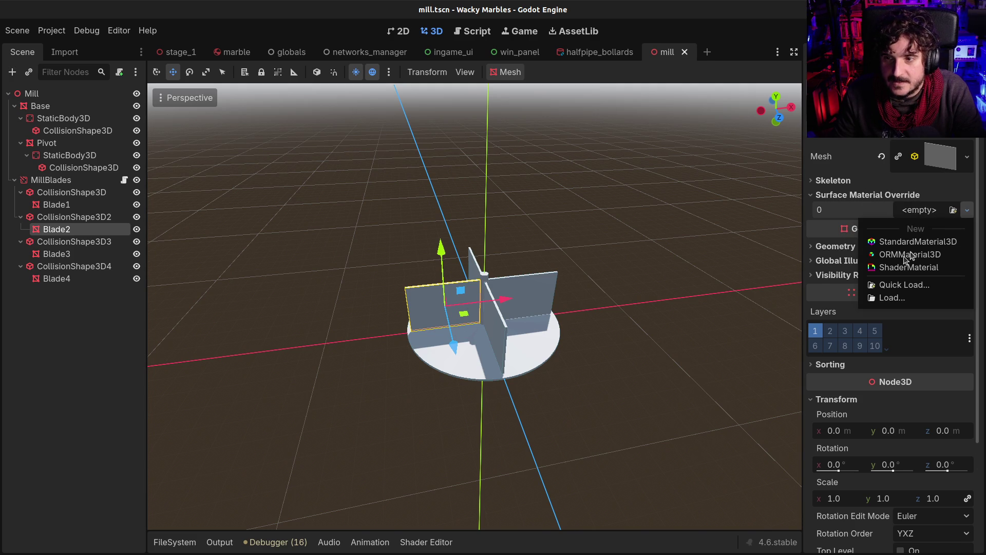
{"action": "left_click", "coordinate": [917, 242]}
{"action": "left_click", "coordinate": [938, 231]}
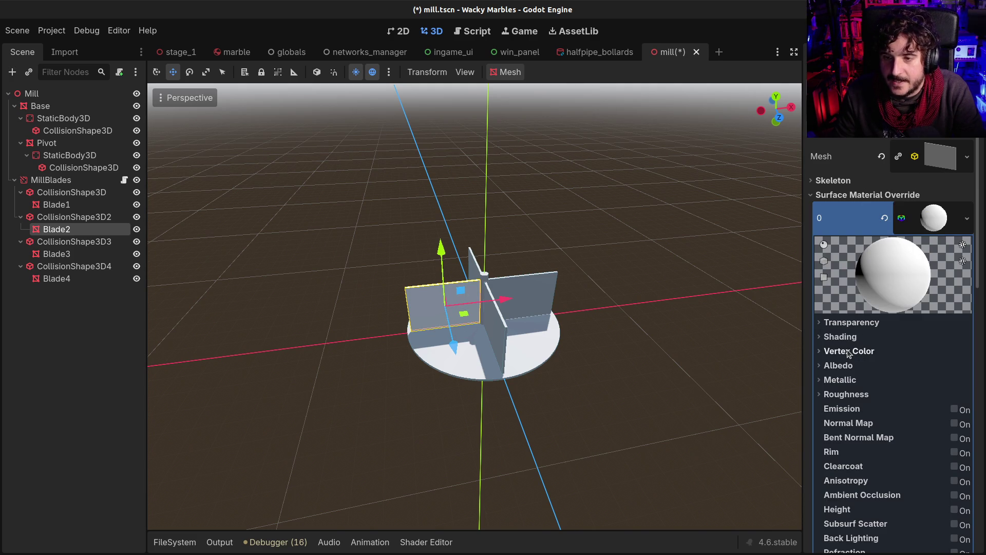
{"action": "left_click", "coordinate": [845, 365]}
{"action": "left_click", "coordinate": [934, 381]}
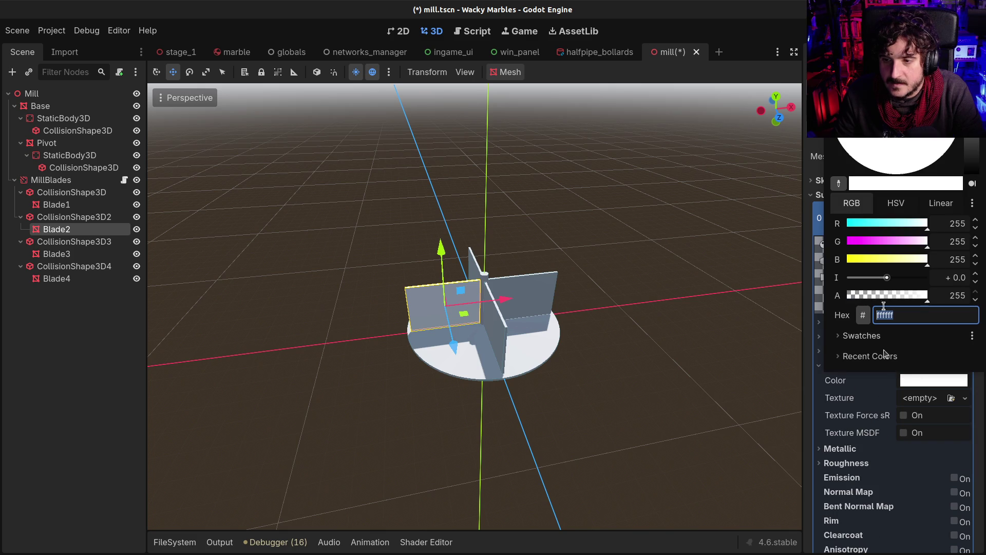
{"action": "left_click", "coordinate": [894, 224]}
{"action": "left_click_drag", "start_coordinate": [894, 227], "coordinate": [869, 230]}
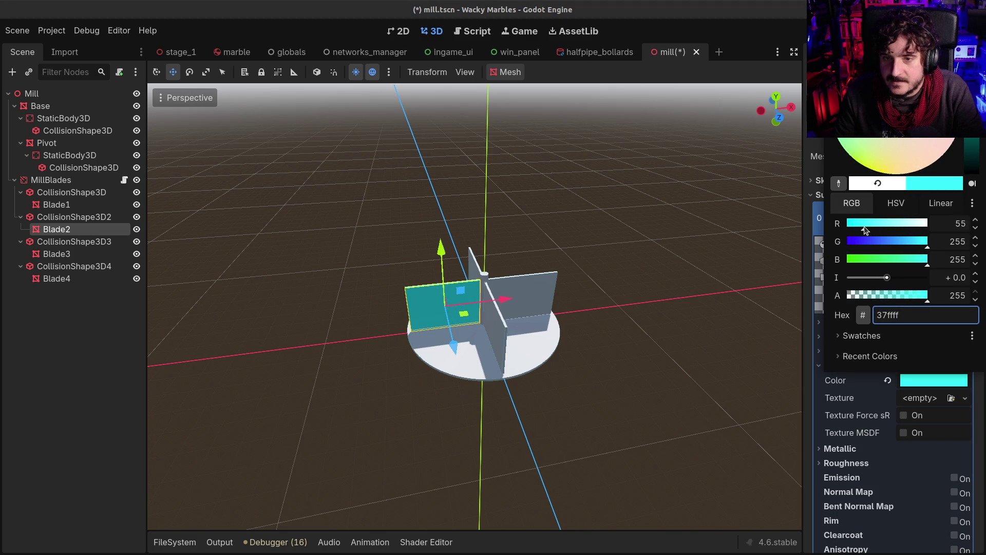
{"action": "left_click", "coordinate": [749, 74]}
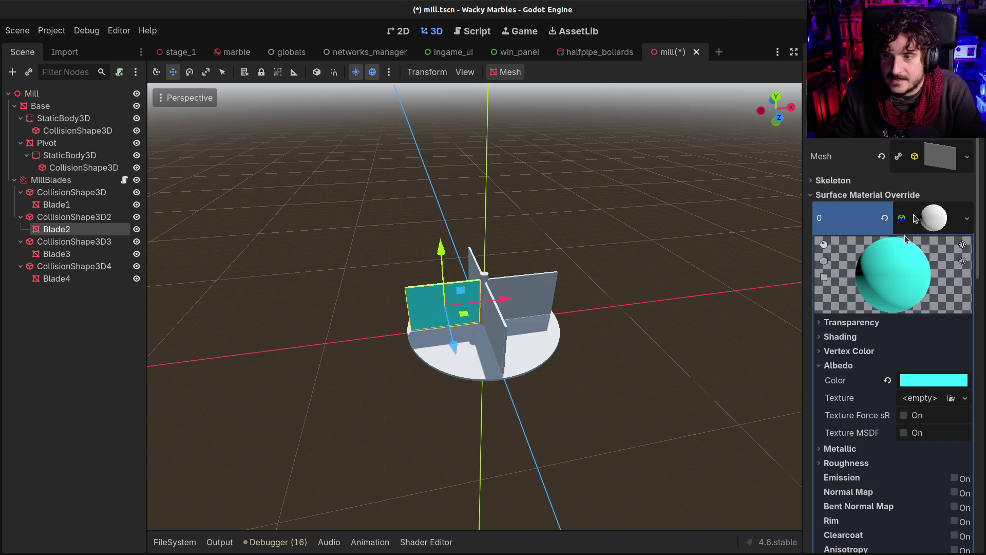
Copy the cyan material and paste it into Blade1's Surface Material Override
{"action": "right_click", "coordinate": [939, 228]}
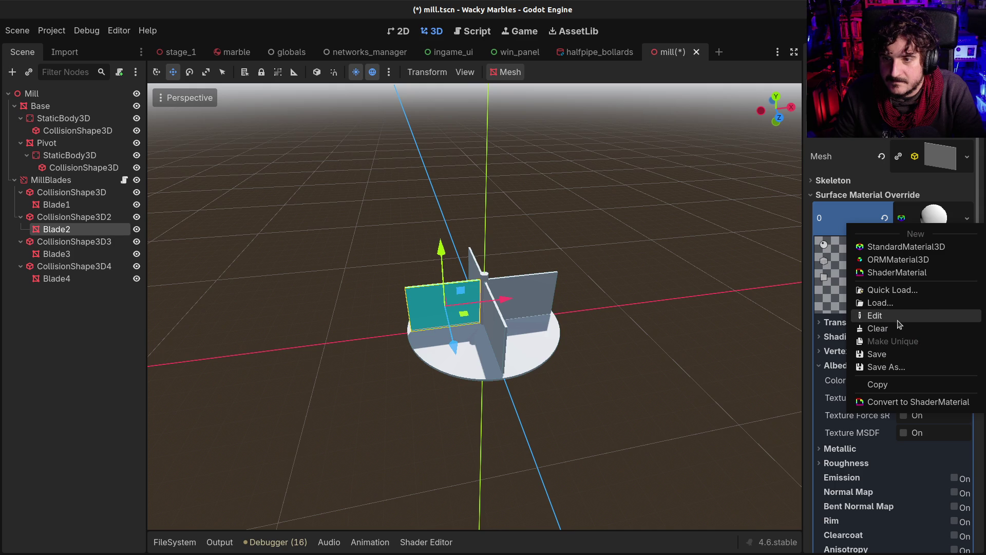
{"action": "left_click", "coordinate": [894, 384]}
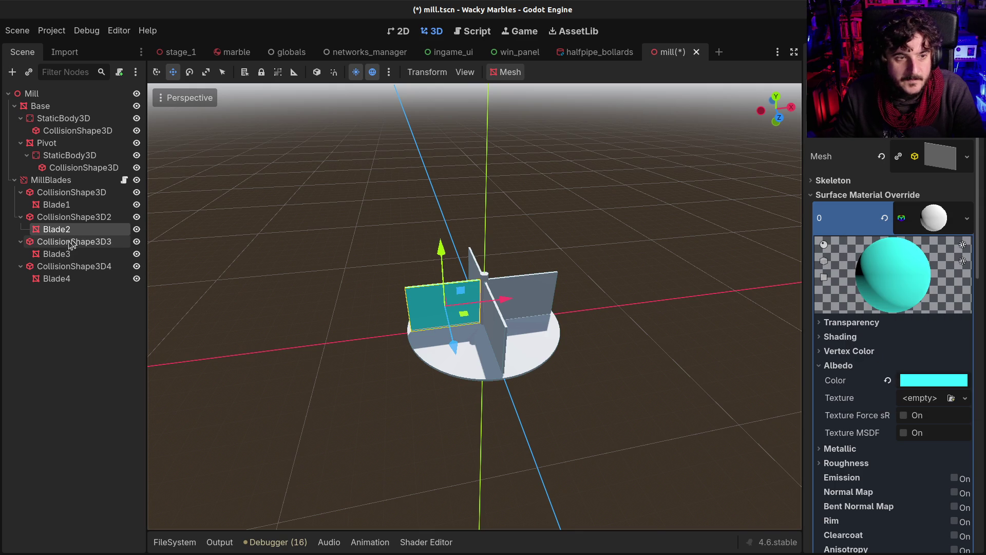
{"action": "left_click", "coordinate": [66, 279]}
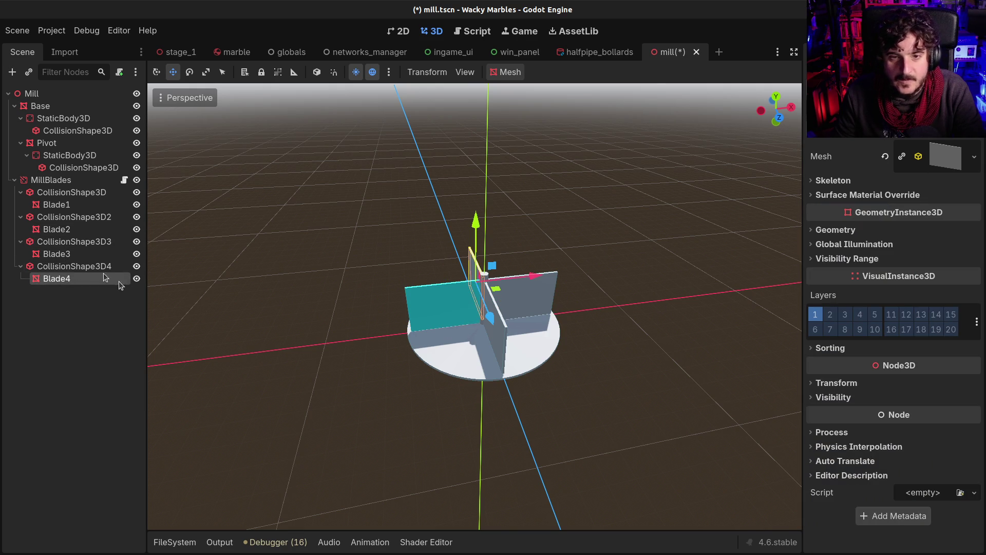
{"action": "left_click", "coordinate": [59, 229]}
{"action": "left_click", "coordinate": [58, 205]}
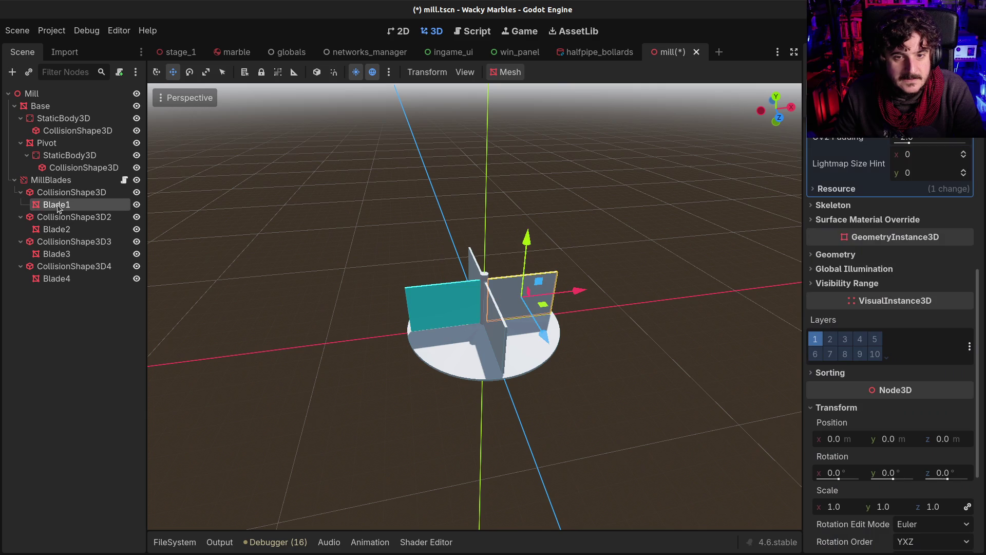
{"action": "scroll", "coordinate": [899, 226], "scroll_direction": "up", "scroll_amount": 6}
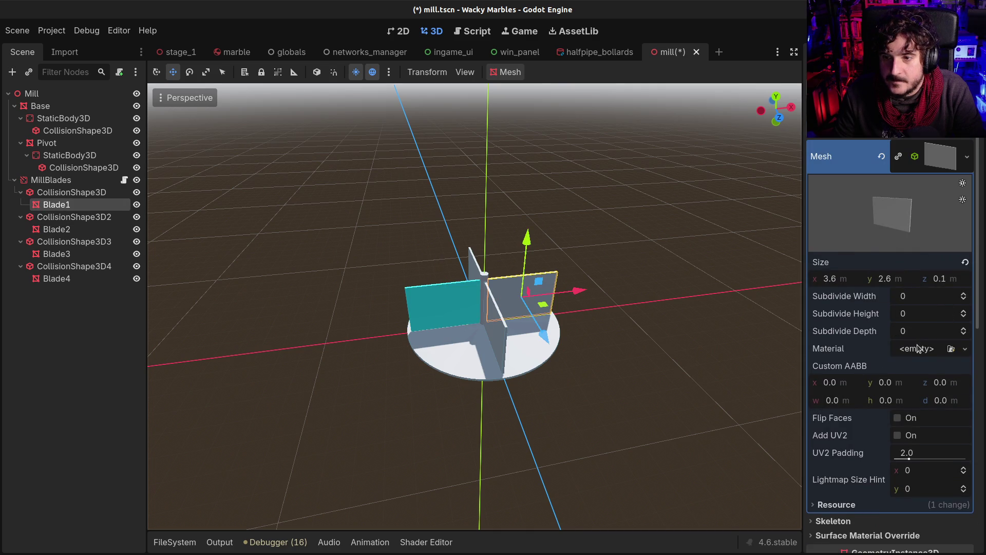
{"action": "scroll", "coordinate": [920, 349], "scroll_direction": "down", "scroll_amount": 3}
{"action": "left_click", "coordinate": [873, 374]}
{"action": "left_click", "coordinate": [914, 388]}
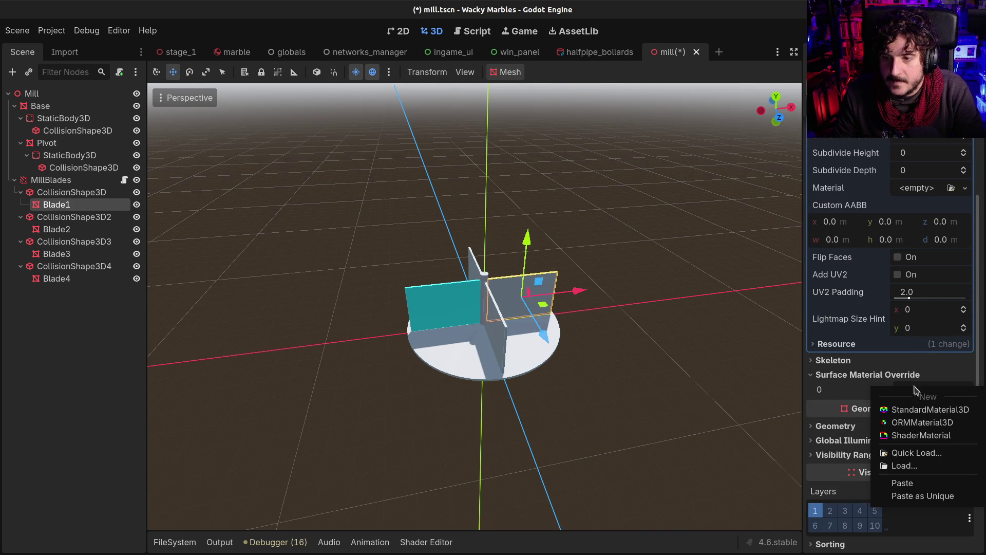
{"action": "left_click", "coordinate": [936, 488]}
{"action": "left_click", "coordinate": [47, 231]}
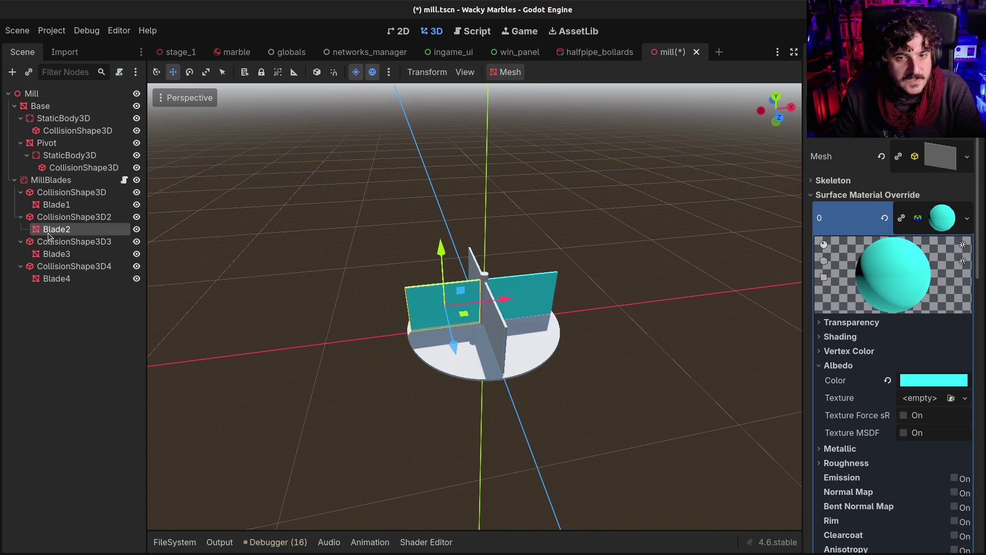
{"action": "left_click", "coordinate": [51, 242]}
{"action": "left_click", "coordinate": [53, 251]}
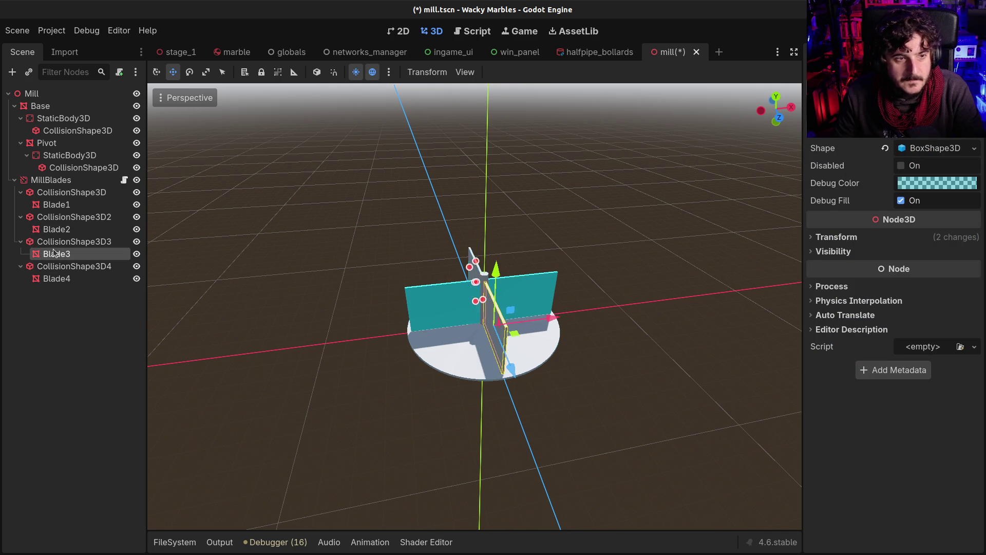
Add a new StandardMaterial3D to Blade3's Surface Material Override slot
{"action": "left_click", "coordinate": [936, 159]}
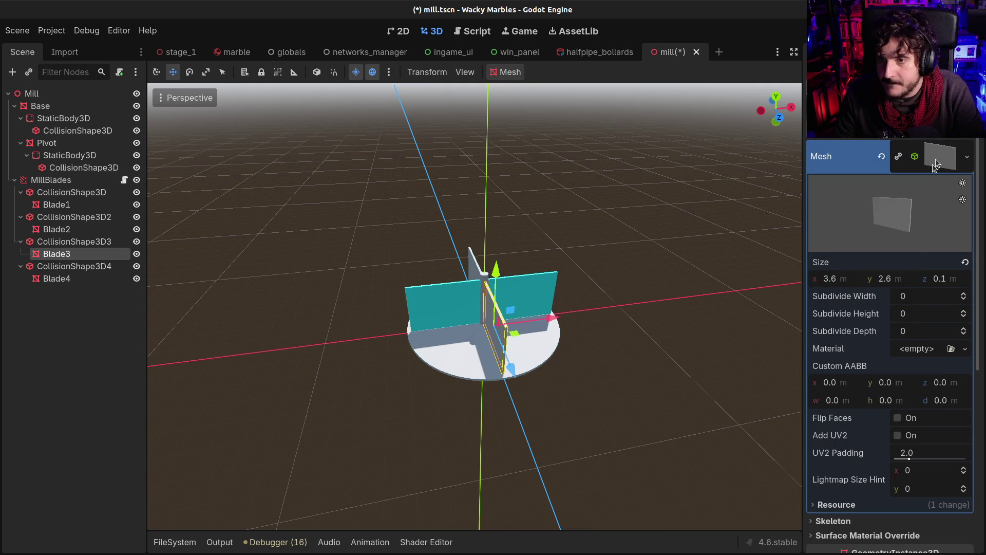
{"action": "scroll", "coordinate": [918, 334], "scroll_direction": "down", "scroll_amount": 5}
{"action": "left_click", "coordinate": [919, 320]}
{"action": "left_click", "coordinate": [924, 339]}
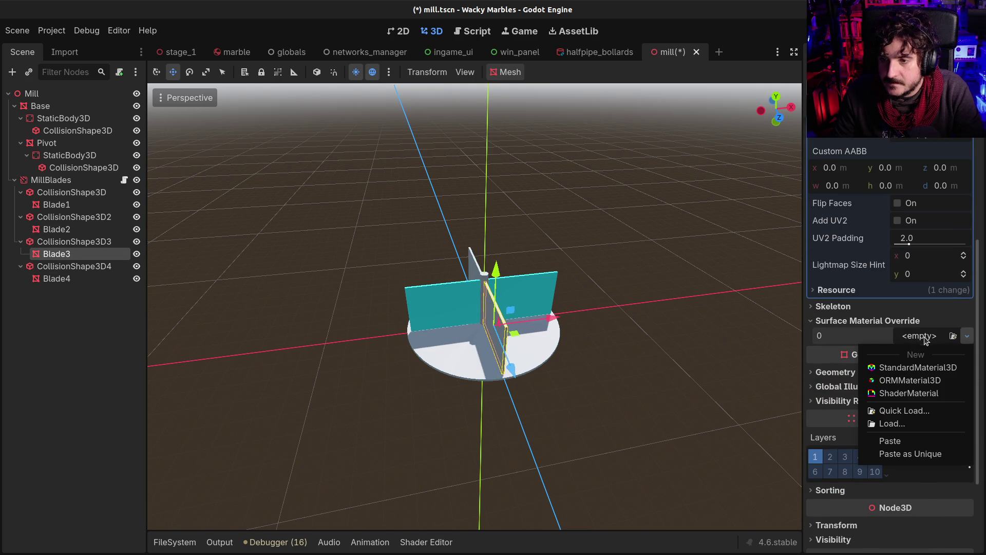
{"action": "left_click", "coordinate": [916, 369]}
{"action": "left_click", "coordinate": [938, 345]}
Set the new material's albedo to red ff4b53 and copy the material
{"action": "scroll", "coordinate": [893, 381], "scroll_direction": "down", "scroll_amount": 3}
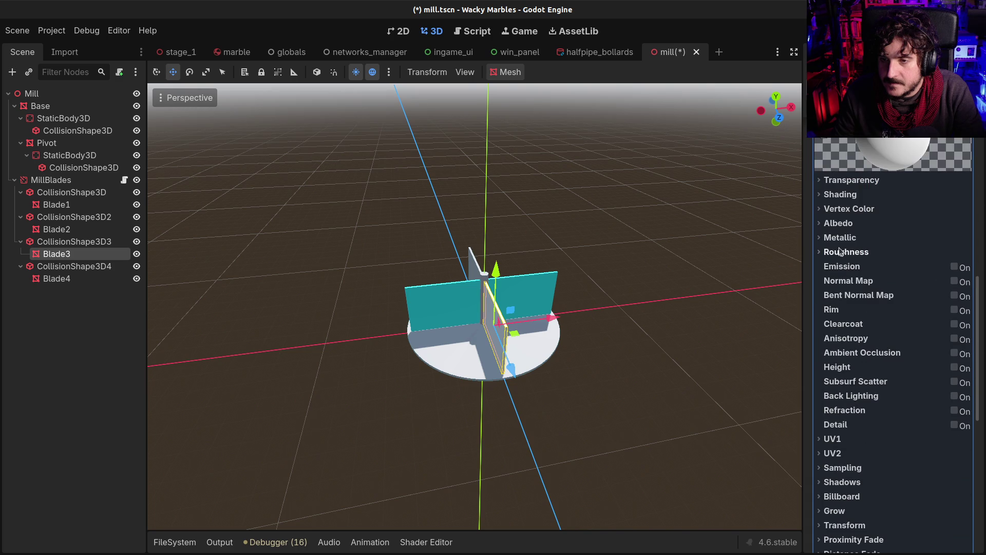
{"action": "left_click", "coordinate": [839, 223]}
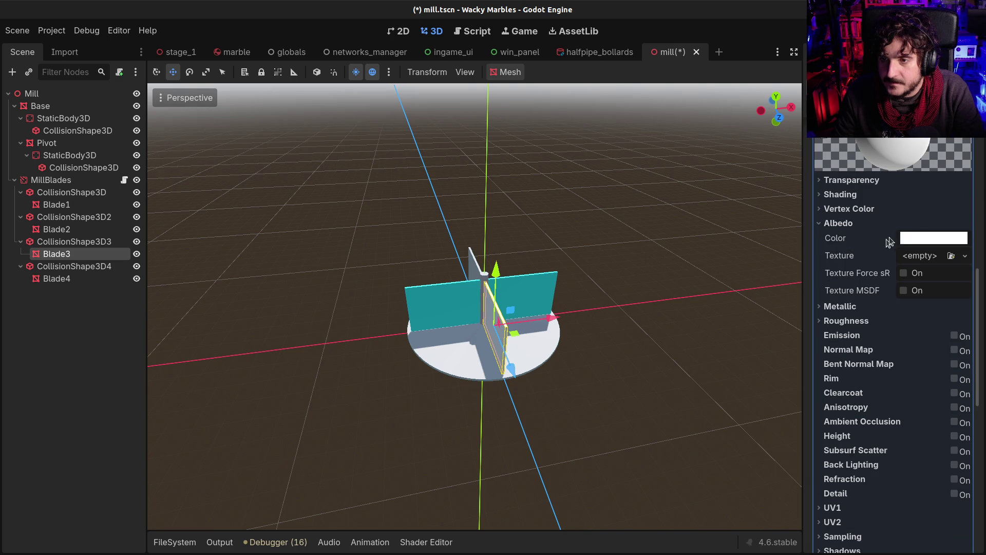
{"action": "left_click", "coordinate": [909, 238]}
{"action": "left_click", "coordinate": [886, 424]}
{"action": "left_click_drag", "start_coordinate": [885, 426], "coordinate": [872, 428]}
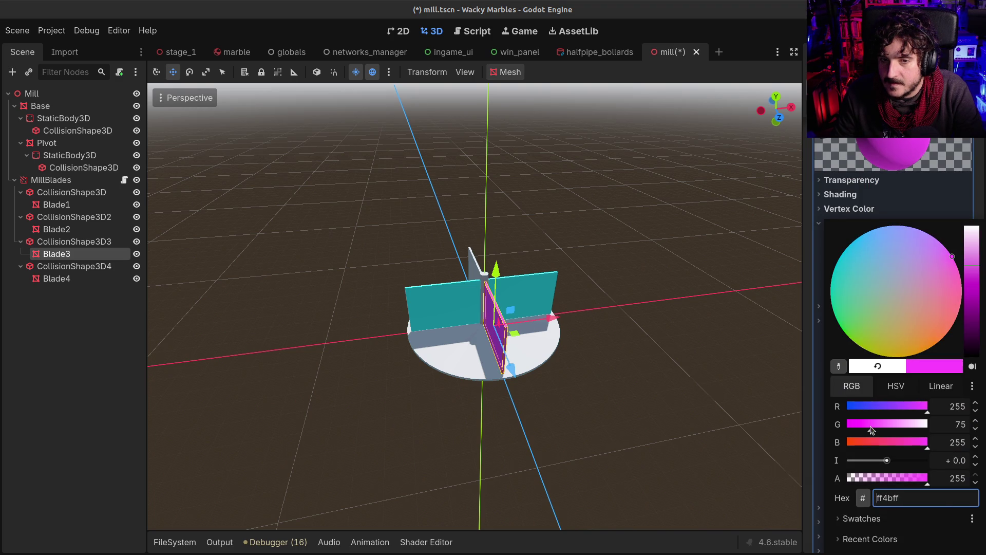
{"action": "left_click", "coordinate": [874, 442]}
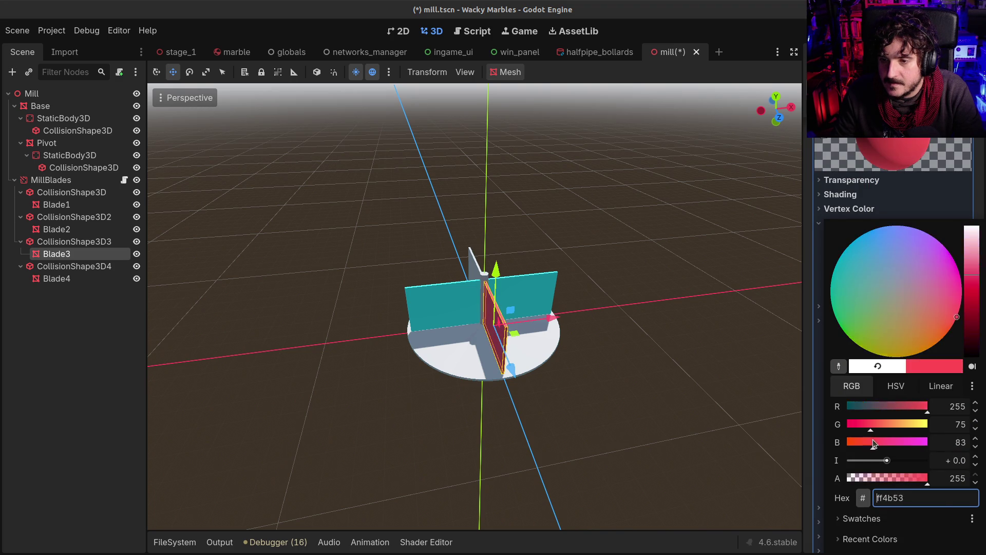
{"action": "left_click", "coordinate": [751, 25]}
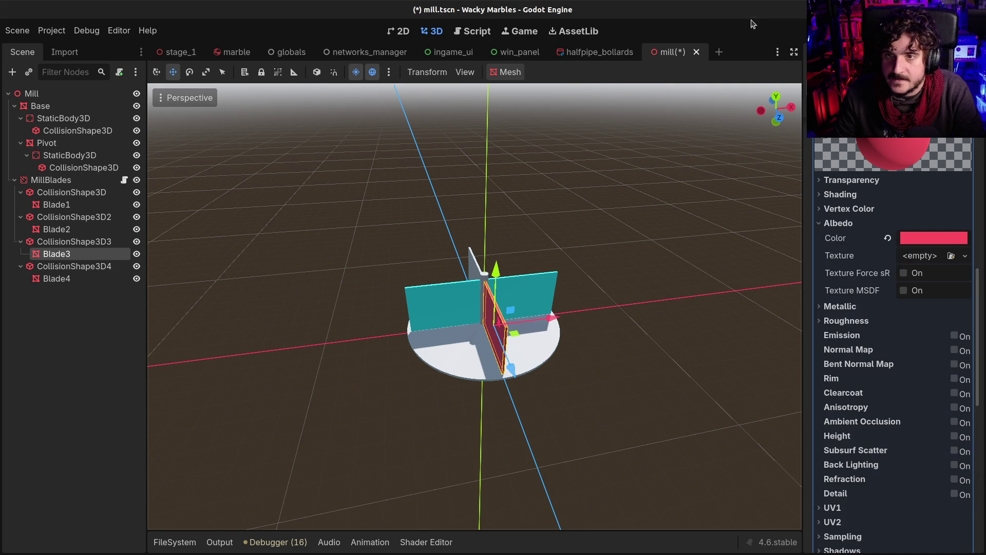
{"action": "scroll", "coordinate": [948, 267], "scroll_direction": "up", "scroll_amount": 5}
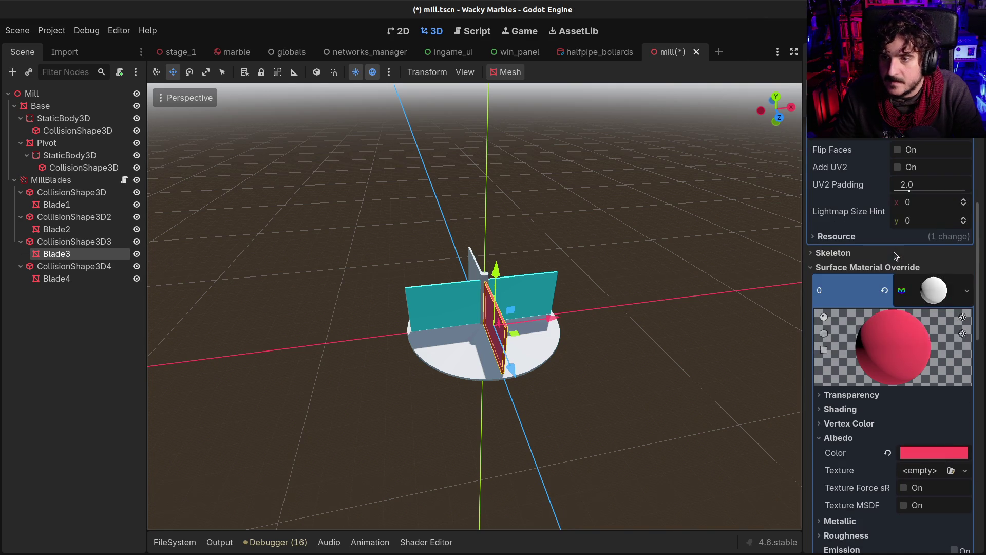
{"action": "right_click", "coordinate": [947, 288]}
{"action": "left_click", "coordinate": [822, 443]}
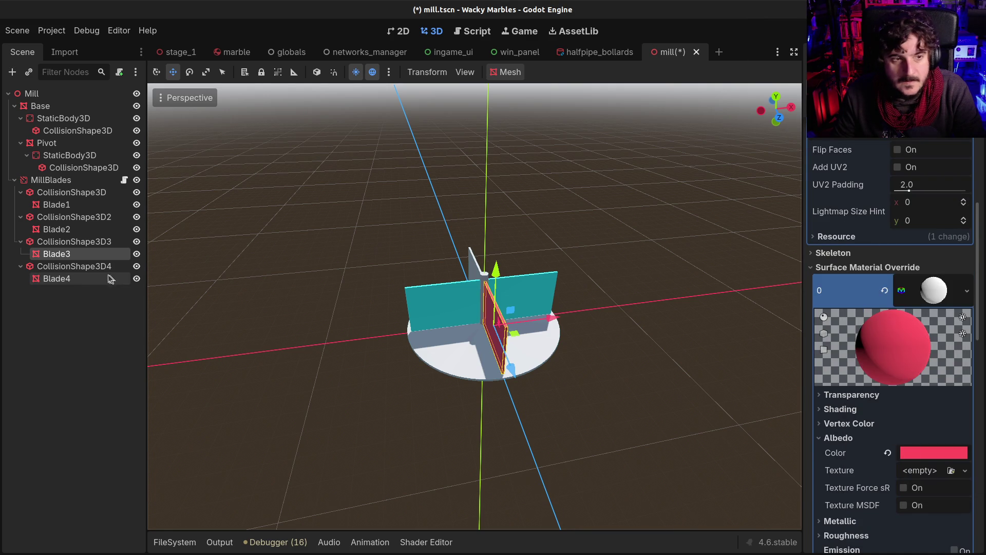
Paste the red material onto Blade4's override slot, check Blade3, and save the mill scene
{"action": "left_click", "coordinate": [90, 278]}
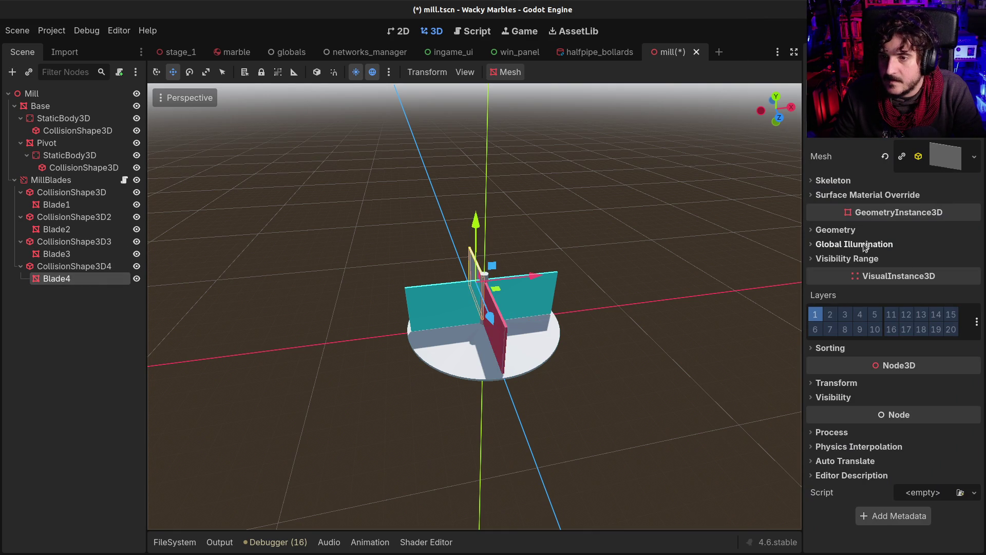
{"action": "left_click", "coordinate": [857, 195]}
{"action": "left_click", "coordinate": [915, 211]}
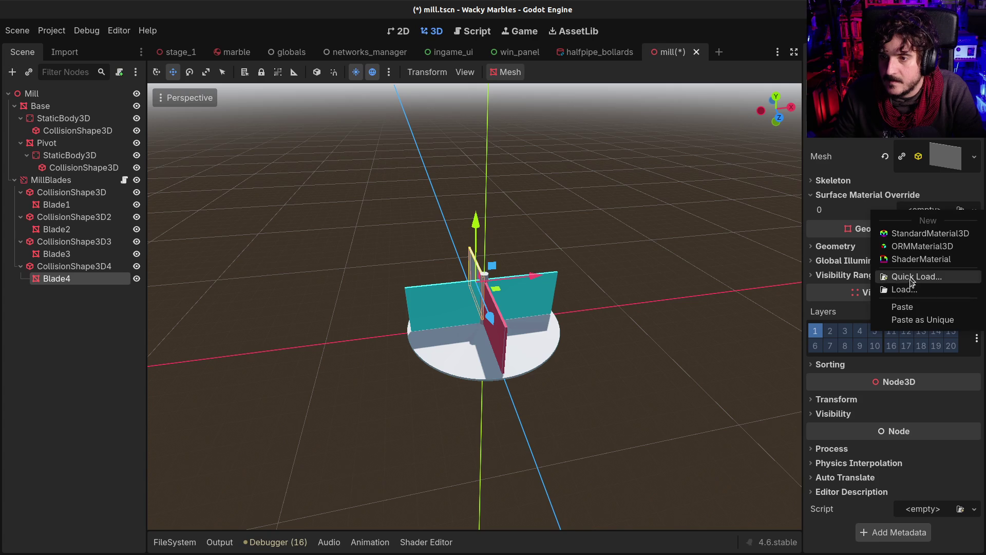
{"action": "left_click", "coordinate": [919, 308]}
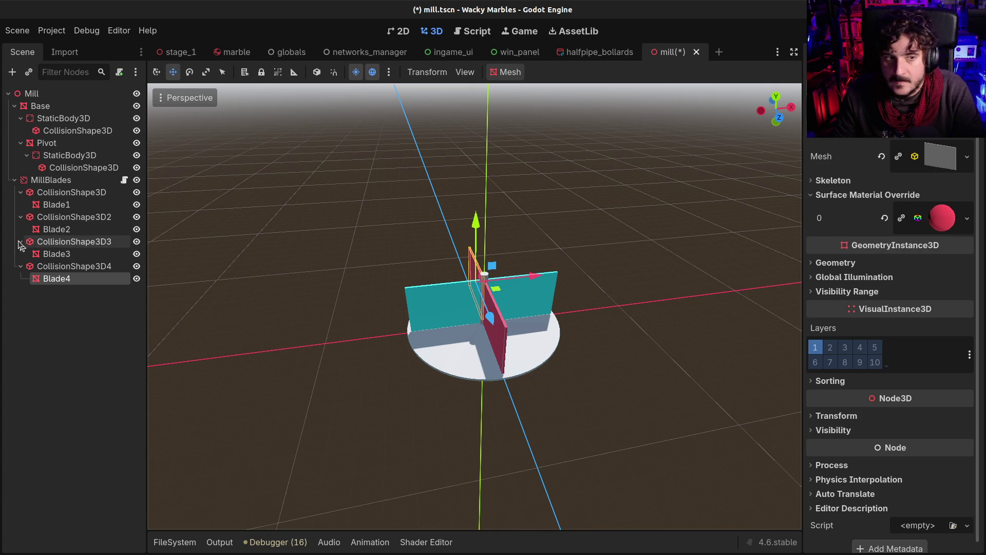
{"action": "left_click", "coordinate": [51, 255]}
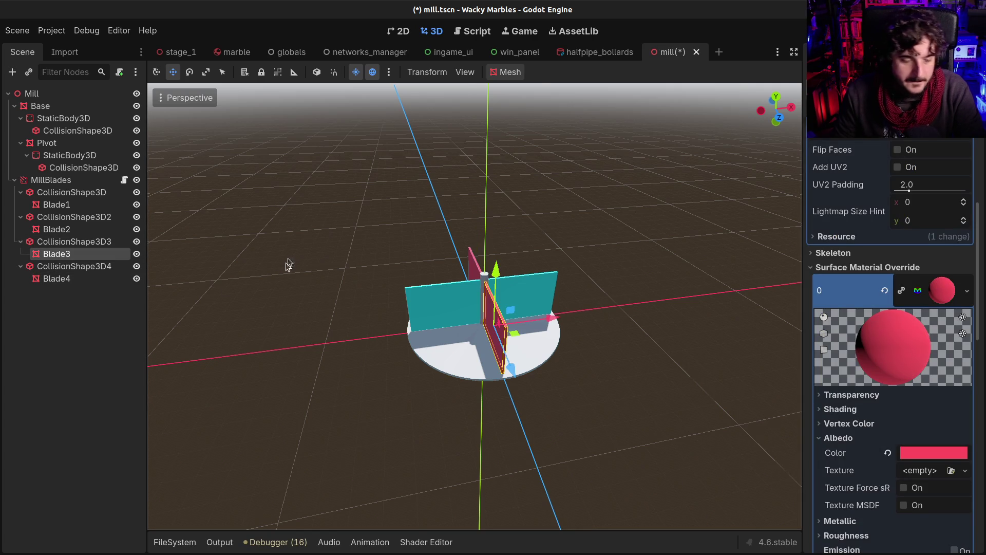
{"action": "key", "text": "ctrl+s"}
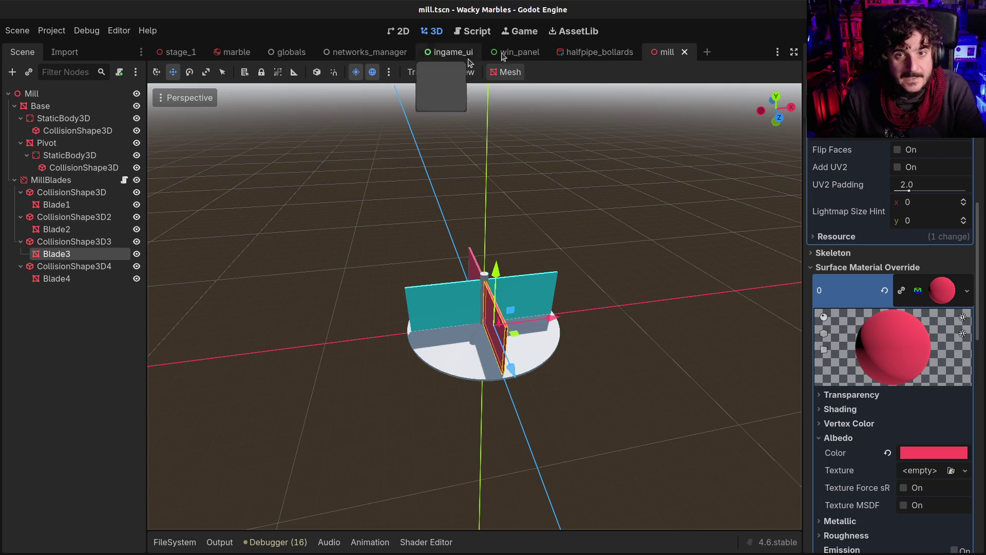
{"action": "left_click", "coordinate": [570, 52]}
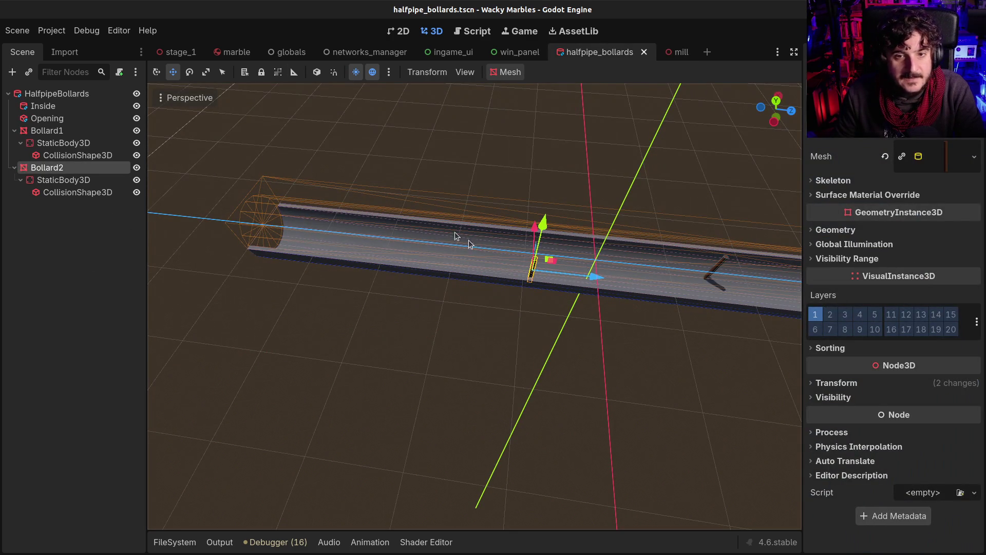
Move the bollard's brown mesh material into its Surface Material Override, clear the mesh material, and save
{"action": "left_click", "coordinate": [943, 160]}
{"action": "right_click", "coordinate": [949, 397]}
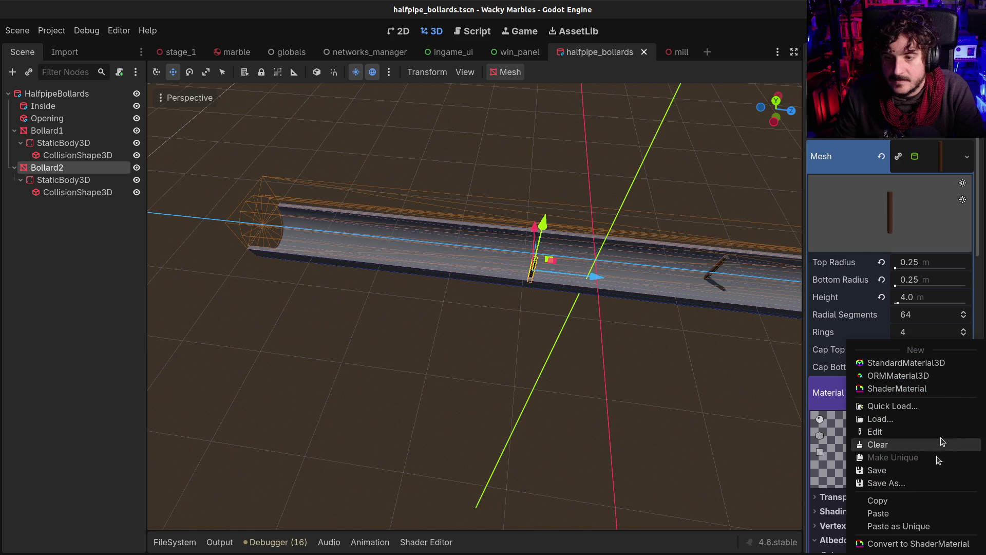
{"action": "left_click", "coordinate": [933, 500]}
{"action": "left_click", "coordinate": [931, 169]}
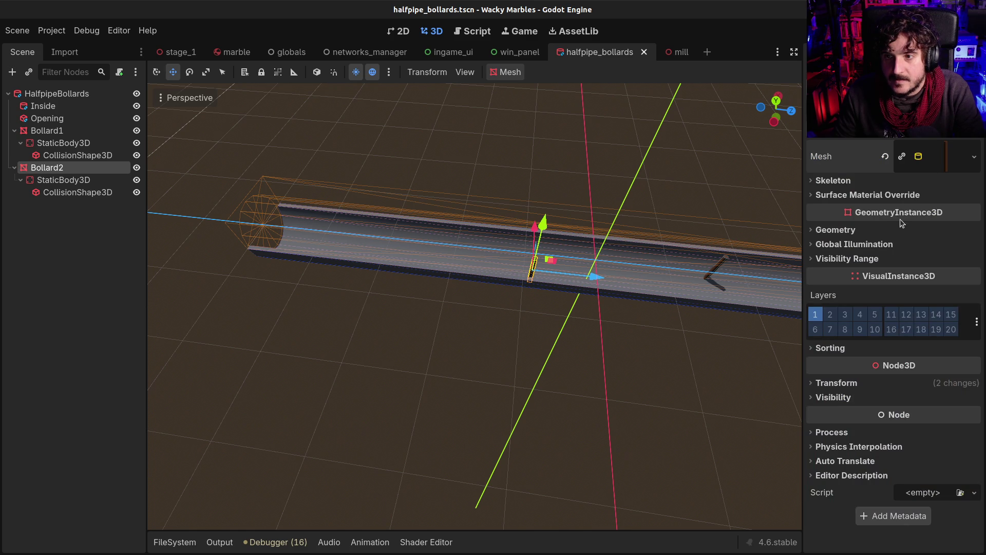
{"action": "left_click", "coordinate": [868, 195]}
{"action": "left_click", "coordinate": [974, 210]}
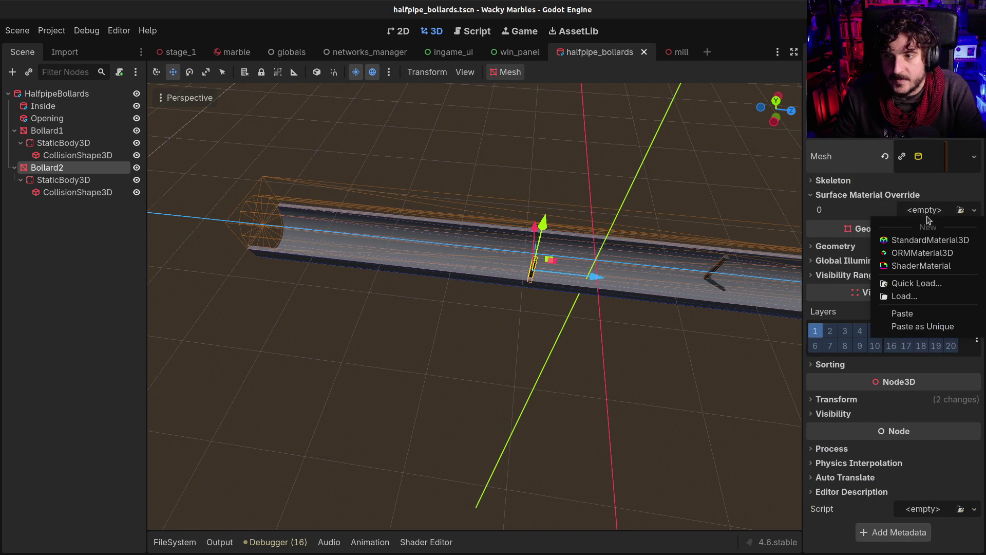
{"action": "left_click", "coordinate": [916, 320]}
{"action": "left_click", "coordinate": [940, 159]}
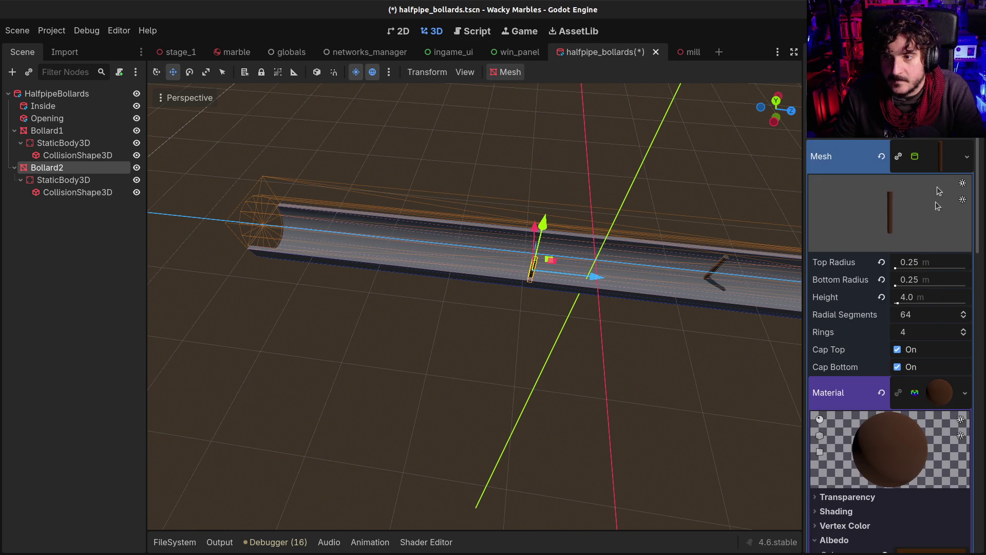
{"action": "left_click", "coordinate": [882, 392]}
{"action": "key", "text": "ctrl+s"}
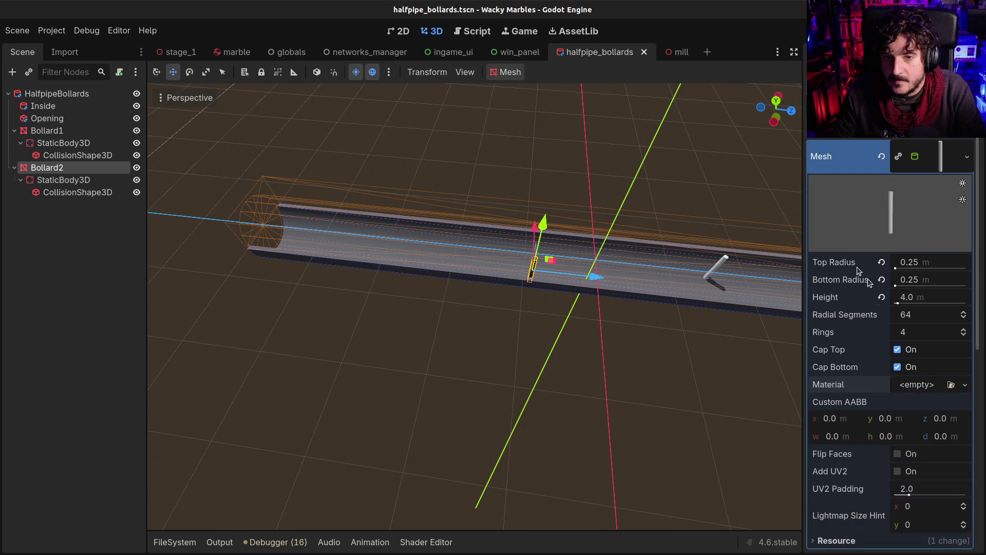
Paste the brown material onto Bollard1's override slot and save halfpipe_bollards
{"action": "mouse_move", "coordinate": [678, 230]}
{"action": "left_mouse_down"}
{"action": "mouse_move", "coordinate": [616, 216]}
{"action": "mouse_move", "coordinate": [667, 233]}
{"action": "left_mouse_up"}
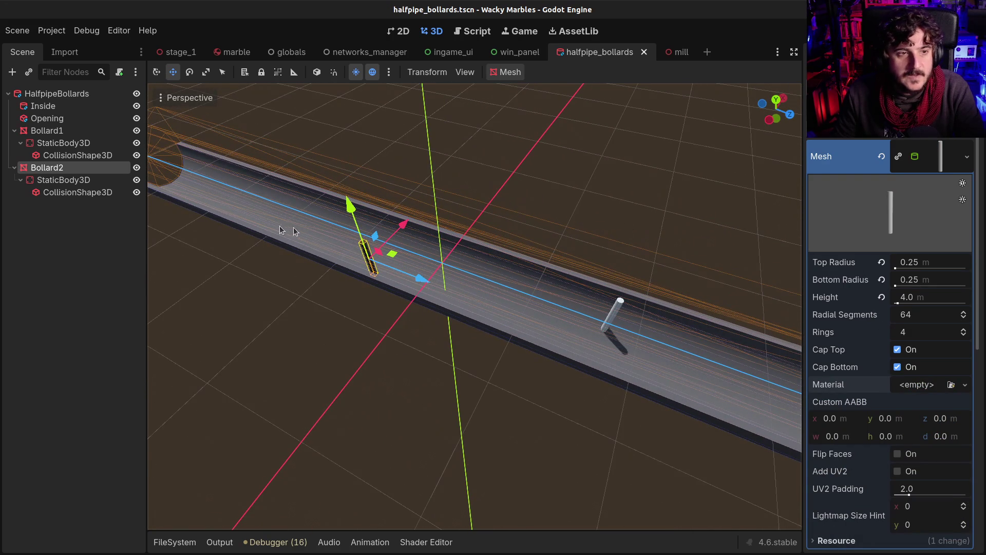
{"action": "left_click", "coordinate": [58, 131]}
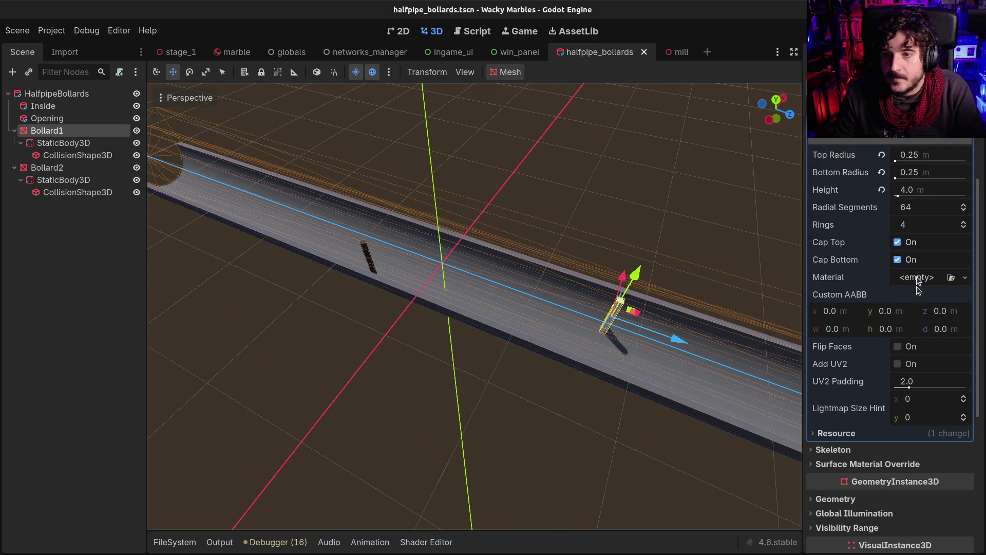
{"action": "left_click", "coordinate": [892, 462]}
{"action": "left_click", "coordinate": [902, 477]}
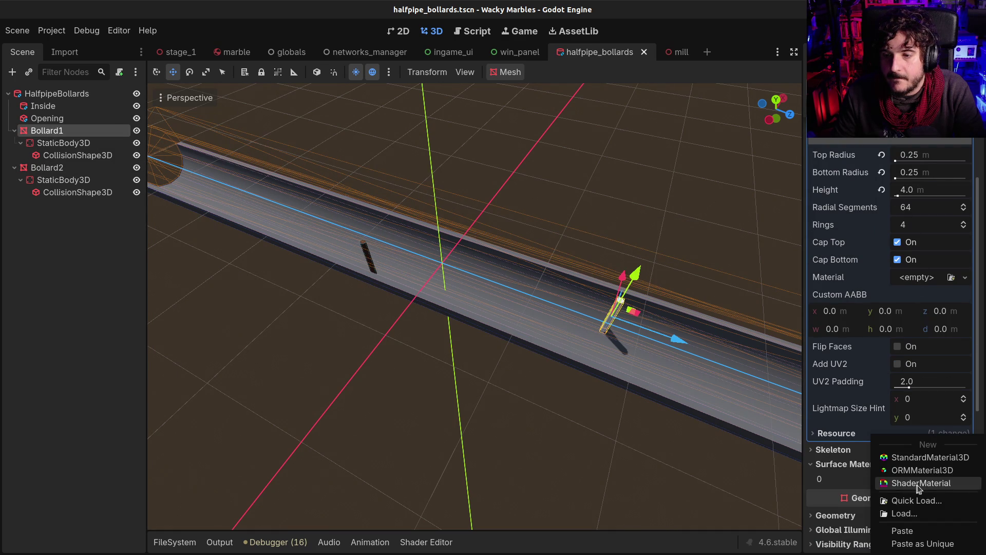
{"action": "left_click", "coordinate": [929, 534]}
{"action": "key", "text": "ctrl+s"}
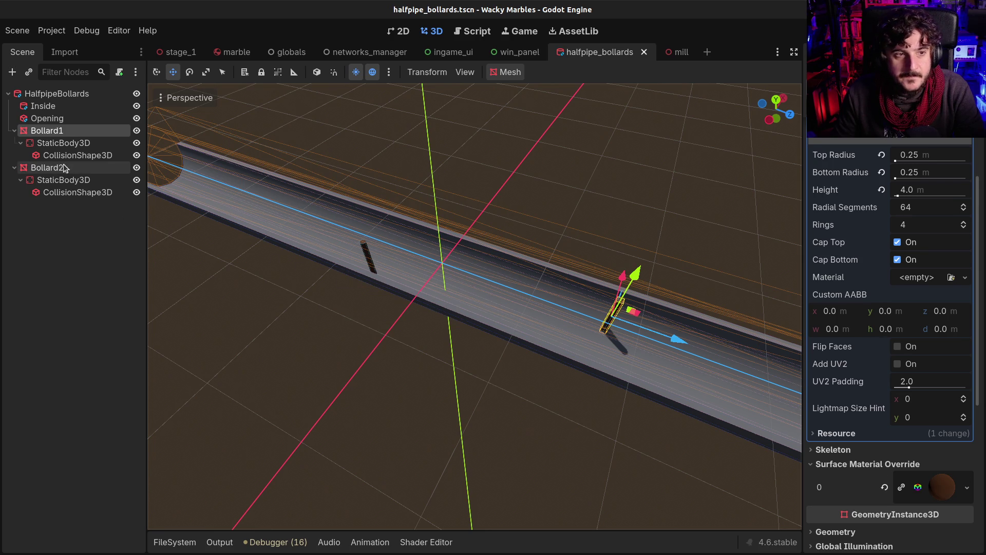
{"action": "left_click", "coordinate": [121, 172]}
{"action": "scroll", "coordinate": [882, 376], "scroll_direction": "down", "scroll_amount": 5}
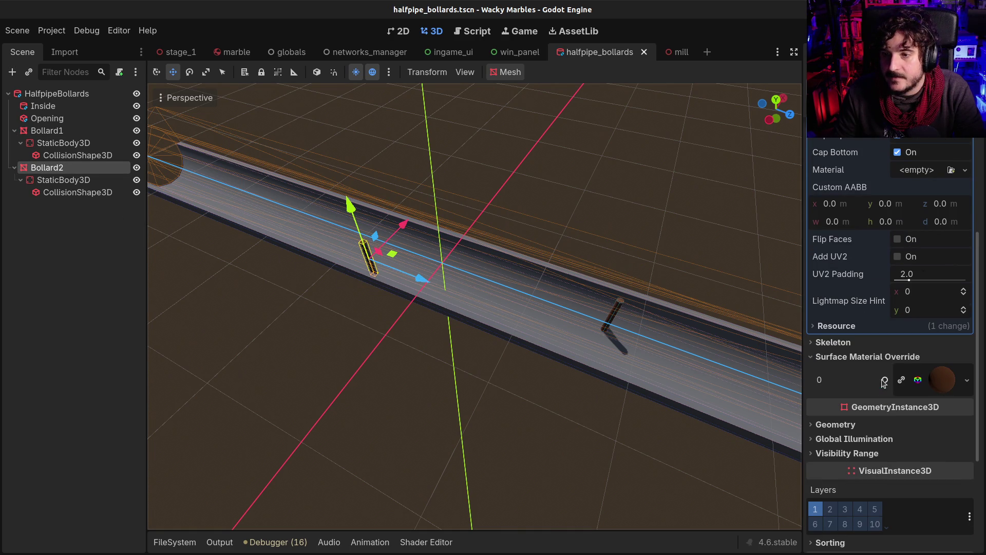
{"action": "left_click_drag", "start_coordinate": [553, 214], "coordinate": [575, 175]}
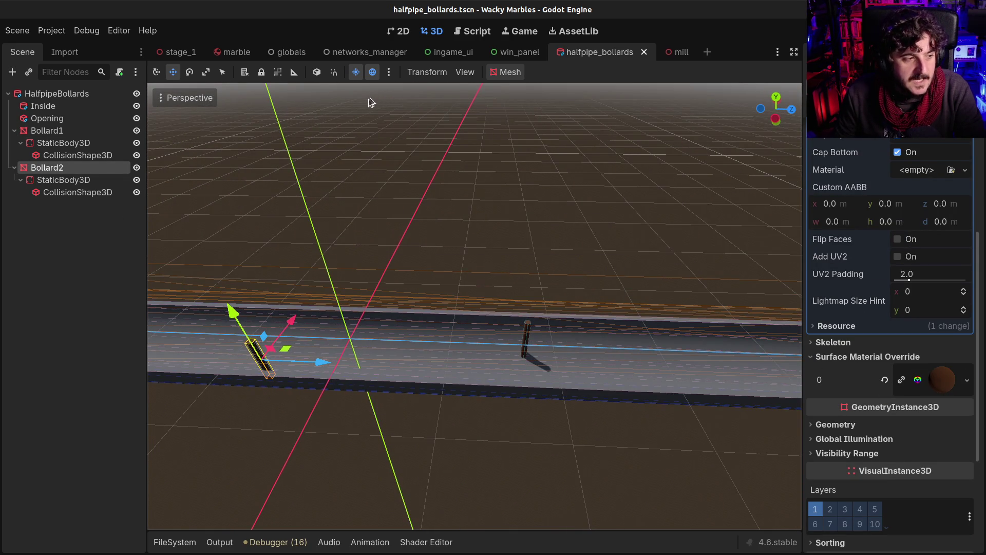
{"action": "left_click", "coordinate": [679, 52]}
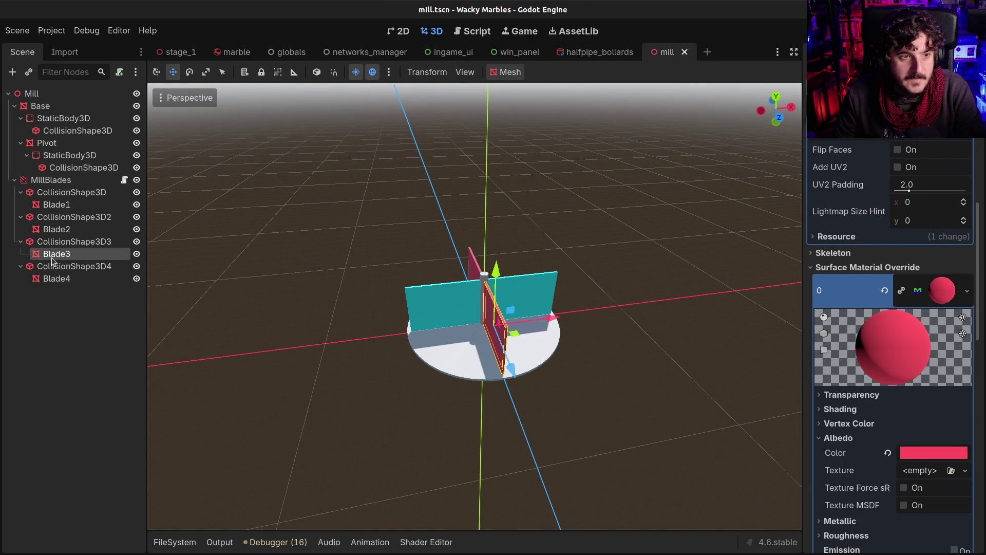
Paste the brown material into the mill Pivot post's Surface Material Override
{"action": "left_click", "coordinate": [54, 204]}
{"action": "left_click", "coordinate": [61, 167]}
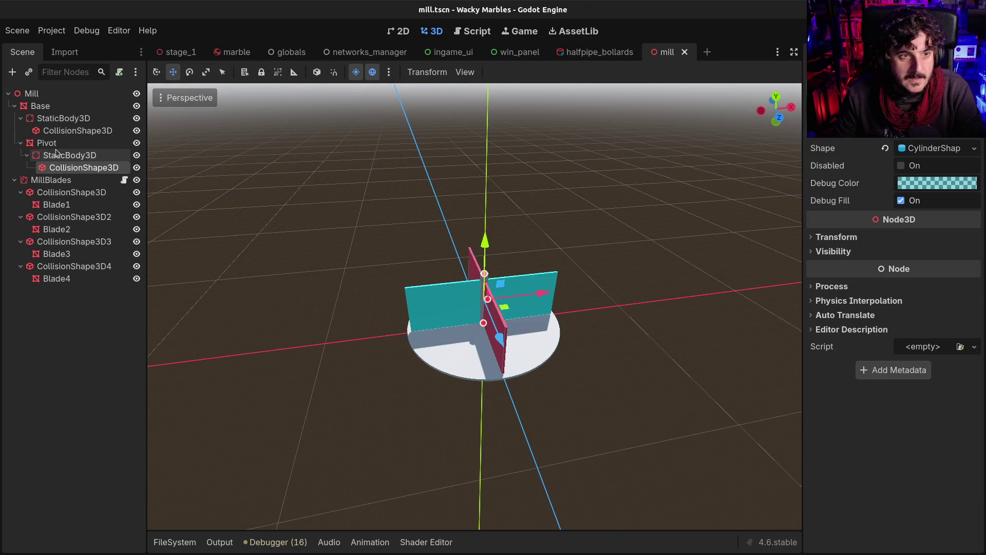
{"action": "left_click", "coordinate": [57, 154]}
{"action": "left_click", "coordinate": [52, 143]}
{"action": "left_click", "coordinate": [57, 120]}
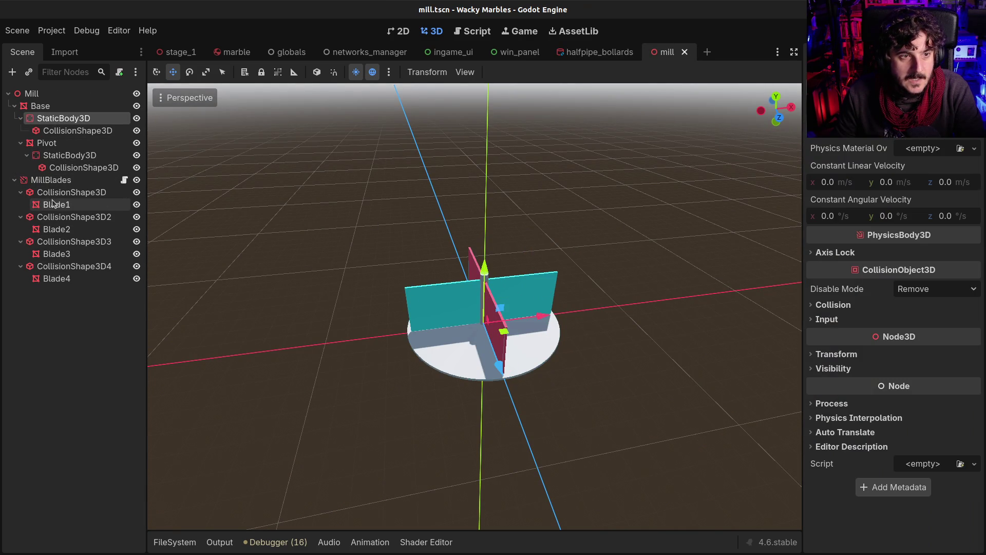
{"action": "left_click", "coordinate": [54, 144]}
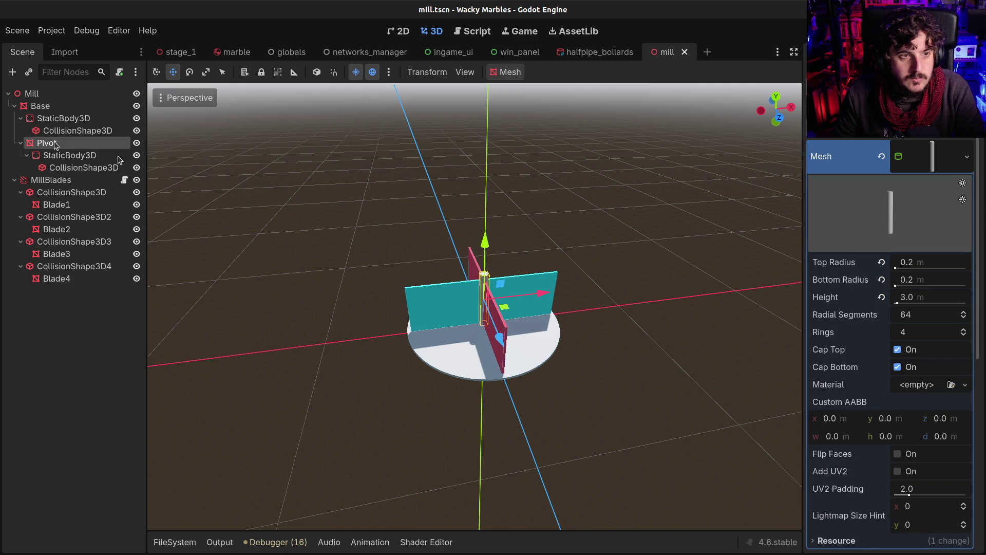
{"action": "scroll", "coordinate": [894, 384], "scroll_direction": "down", "scroll_amount": 5}
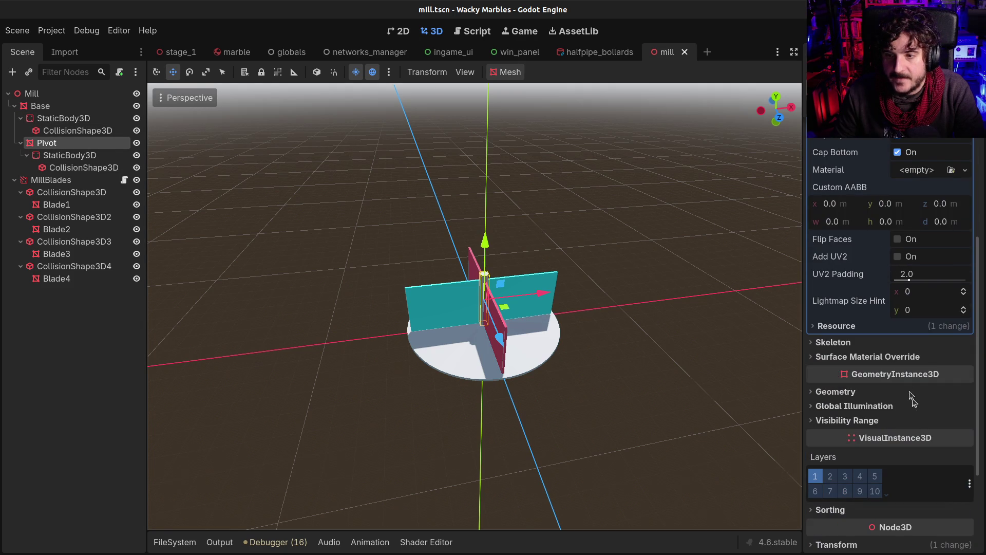
{"action": "left_click", "coordinate": [868, 356]}
{"action": "left_click", "coordinate": [920, 373]}
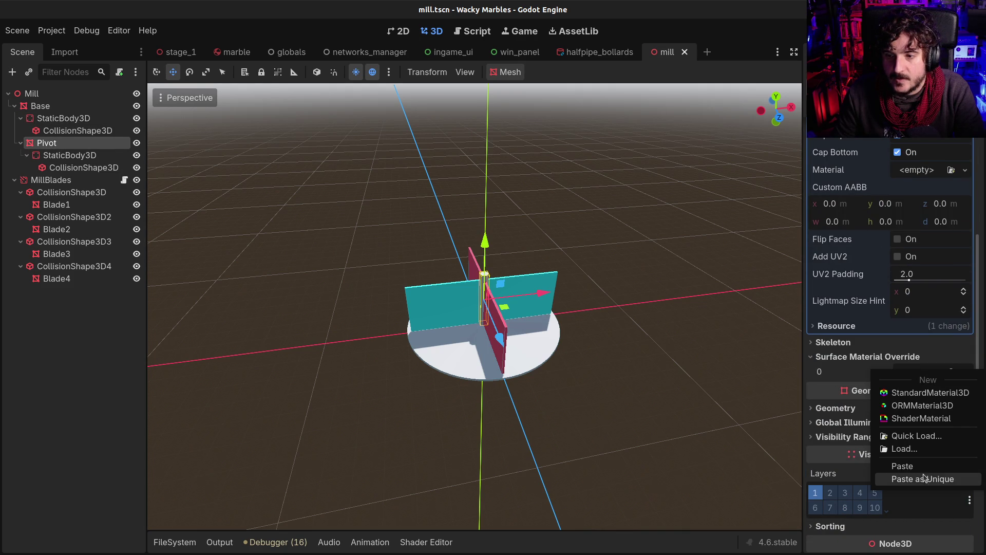
{"action": "left_click", "coordinate": [915, 466]}
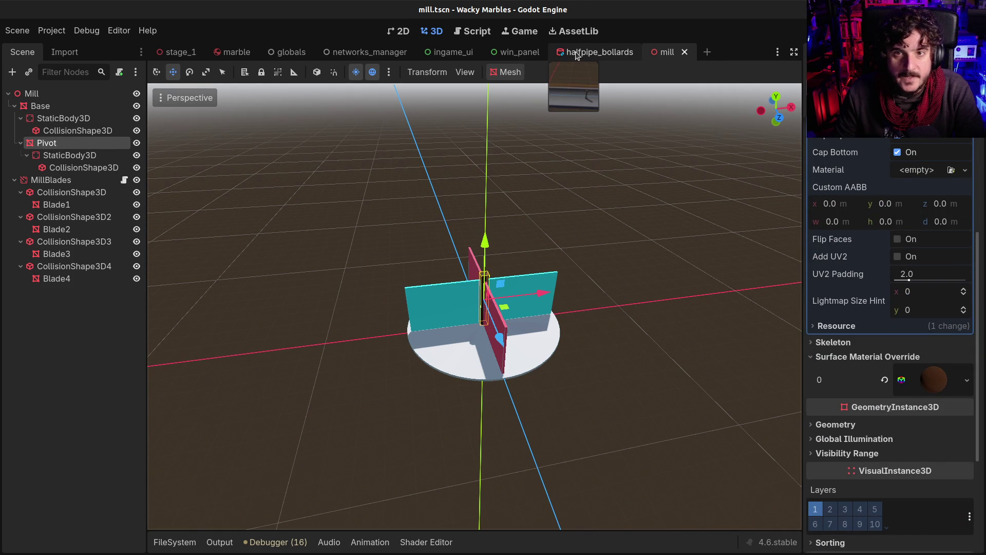
Copy the halfpipe Inside mesh's material, paste it onto the mill Base disc, and save
{"action": "left_click", "coordinate": [579, 53]}
{"action": "left_click", "coordinate": [42, 106]}
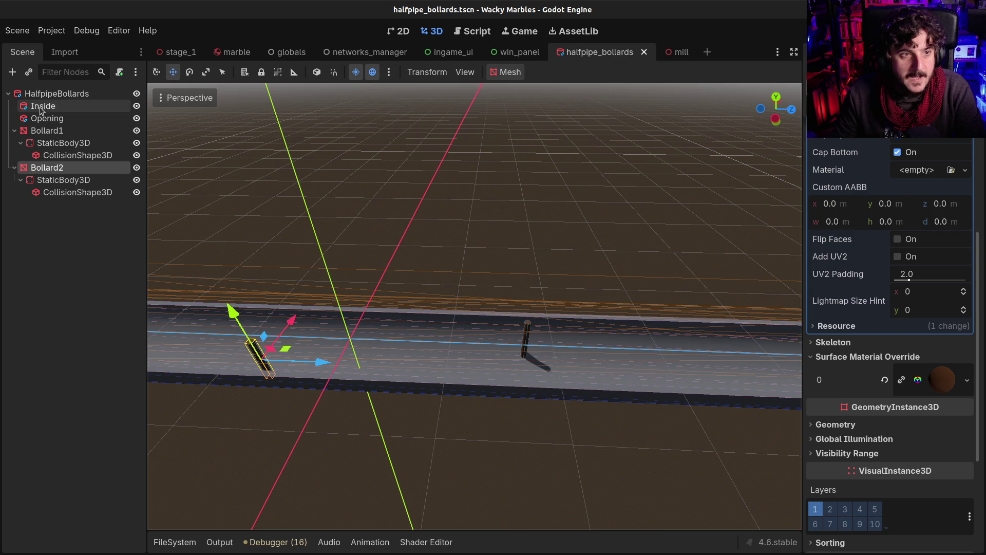
{"action": "right_click", "coordinate": [929, 243]}
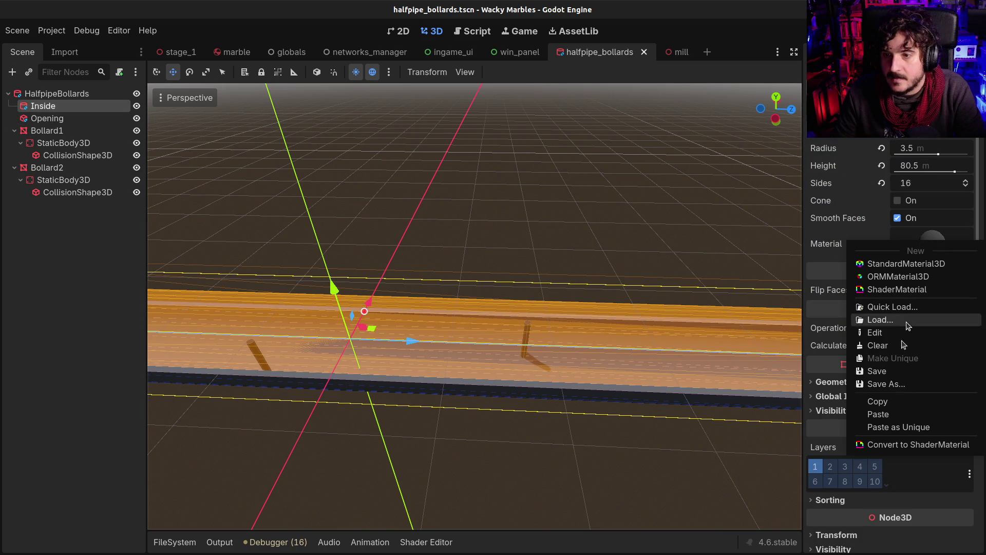
{"action": "left_click", "coordinate": [887, 414]}
{"action": "left_click", "coordinate": [670, 52]}
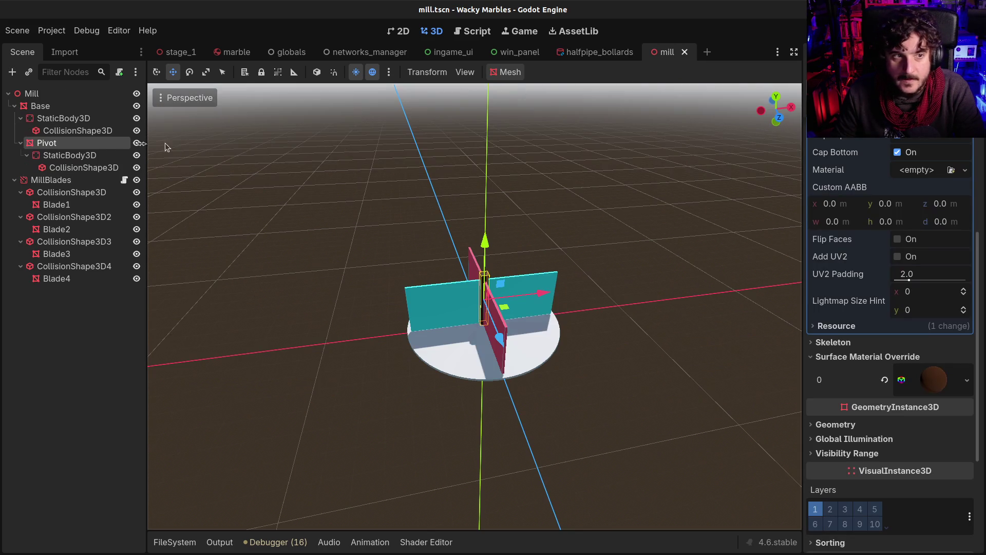
{"action": "left_click", "coordinate": [36, 106]}
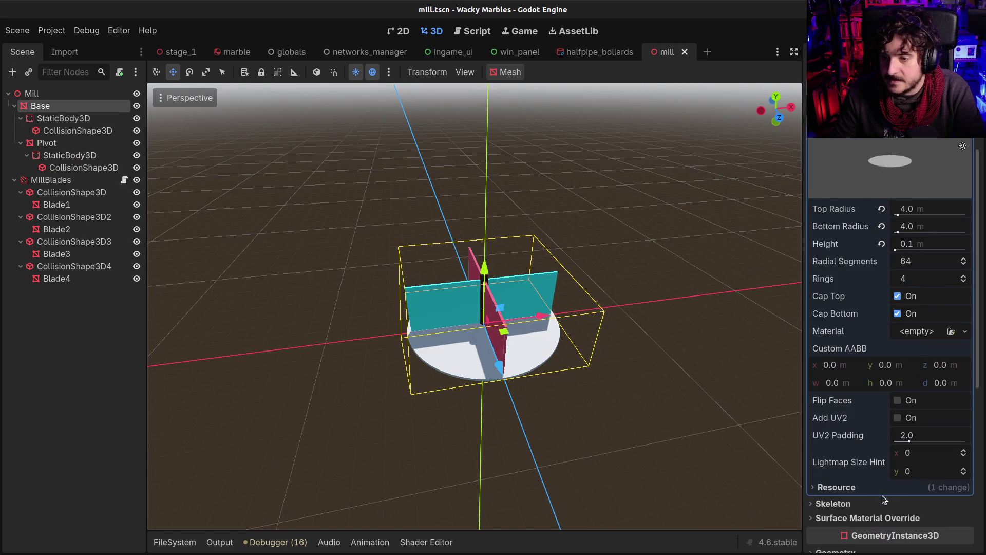
{"action": "scroll", "coordinate": [883, 499], "scroll_direction": "down", "scroll_amount": 5}
{"action": "left_click", "coordinate": [868, 357]}
{"action": "left_click", "coordinate": [922, 372]}
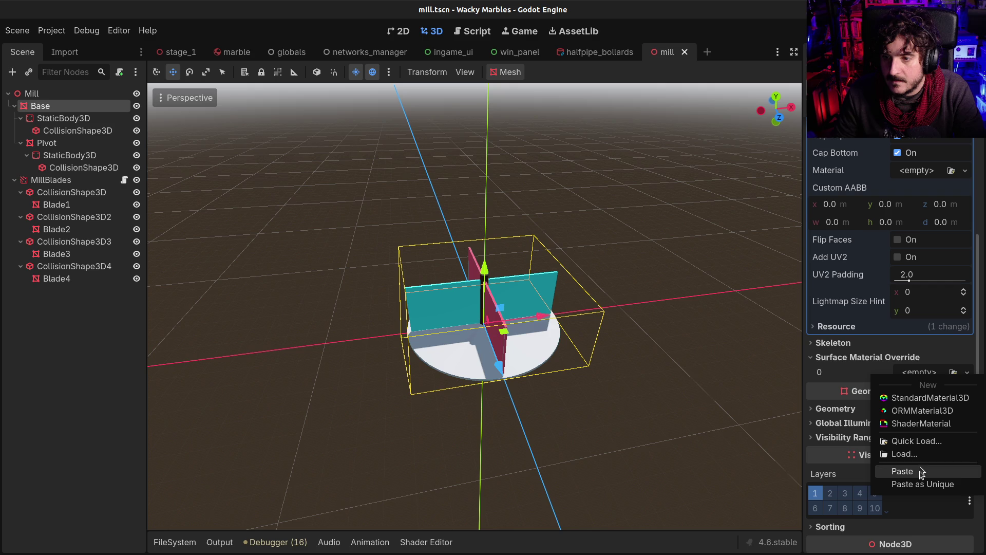
{"action": "left_click", "coordinate": [922, 471]}
{"action": "key", "text": "ctrl+s"}
Run the game, fly the debug camera around the cone to watch the spinning blades, then stop
{"action": "mouse_move", "coordinate": [441, 382]}
{"action": "left_mouse_down"}
{"action": "mouse_move", "coordinate": [630, 328]}
{"action": "mouse_move", "coordinate": [634, 365]}
{"action": "mouse_move", "coordinate": [617, 282]}
{"action": "left_mouse_up"}
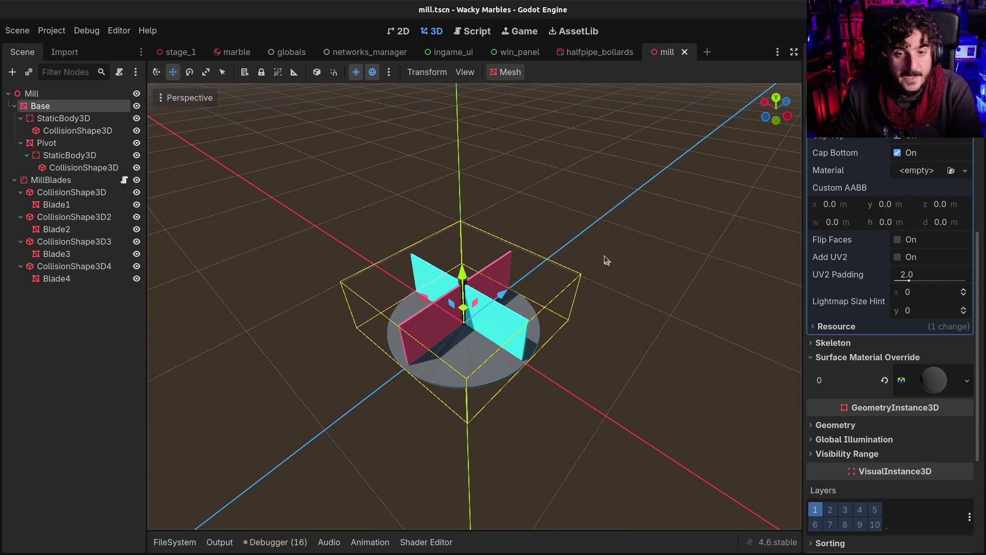
{"action": "key", "text": "F5"}
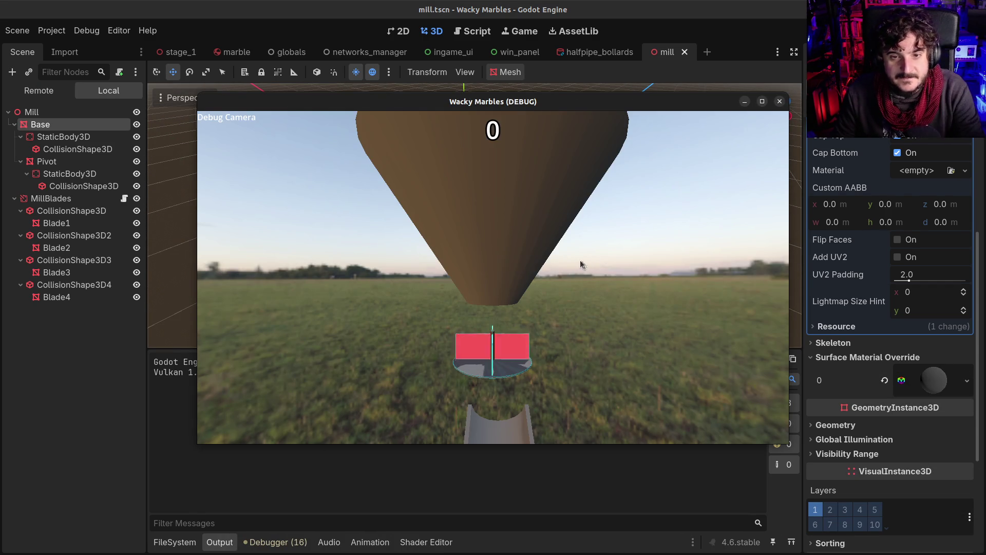
{"action": "left_click", "coordinate": [526, 257]}
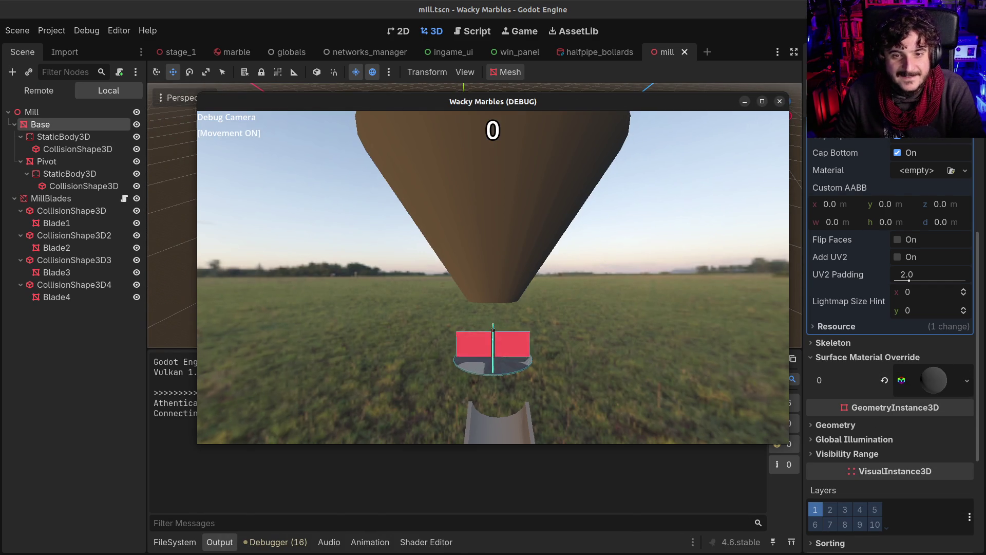
{"action": "key", "text": "s"}
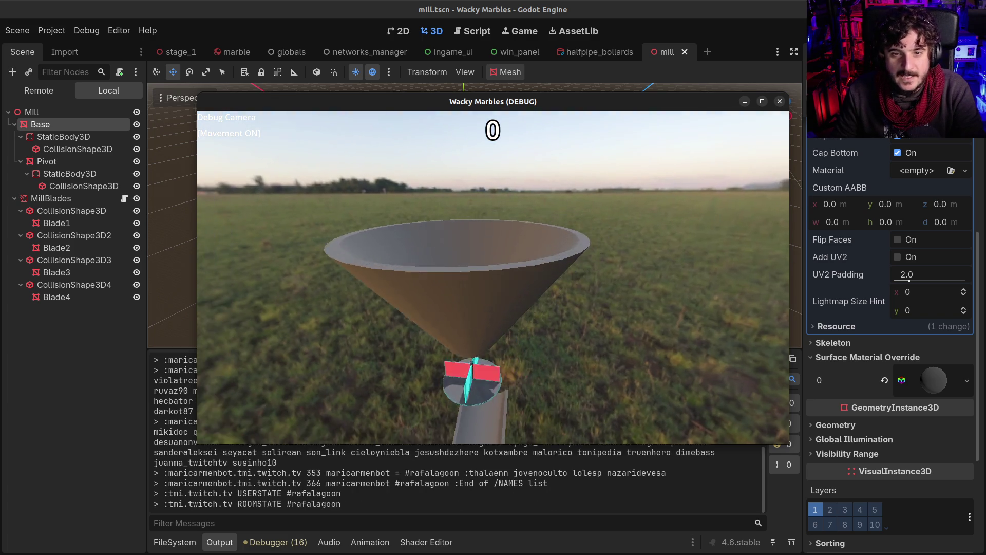
{"action": "key", "text": "w"}
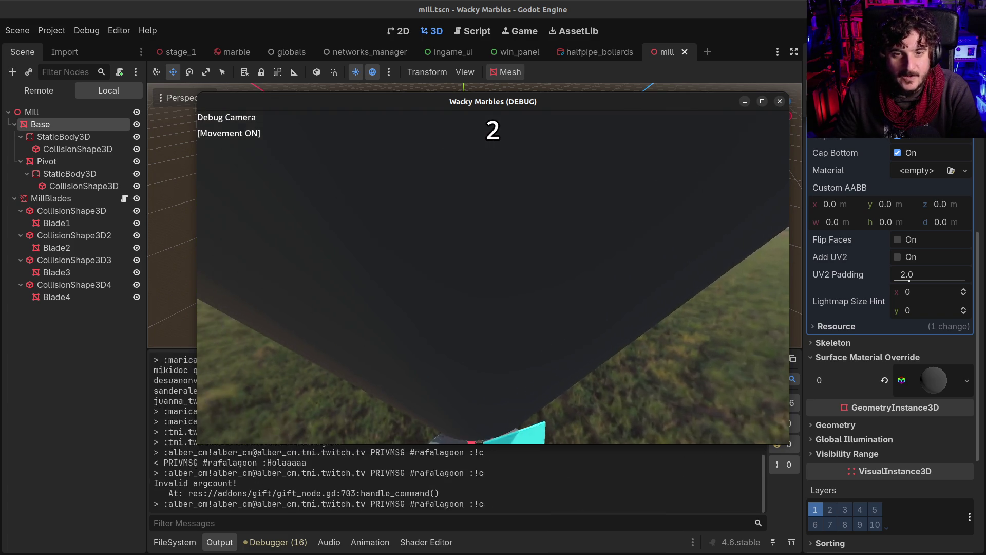
{"action": "key", "text": "s"}
{"action": "key", "text": "w"}
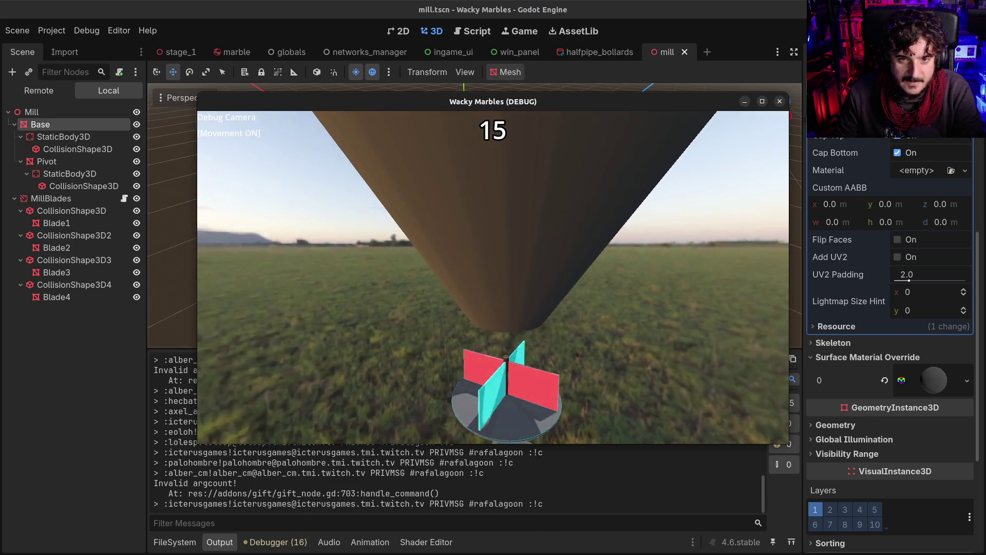
{"action": "key", "text": "s"}
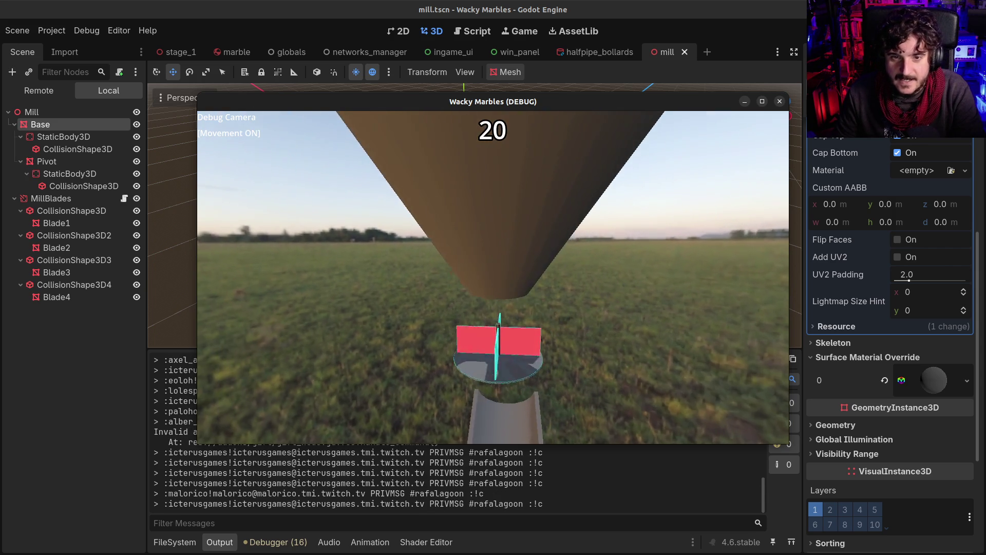
{"action": "key", "text": "s"}
{"action": "key", "text": "w"}
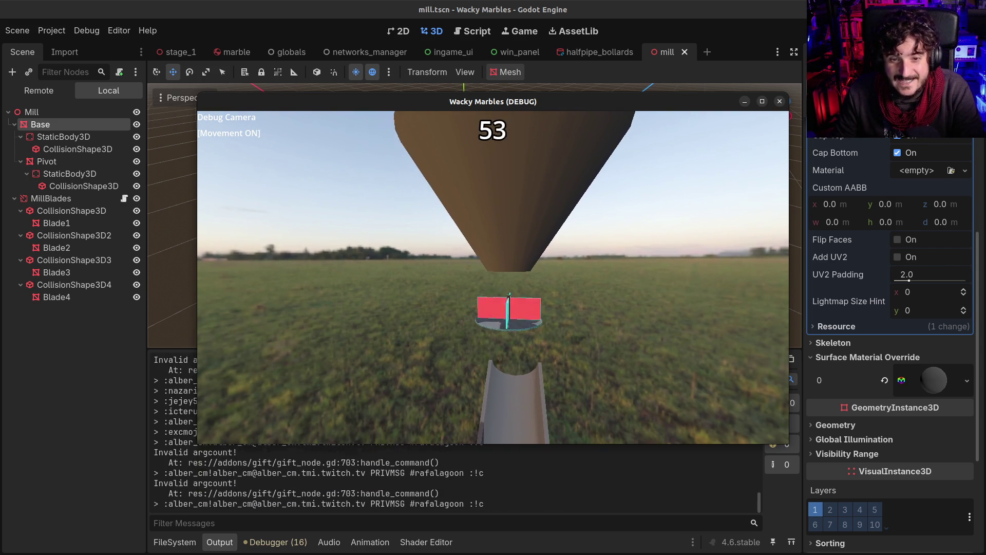
{"action": "key", "text": "w"}
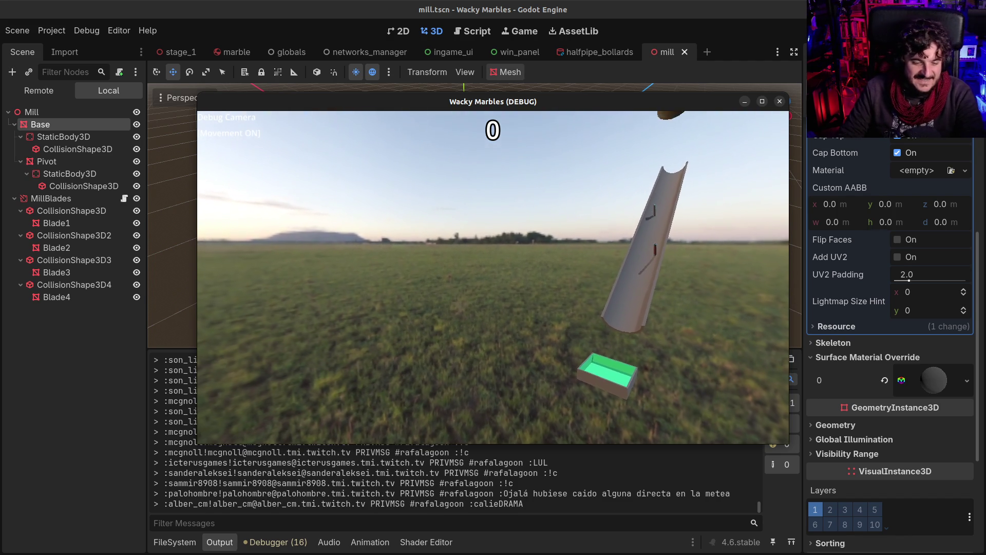
{"action": "key", "text": "F8"}
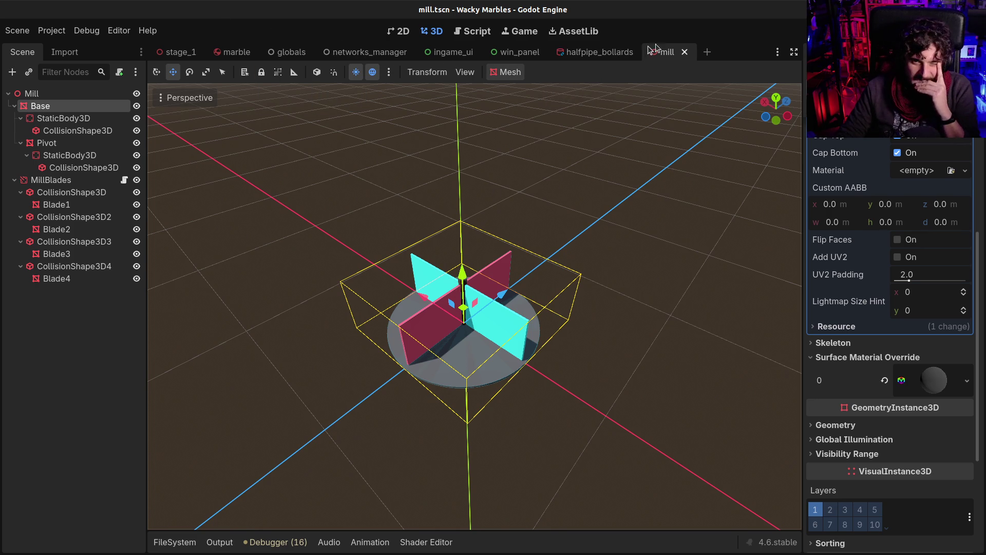
Return to the stage_1 scene and zoom the viewport toward the cone and Mill
{"action": "left_click", "coordinate": [591, 54]}
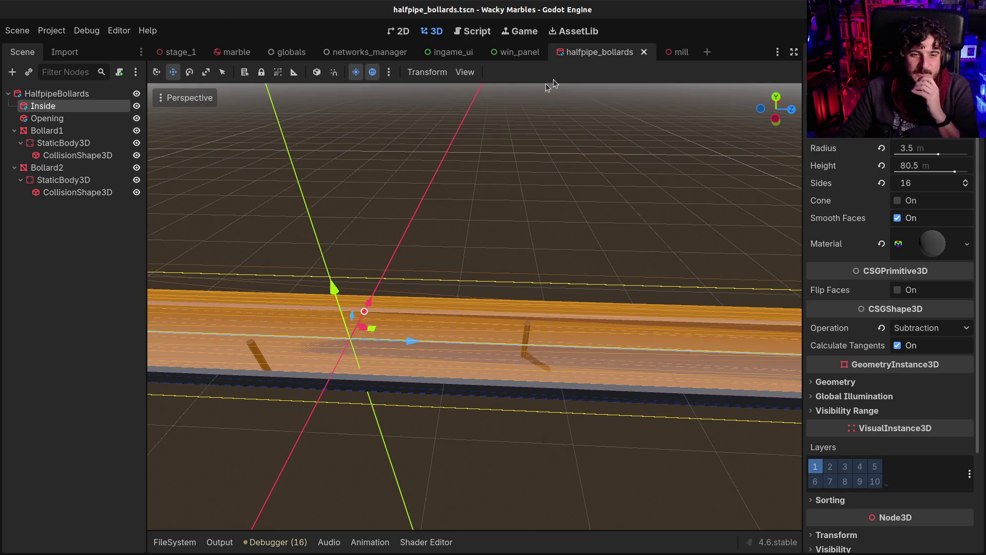
{"action": "left_click", "coordinate": [170, 53]}
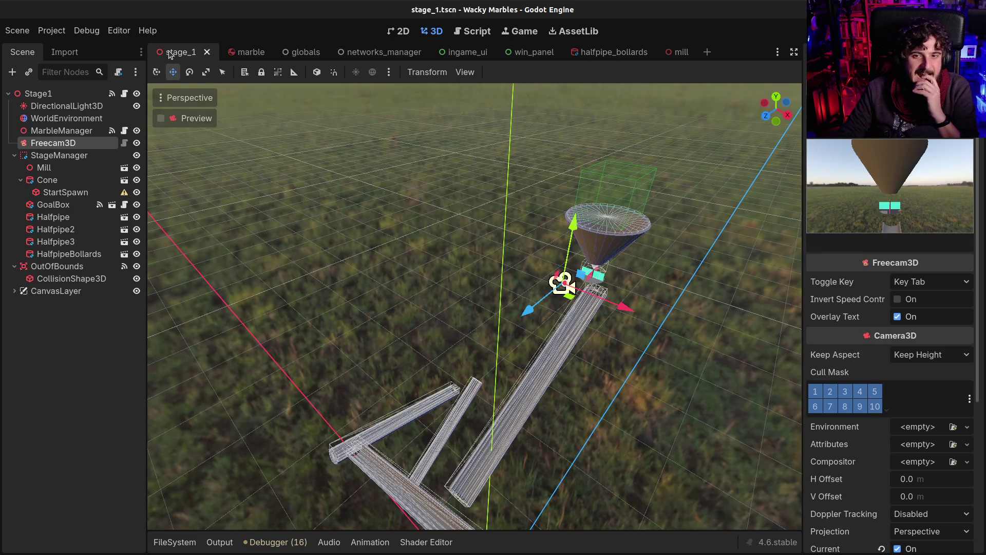
{"action": "scroll", "coordinate": [644, 289], "scroll_direction": "up", "scroll_amount": 5}
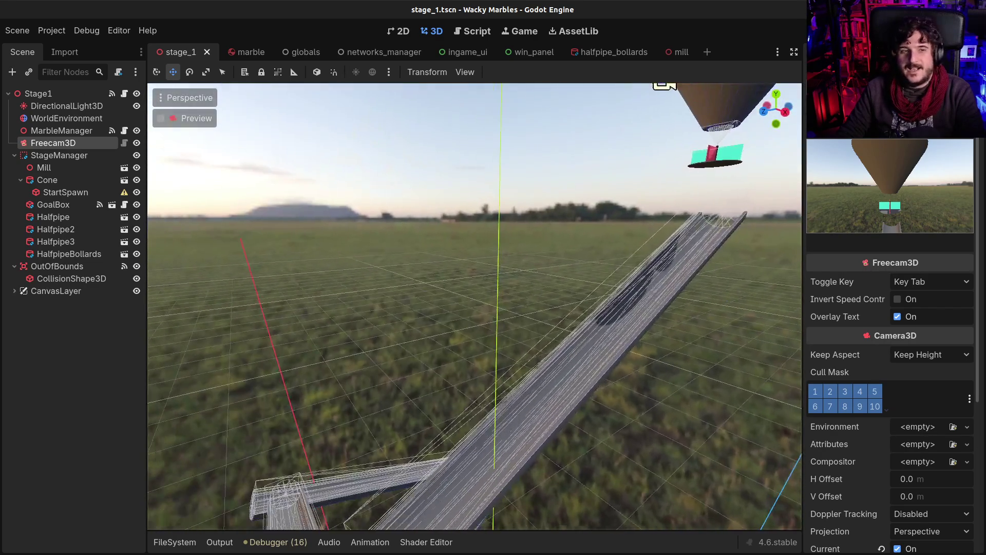
Place the Mill centred on the halfpipe floor just below the cone
{"action": "left_click", "coordinate": [44, 167]}
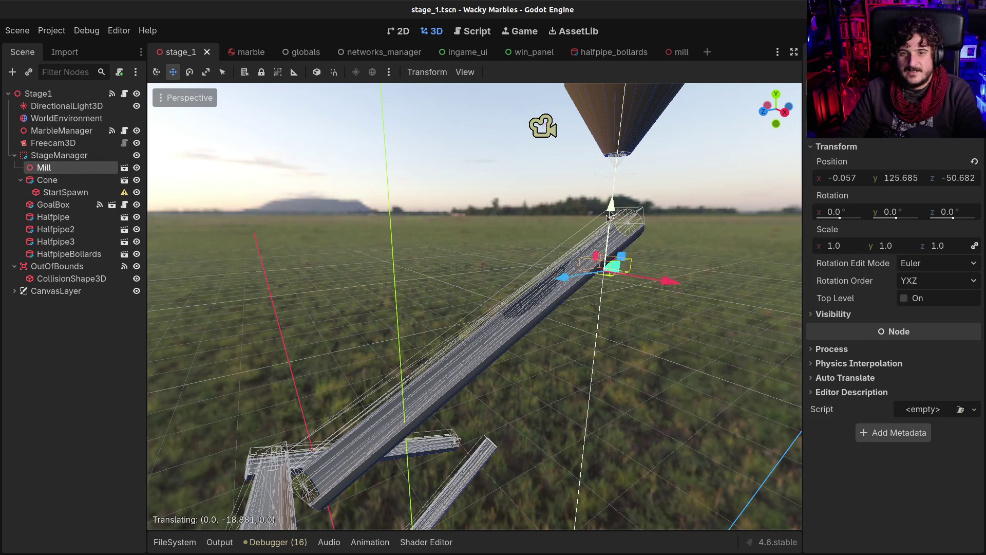
{"action": "left_click_drag", "start_coordinate": [612, 215], "coordinate": [569, 289]}
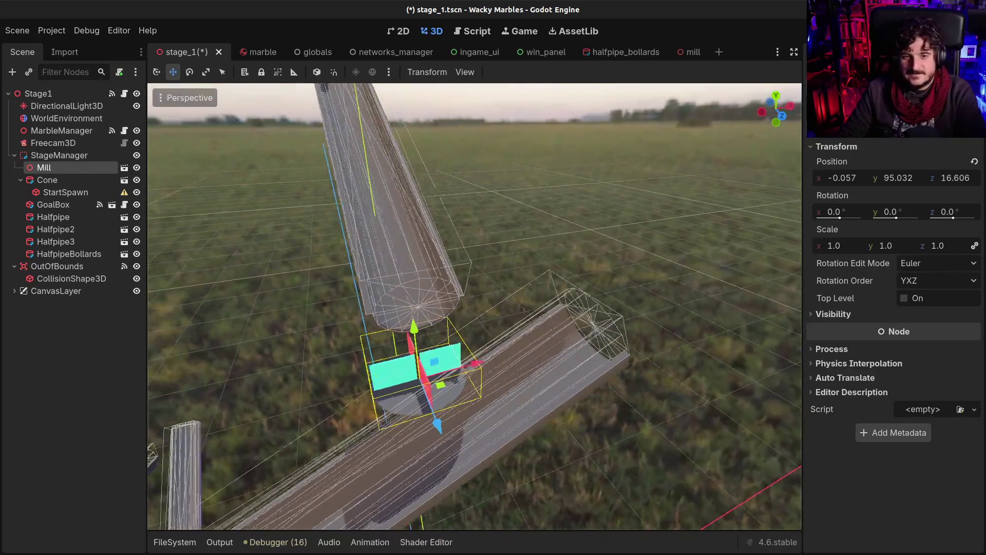
{"action": "left_click_drag", "start_coordinate": [422, 406], "coordinate": [434, 518]}
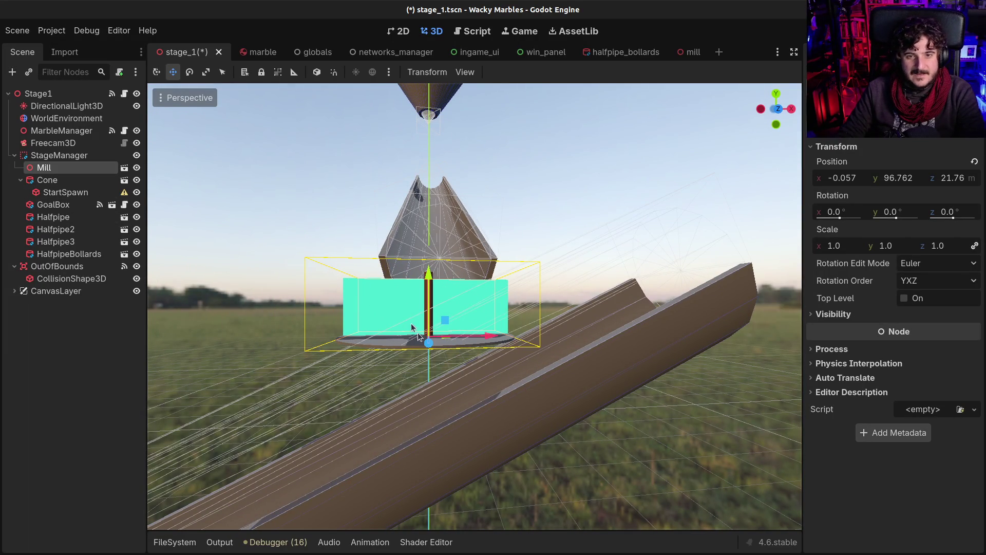
{"action": "left_click_drag", "start_coordinate": [492, 343], "coordinate": [506, 342]}
{"action": "mouse_move", "coordinate": [433, 272]}
{"action": "left_mouse_down"}
{"action": "mouse_move", "coordinate": [439, 312]}
{"action": "mouse_move", "coordinate": [434, 300]}
{"action": "left_mouse_up"}
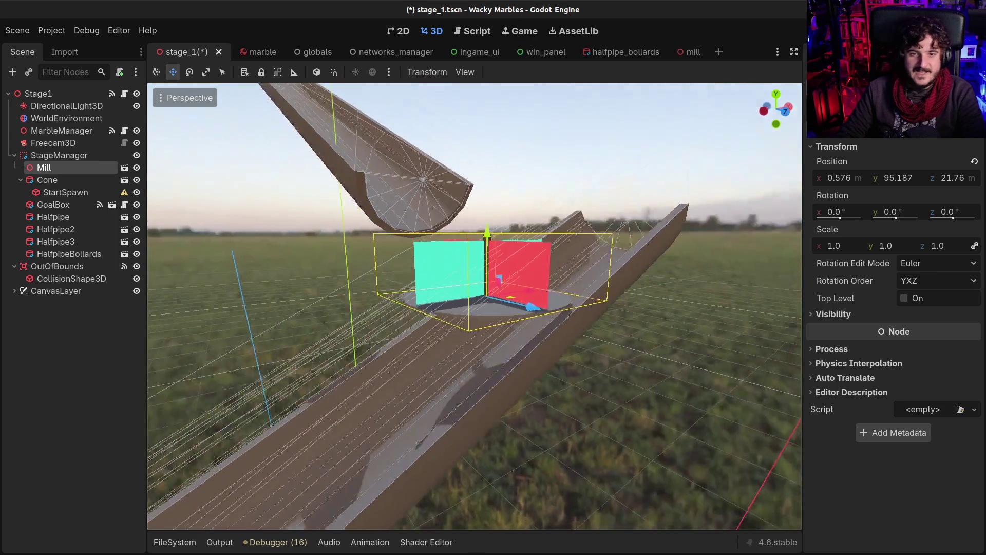
{"action": "key", "text": "s"}
{"action": "key", "text": "w"}
{"action": "key", "text": "s"}
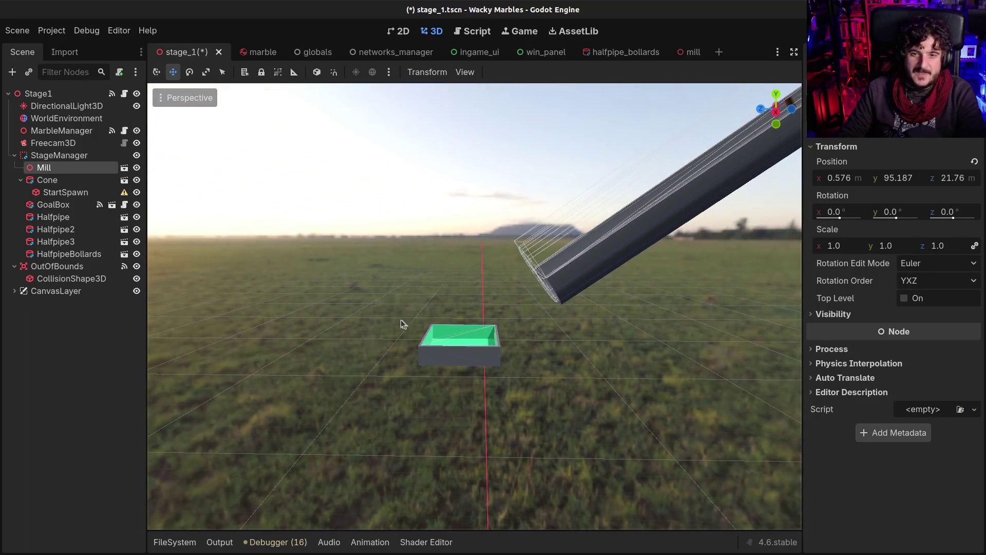
Shift the green goal box along X, save stage_1 and launch a test run
{"action": "left_click", "coordinate": [497, 346]}
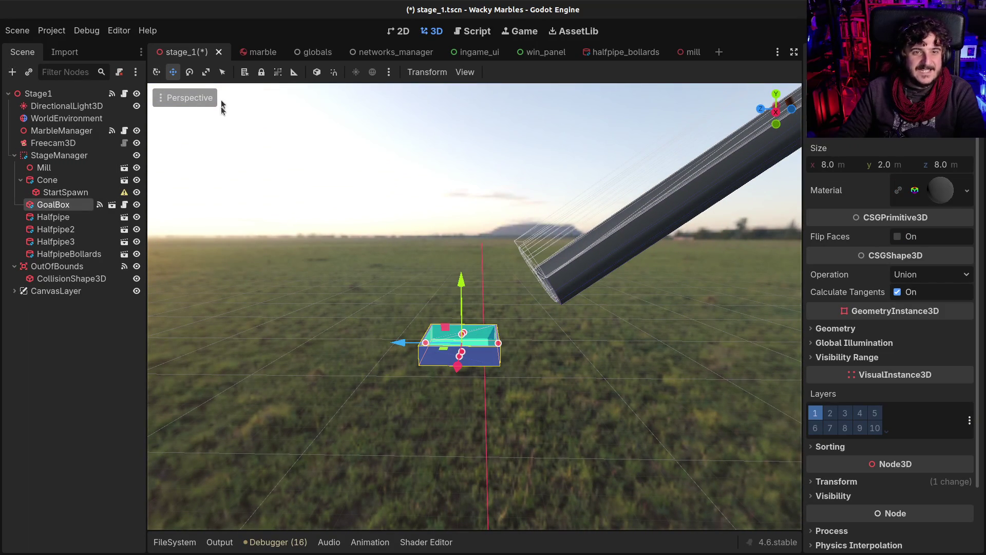
{"action": "left_click_drag", "start_coordinate": [403, 343], "coordinate": [425, 341]}
{"action": "key", "text": "ctrl+s"}
{"action": "key", "text": "F6"}
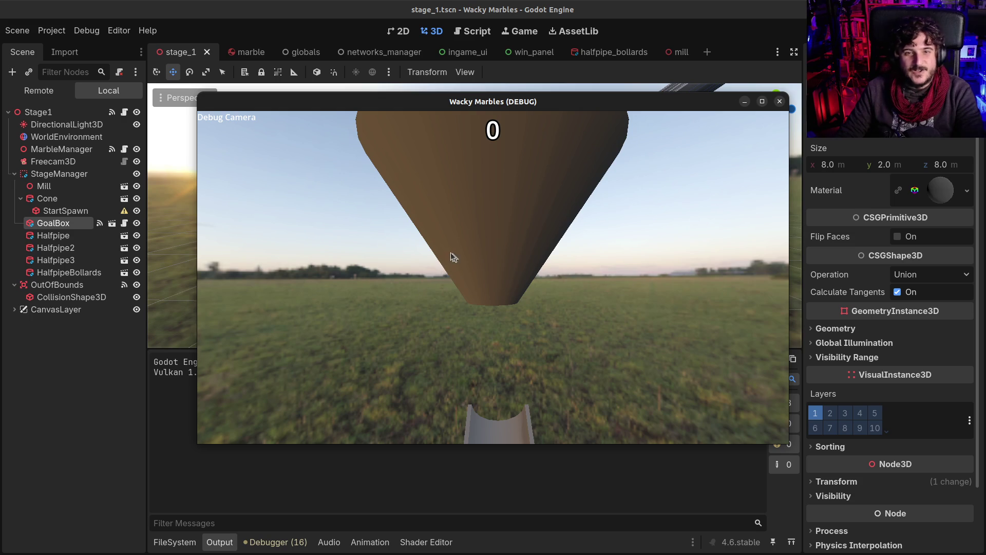
Fly the debug camera around the marbles piling above the cone, then maximize the game window
{"action": "key", "text": "Tab"}
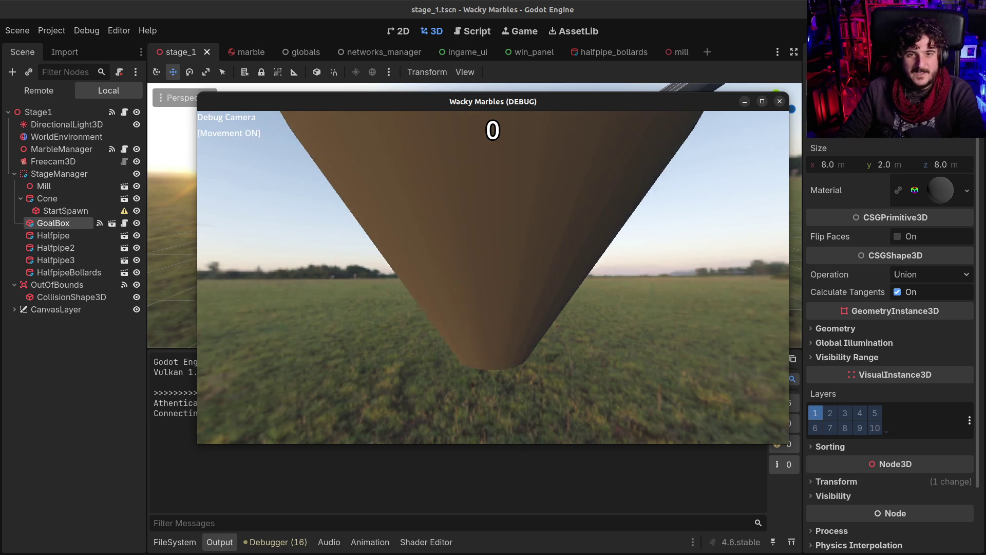
{"action": "key", "text": "s"}
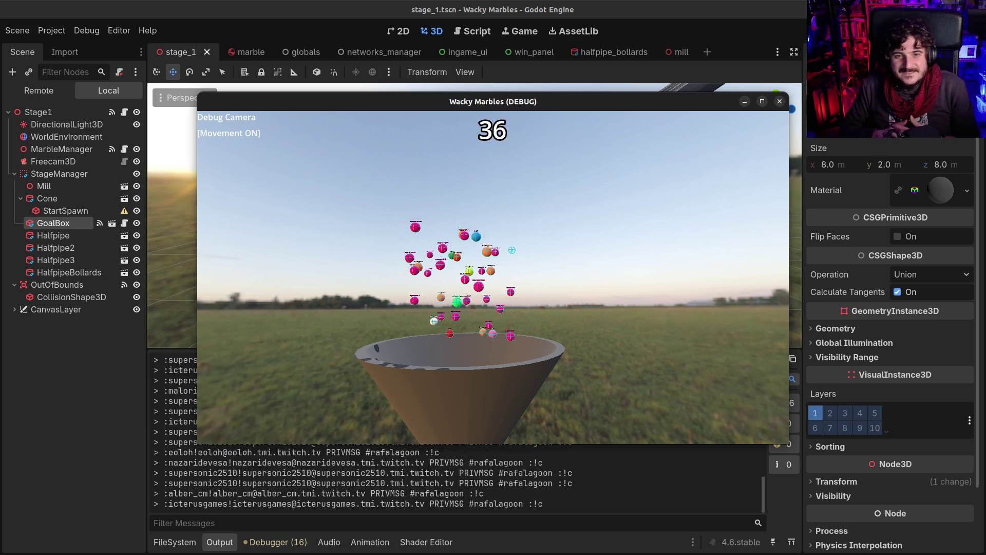
{"action": "key", "text": "a"}
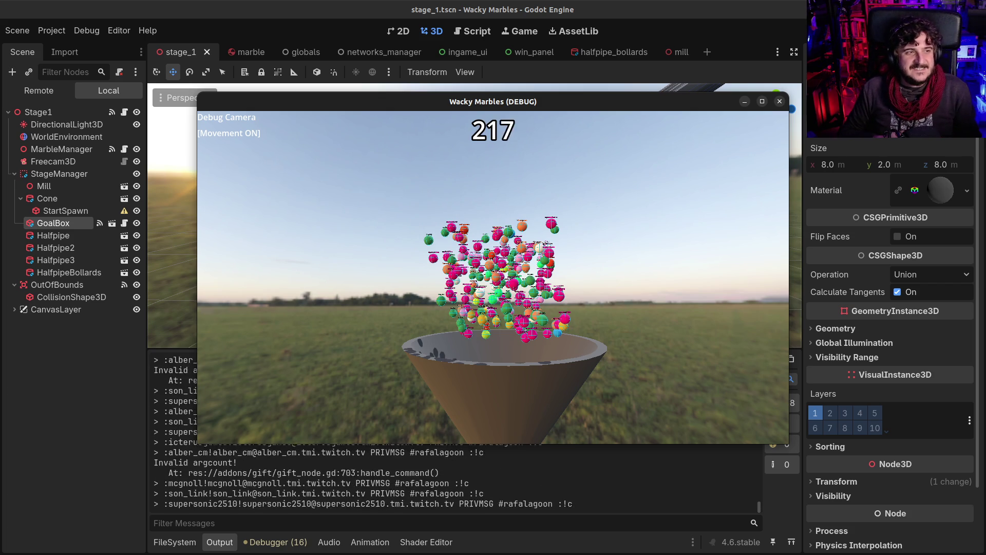
{"action": "key", "text": "m"}
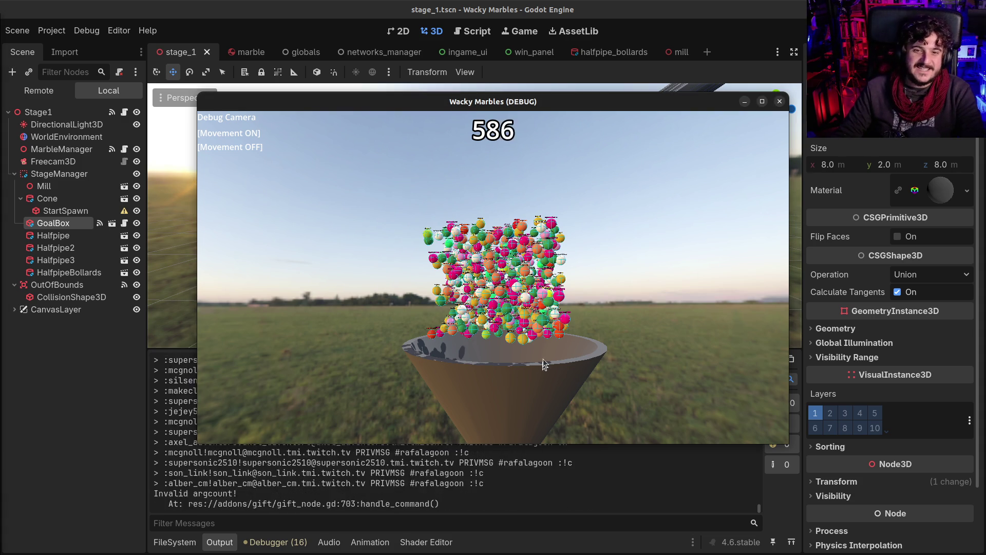
{"action": "left_click", "coordinate": [763, 100]}
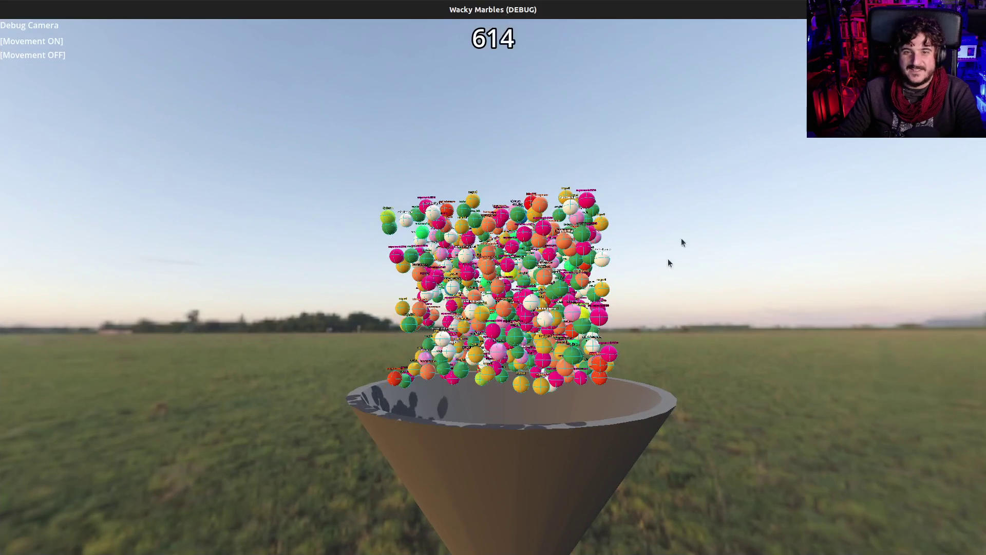
Re-enable debug camera movement and fly around the funnel and chute
{"action": "left_click", "coordinate": [652, 308]}
{"action": "left_click", "coordinate": [492, 286]}
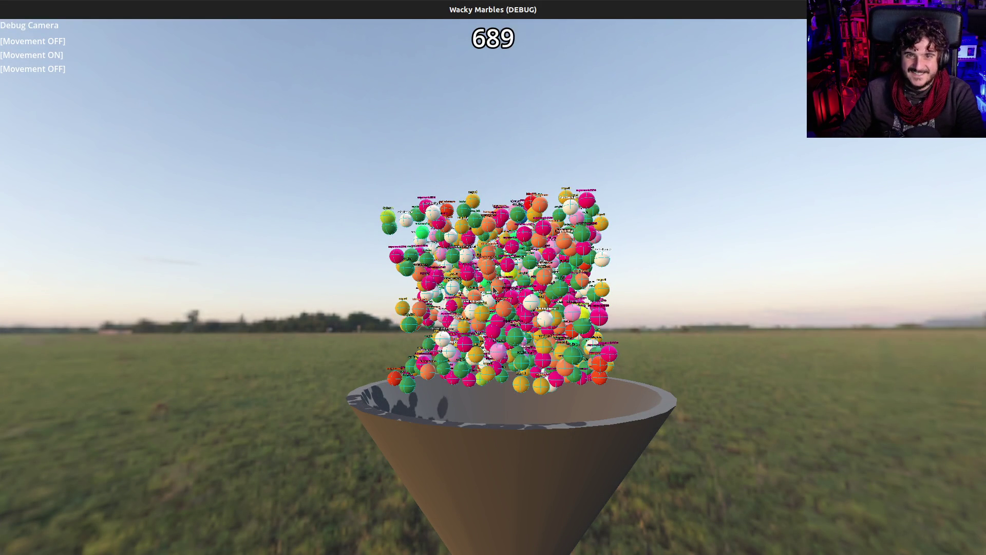
{"action": "left_click", "coordinate": [465, 282]}
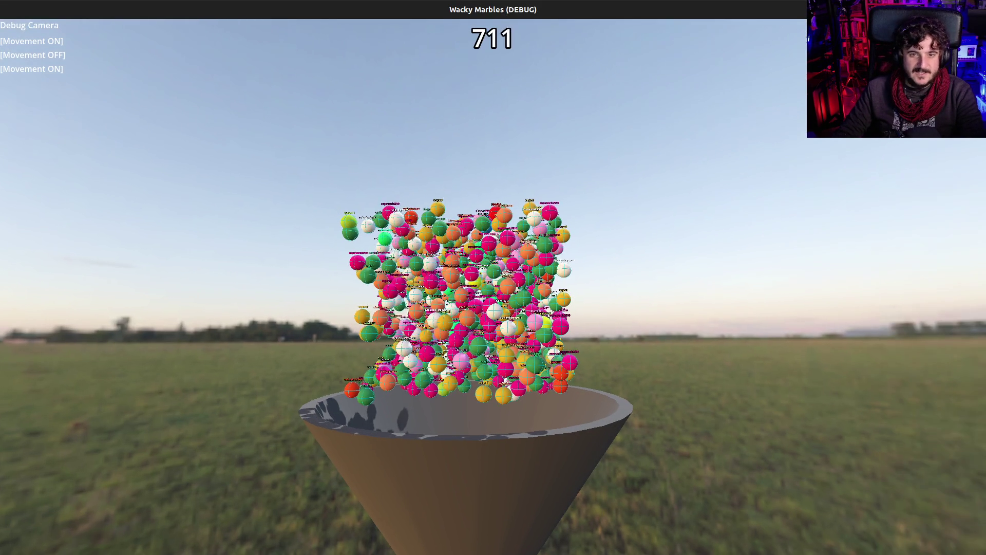
{"action": "key", "text": "s"}
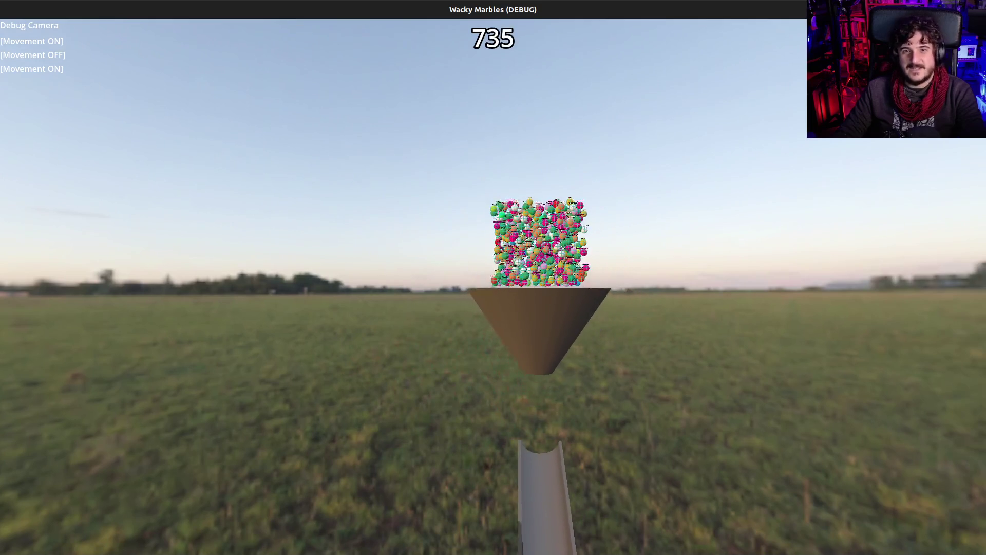
{"action": "key", "text": "d"}
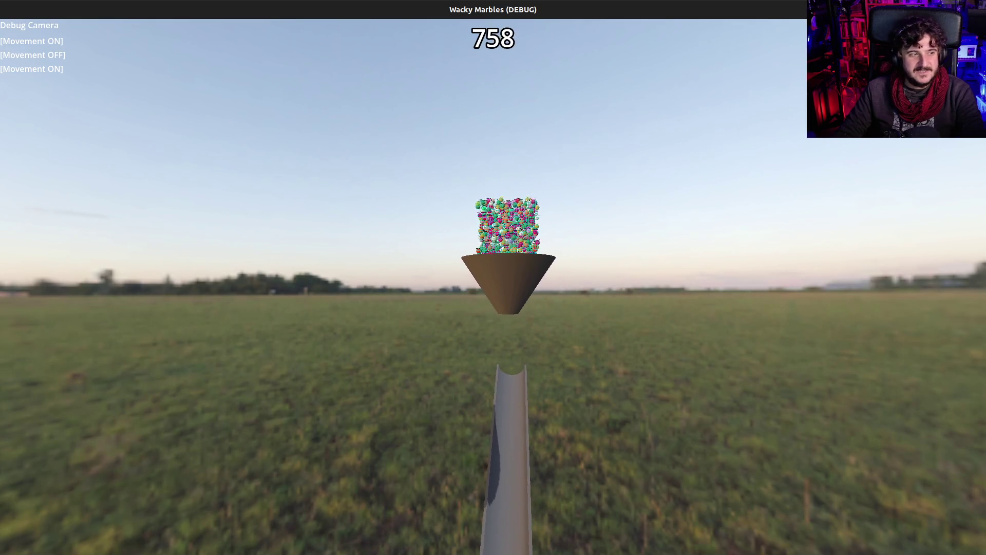
{"action": "key", "text": "s"}
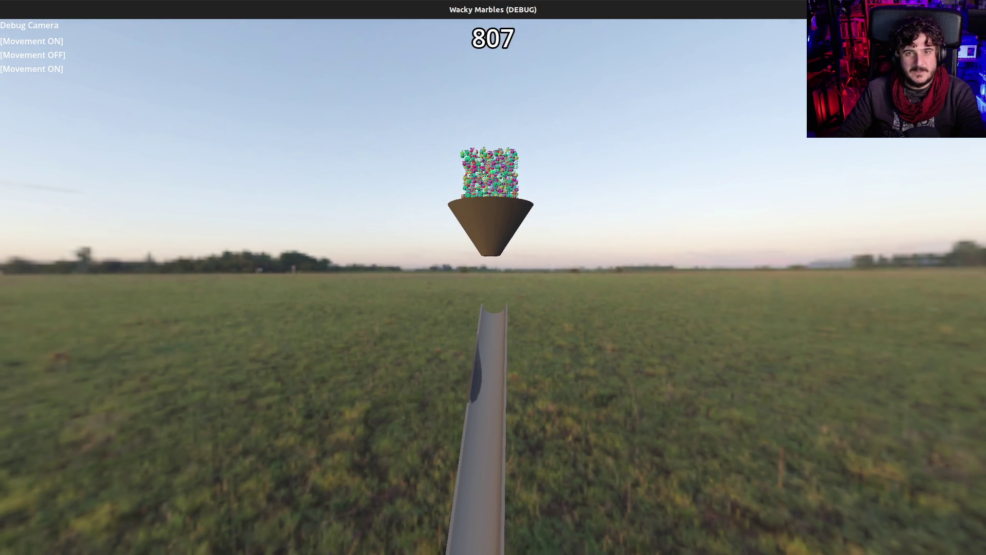
{"action": "key", "text": "w"}
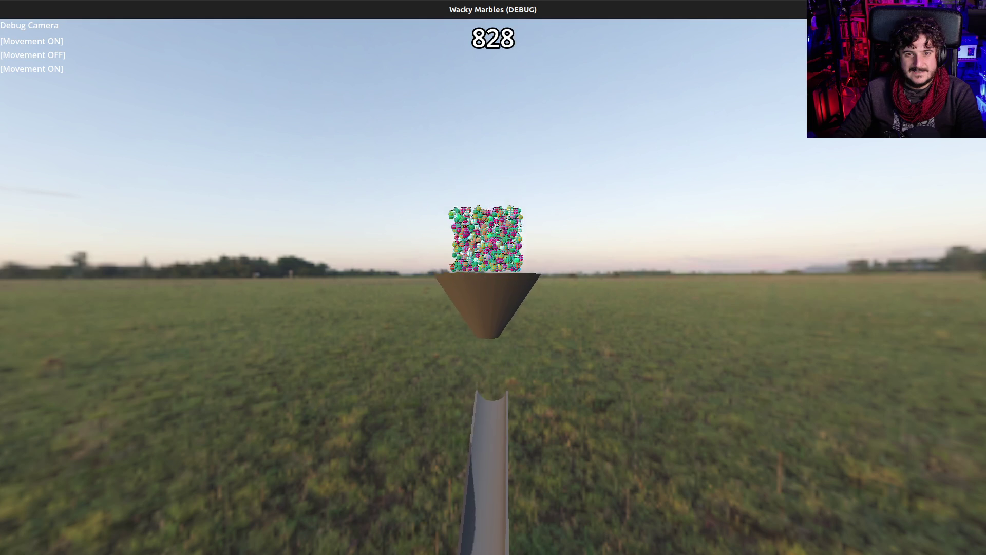
{"action": "key", "text": "d"}
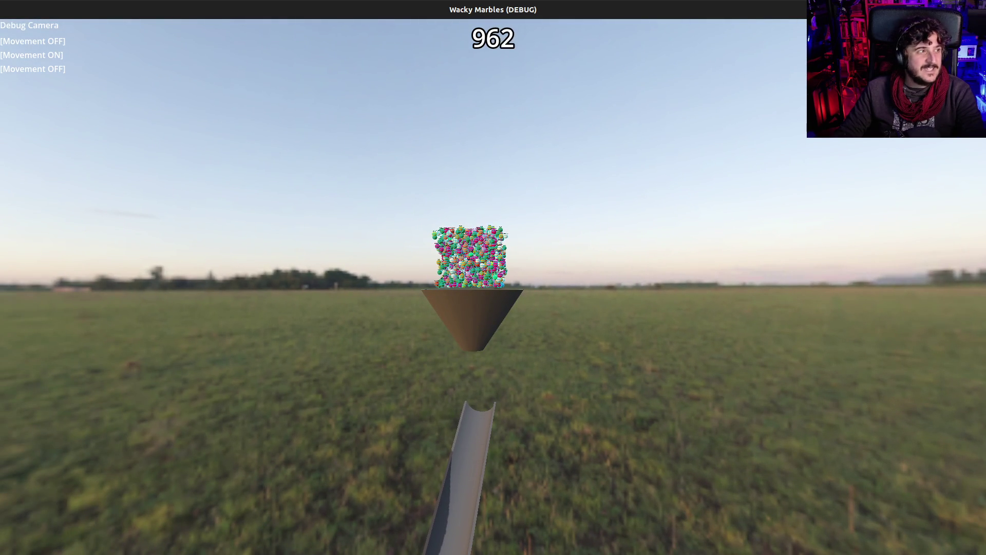
Follow the marbles up the chute until '¡Fin de carrera!' names the winner
{"action": "left_click", "coordinate": [555, 263]}
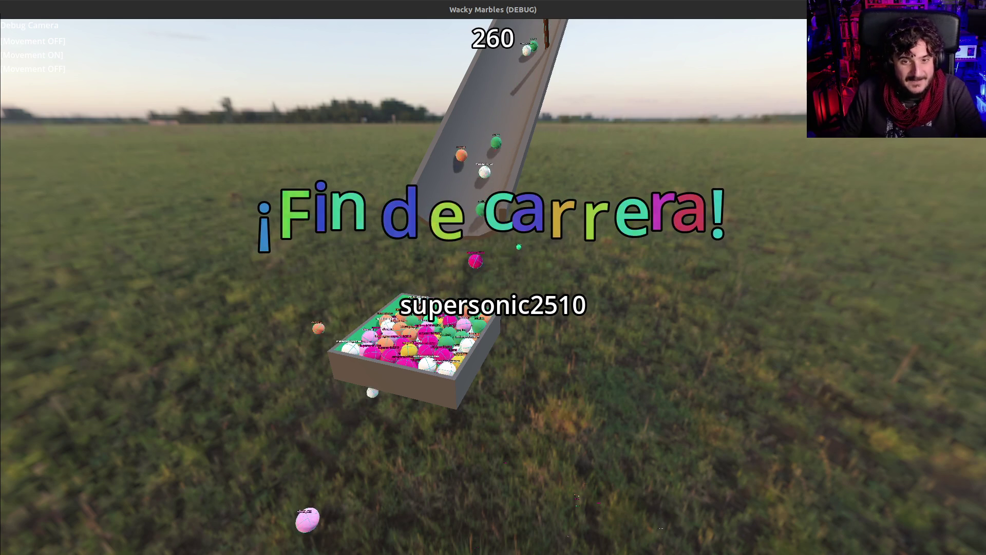
{"action": "left_click", "coordinate": [500, 288]}
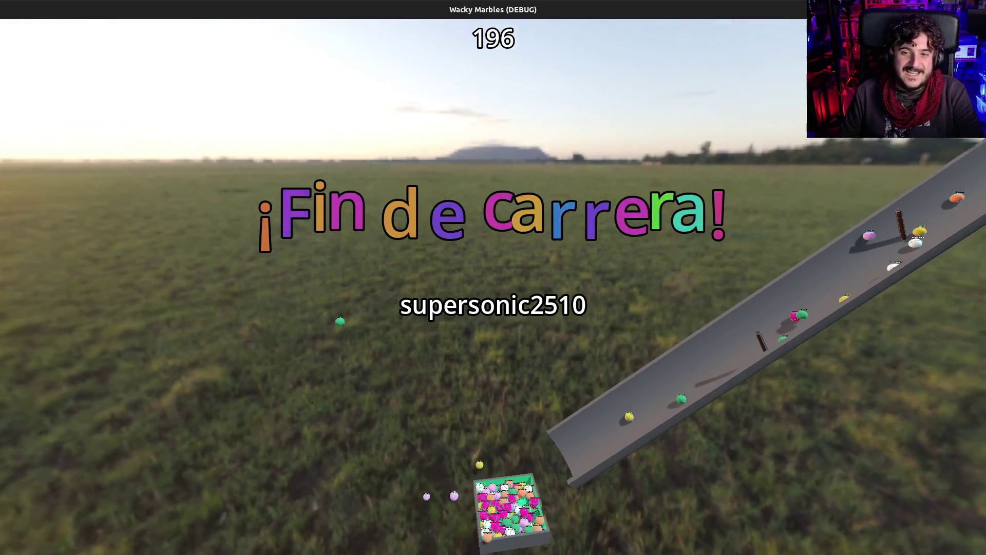
{"action": "left_click", "coordinate": [500, 287]}
{"action": "left_click", "coordinate": [501, 288]}
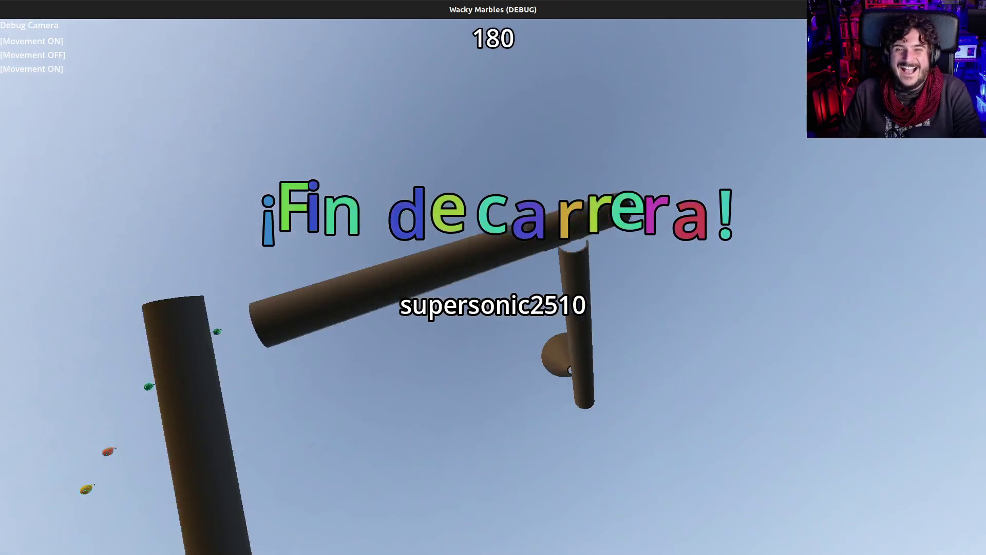